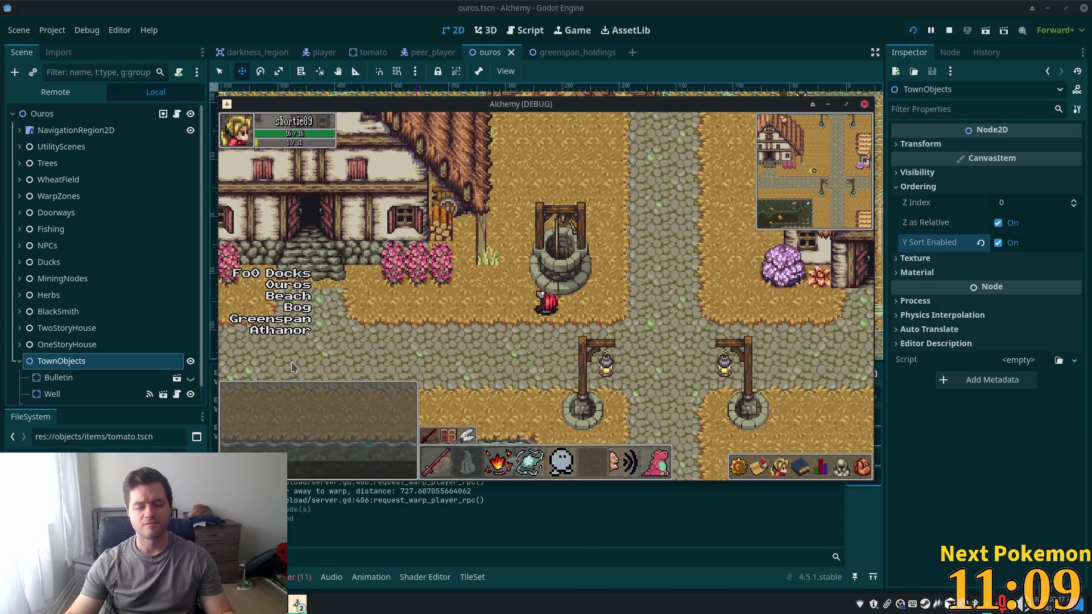
# Close the game, set TownObjects' Z Index to 10, then save and relaunch
pyautogui.hotkey('alt', 'Tab')
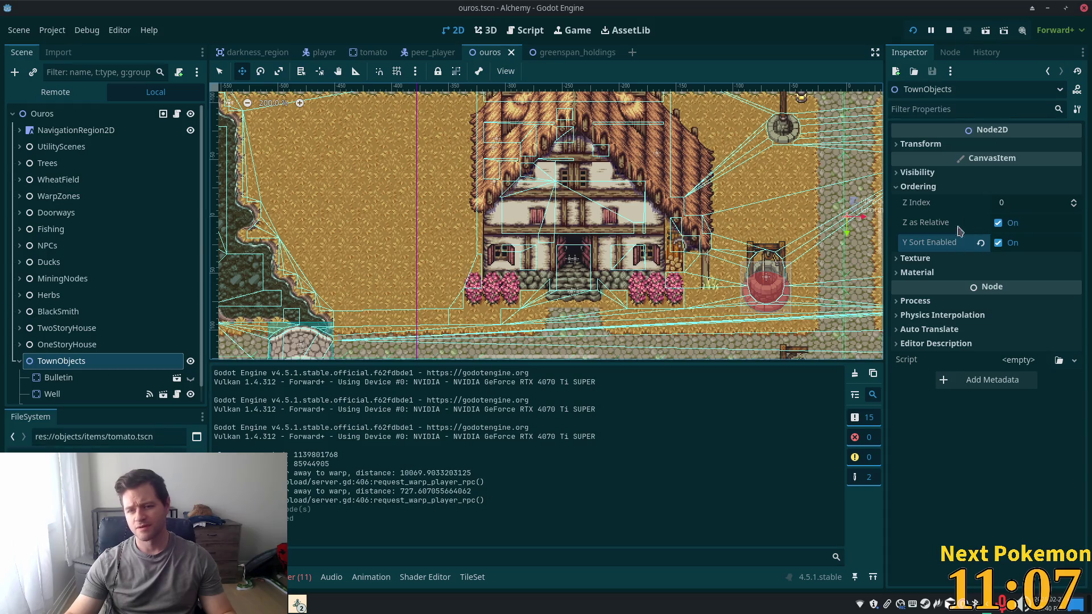
pyautogui.click(1015, 202)
pyautogui.write('10')
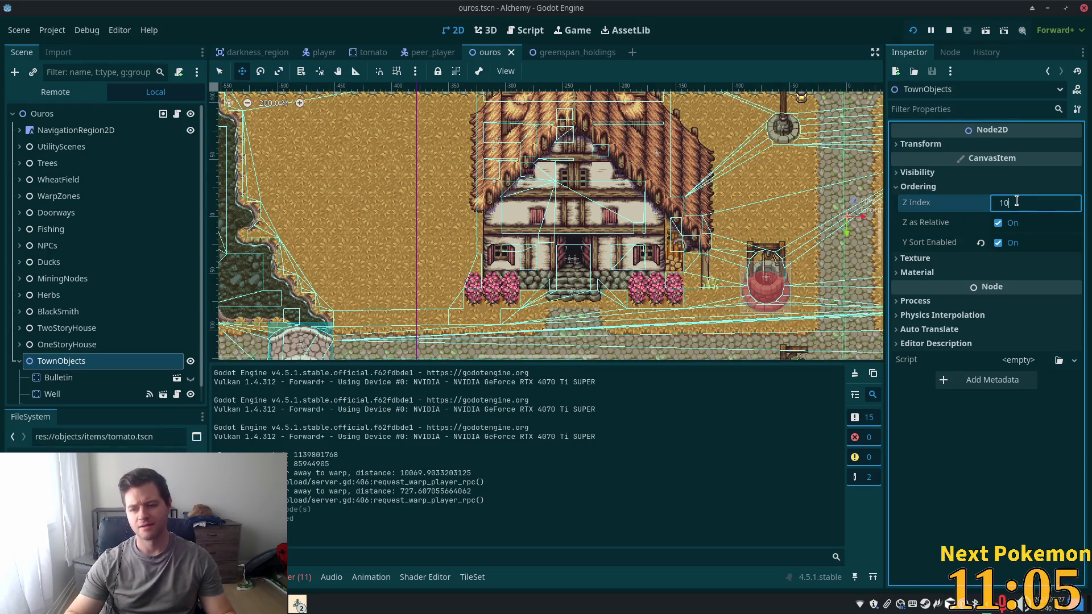
pyautogui.press('Return')
pyautogui.press('F5')
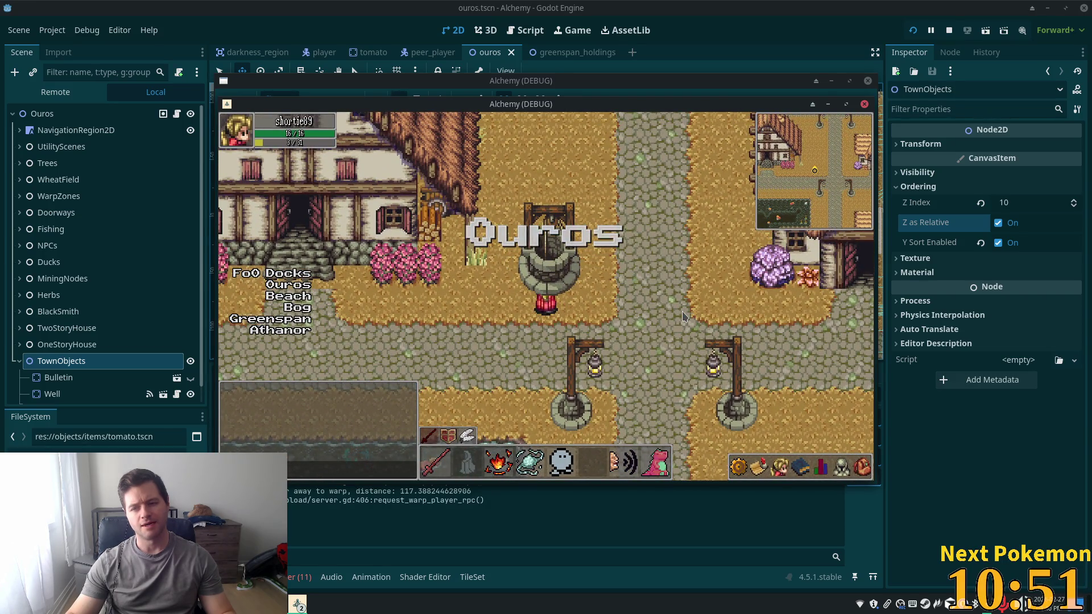
# Check the Well's Ordering values, then uncheck Y Sort Enabled on TownObjects
pyautogui.click(41, 397)
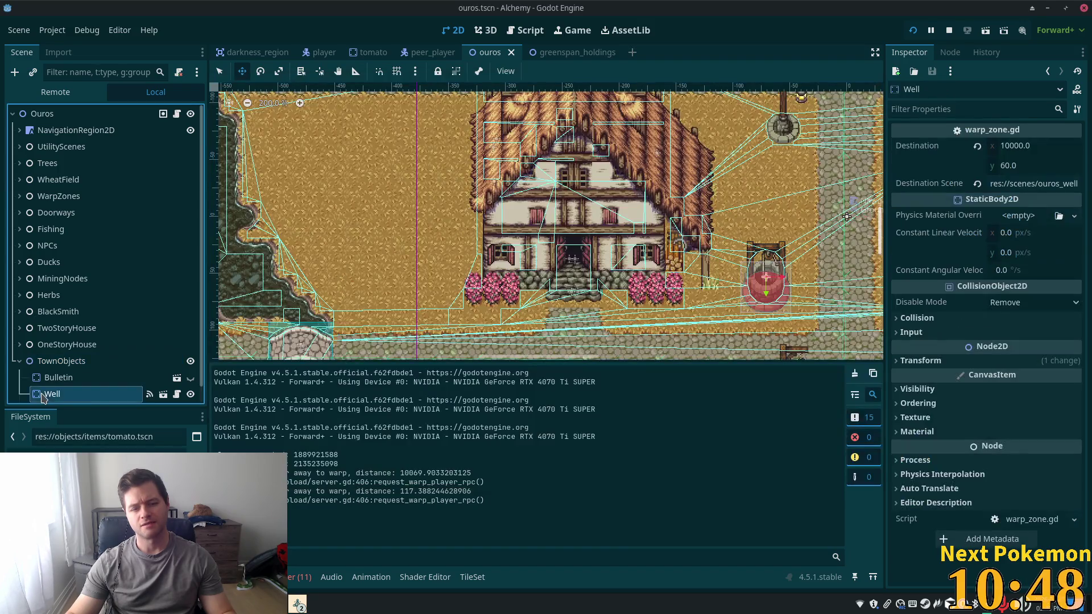
pyautogui.click(918, 404)
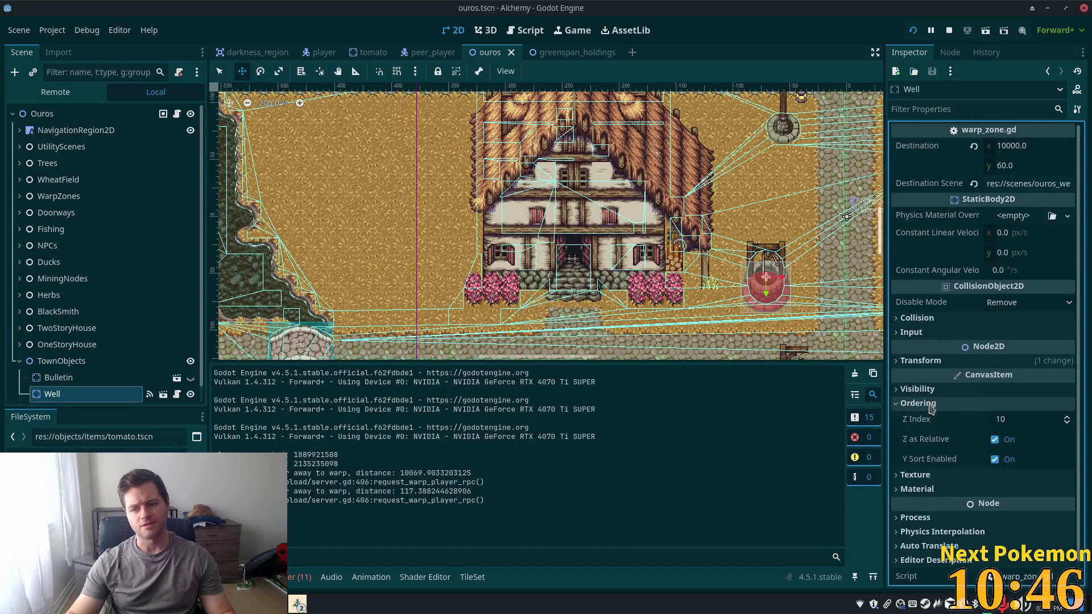
pyautogui.click(40, 363)
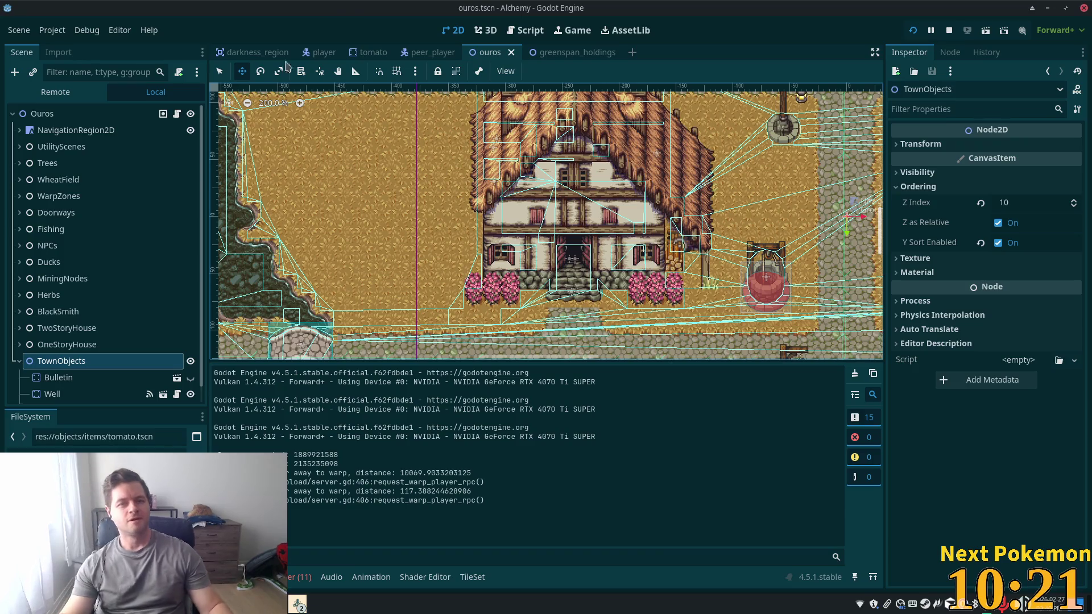
pyautogui.scroll(-1, 110, 310)
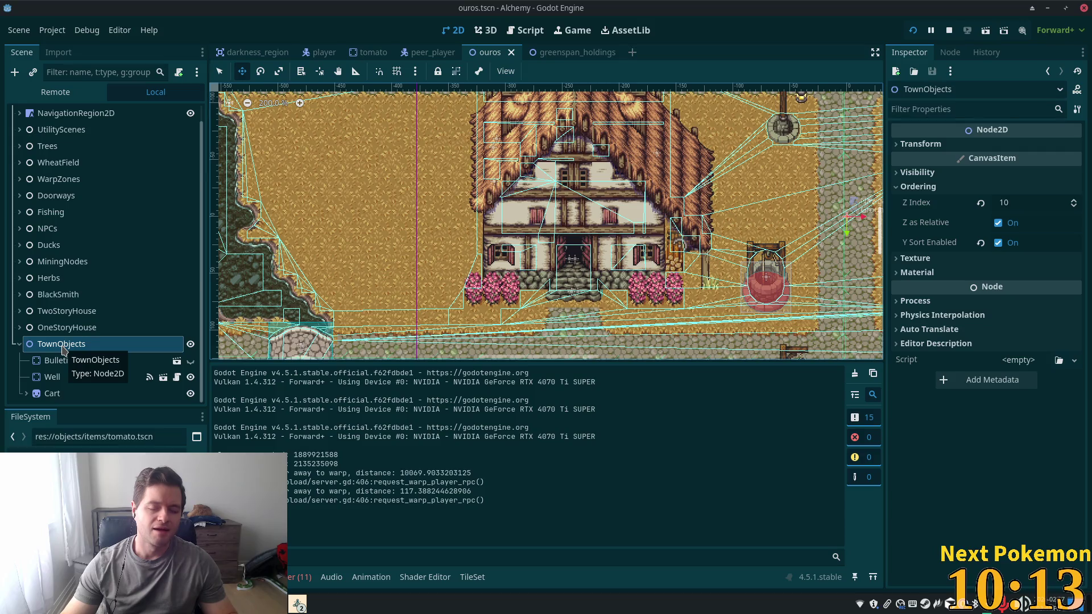
pyautogui.click(998, 243)
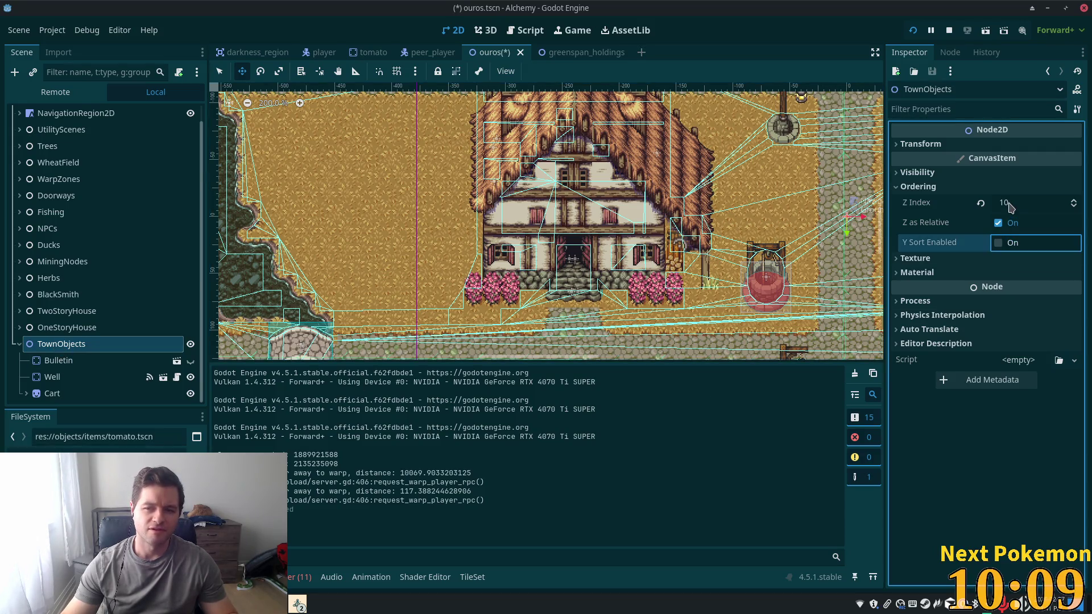
# Set TownObjects' Z Index to 0, then save and run the game
pyautogui.click(1012, 203)
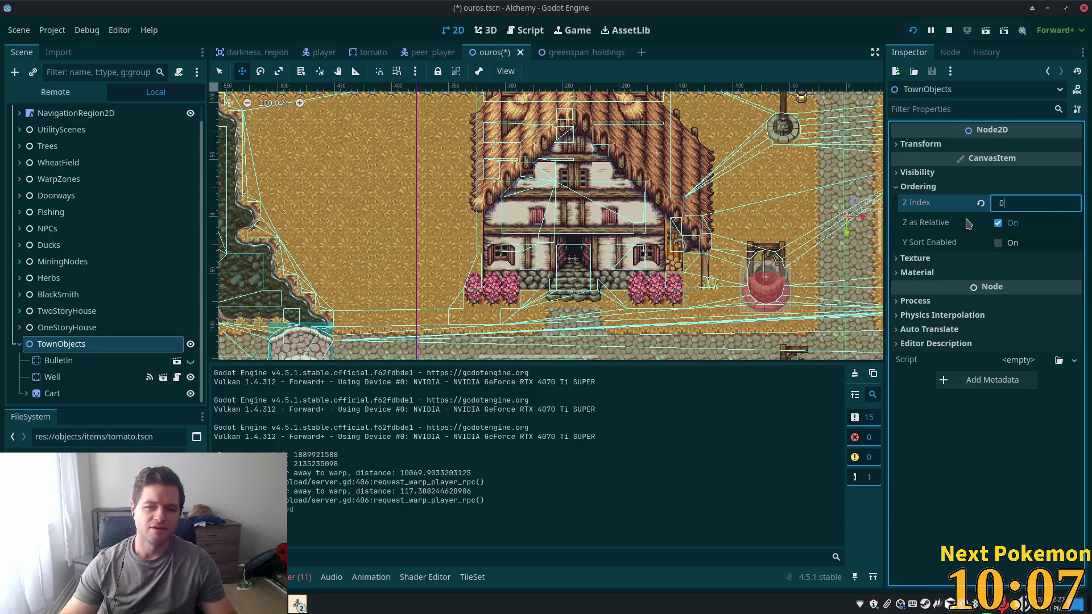
pyautogui.write('0')
pyautogui.press('Tab')
pyautogui.hotkey('ctrl', 's')
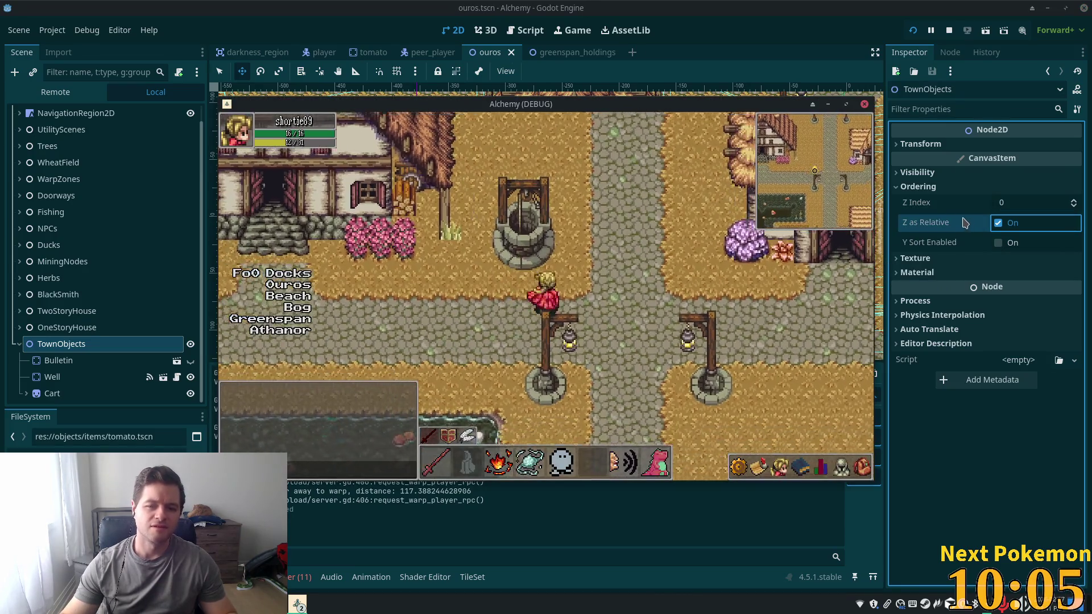
# Walk the player right, down and left around the well, then return to the editor
pyautogui.press('d')
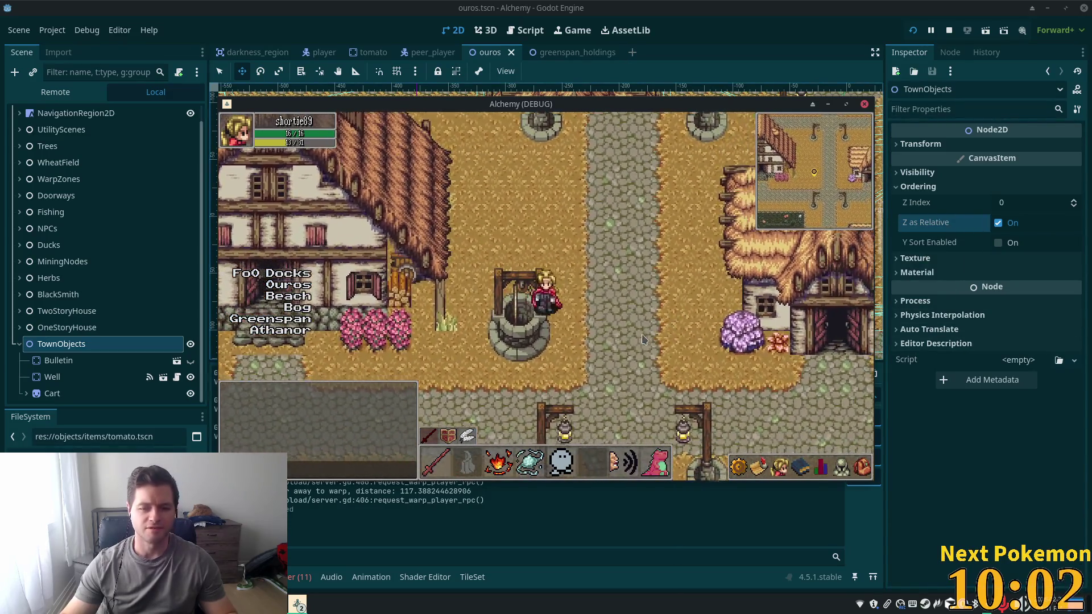
pyautogui.press('s')
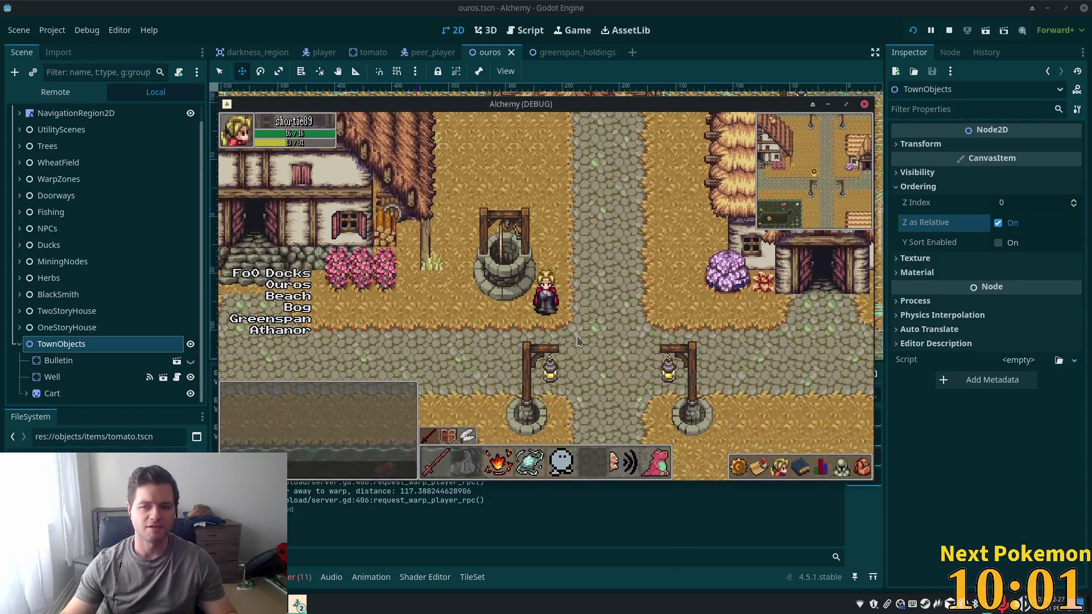
pyautogui.press('a')
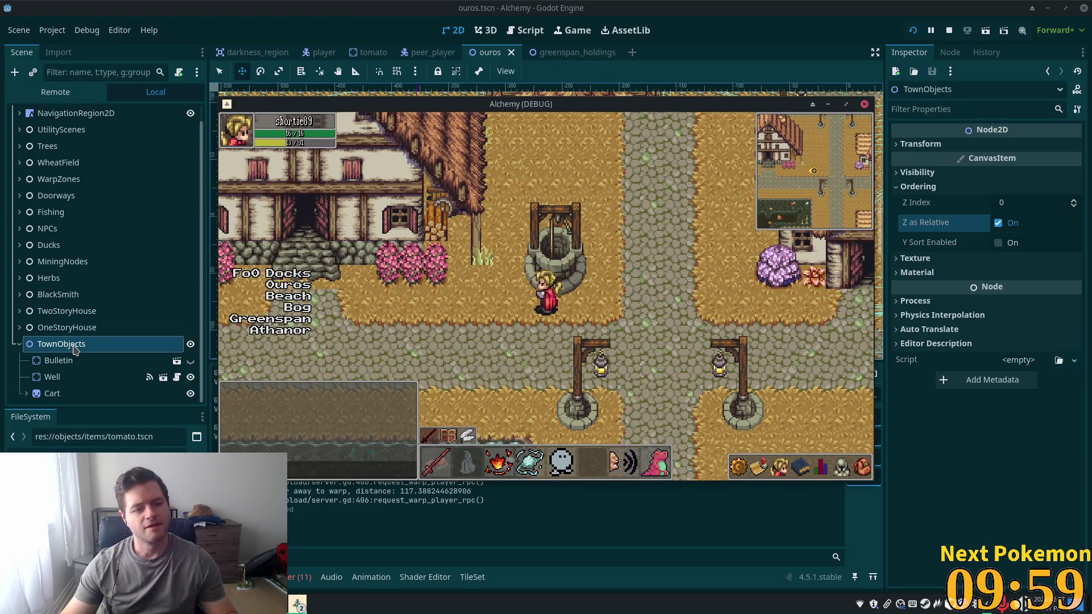
pyautogui.click(153, 320)
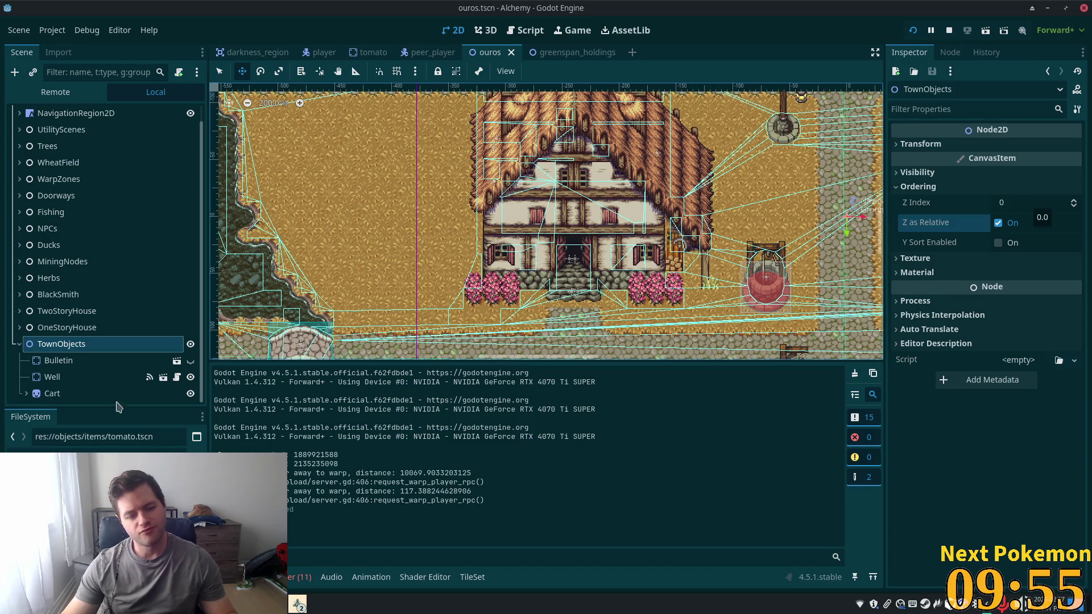
# Move Bulletin, Well and Cart to the scene root and delete the empty TownObjects group
pyautogui.click(46, 362)
pyautogui.keyDown('shift'); pyautogui.click(54, 395); pyautogui.keyUp('shift')
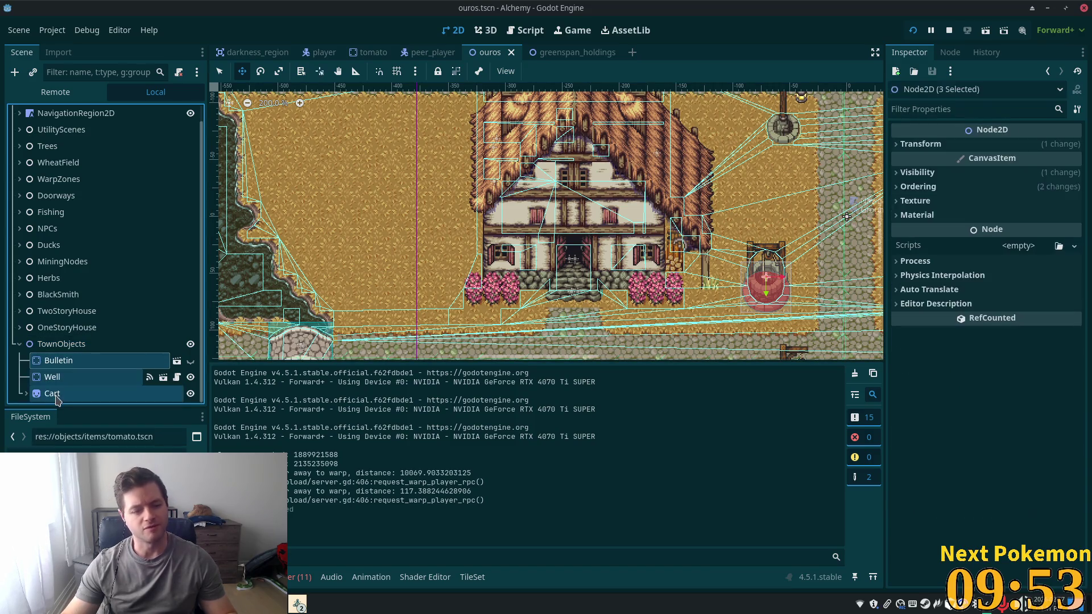
pyautogui.rightClick(81, 358)
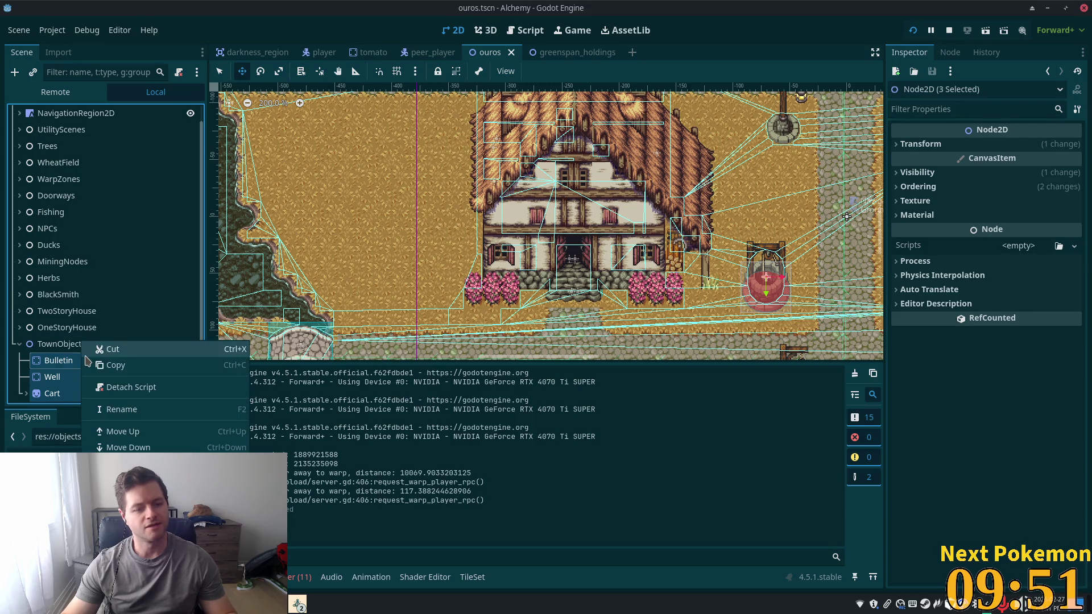
pyautogui.click(46, 368)
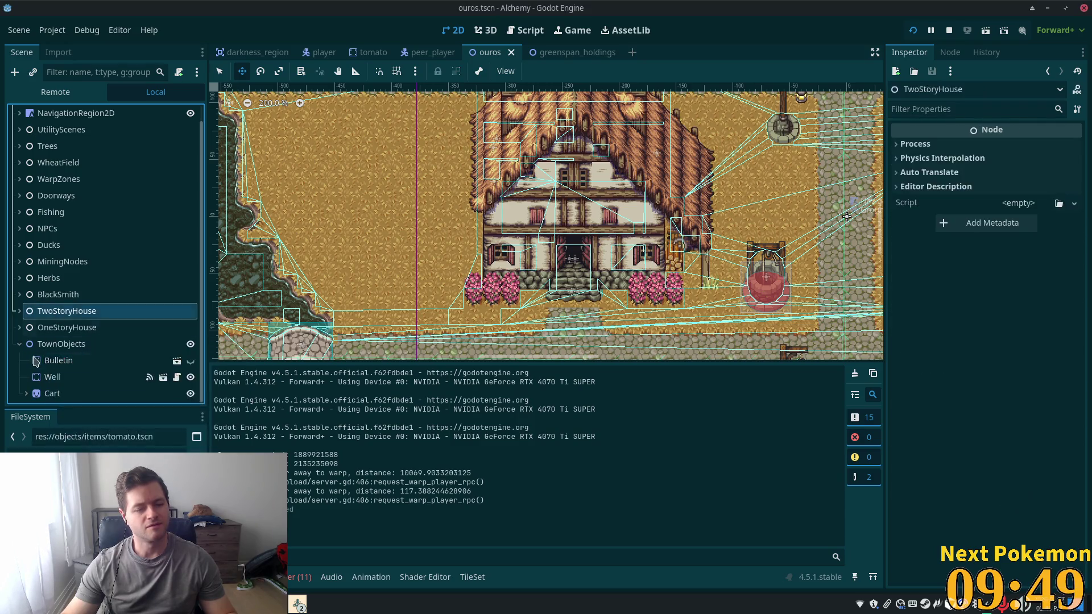
pyautogui.moveTo(50, 354)
pyautogui.mouseDown()
pyautogui.moveTo(40, 333)
pyautogui.moveTo(36, 342)
pyautogui.mouseUp()
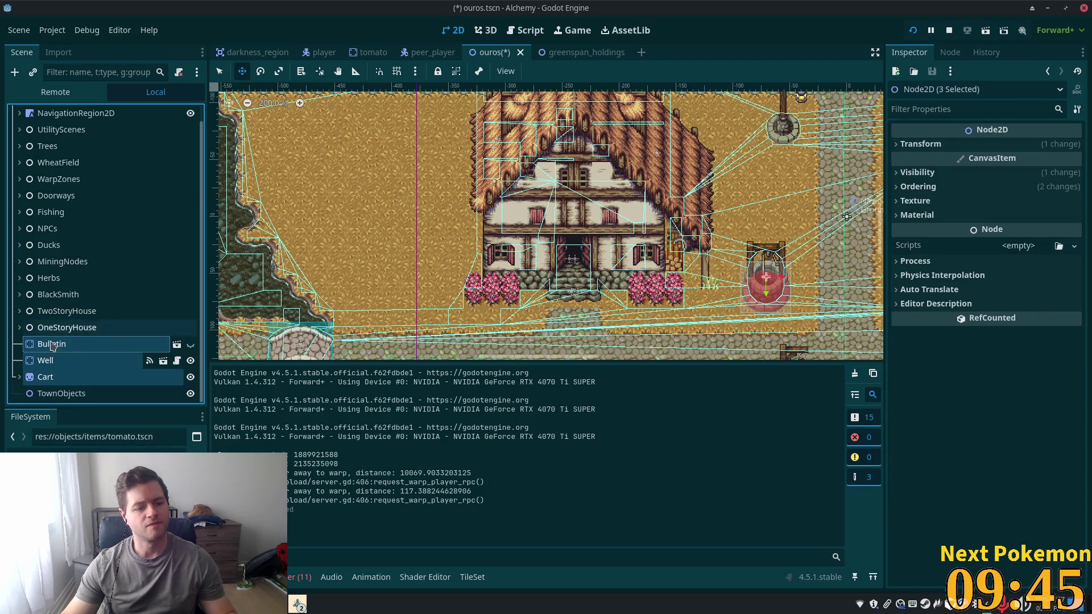
pyautogui.click(48, 396)
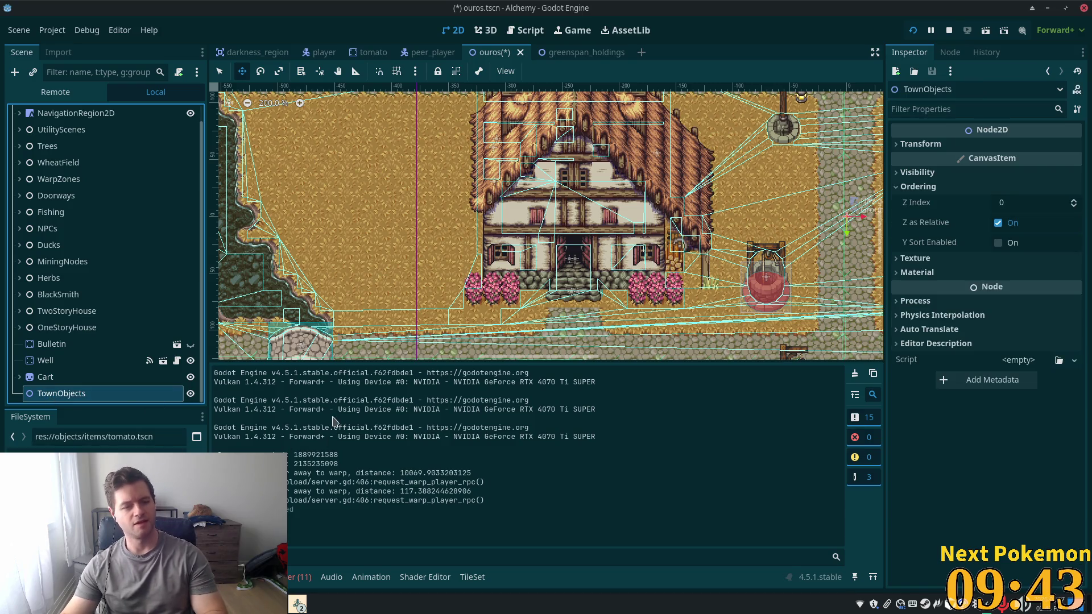
pyautogui.press('Delete')
pyautogui.click(577, 320)
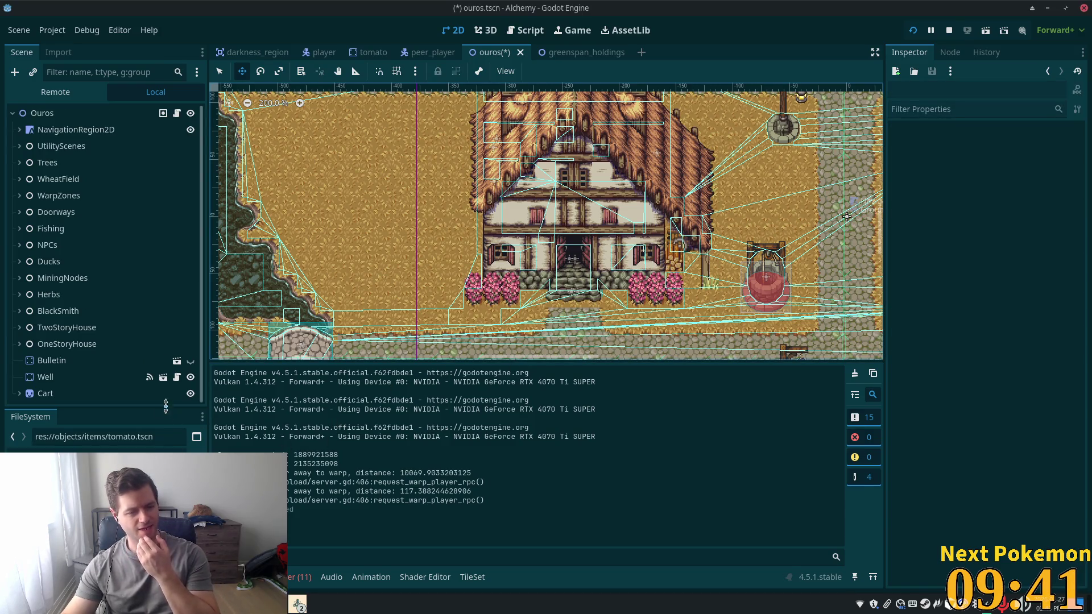
# Move Cauldron out of OneStoryHouse and delete the empty OneStoryHouse node
pyautogui.click(33, 328)
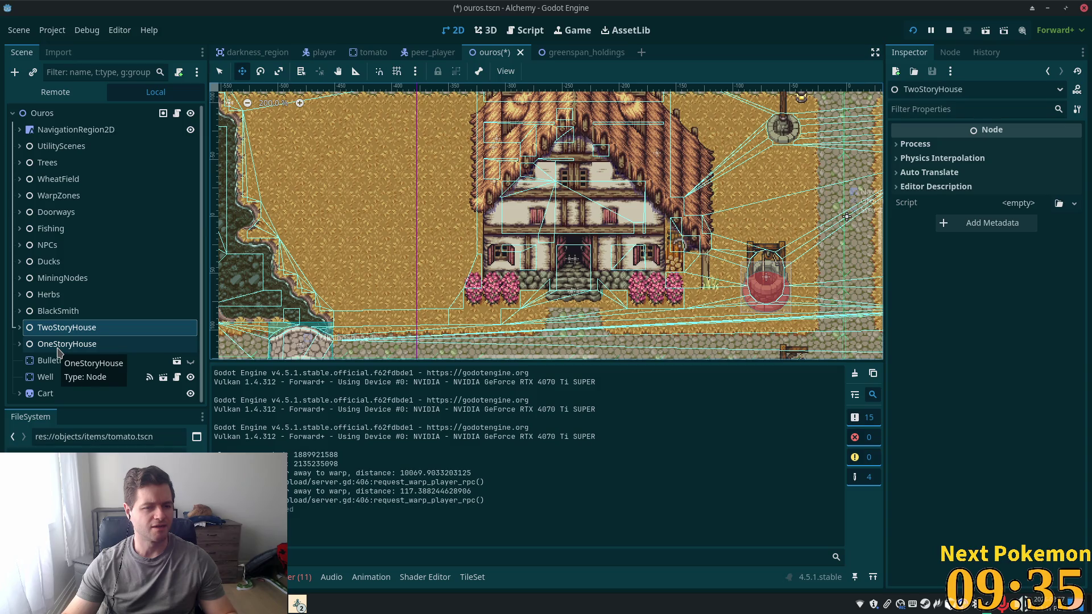
pyautogui.click(36, 344)
pyautogui.click(19, 344)
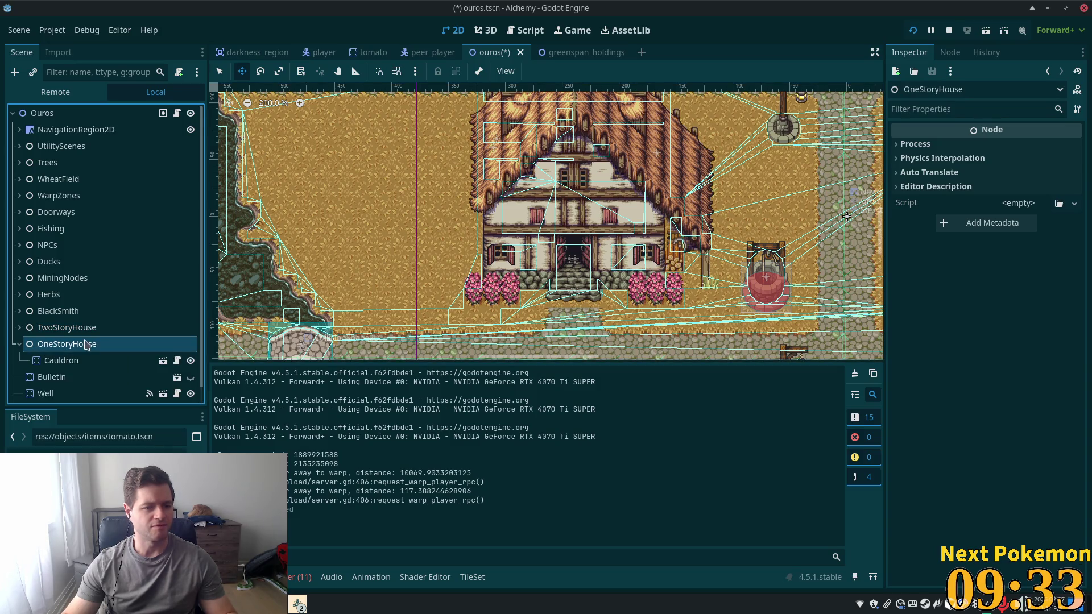
pyautogui.scroll(-1, 57, 342)
pyautogui.moveTo(55, 340); pyautogui.dragTo(35, 358)
pyautogui.click(63, 327)
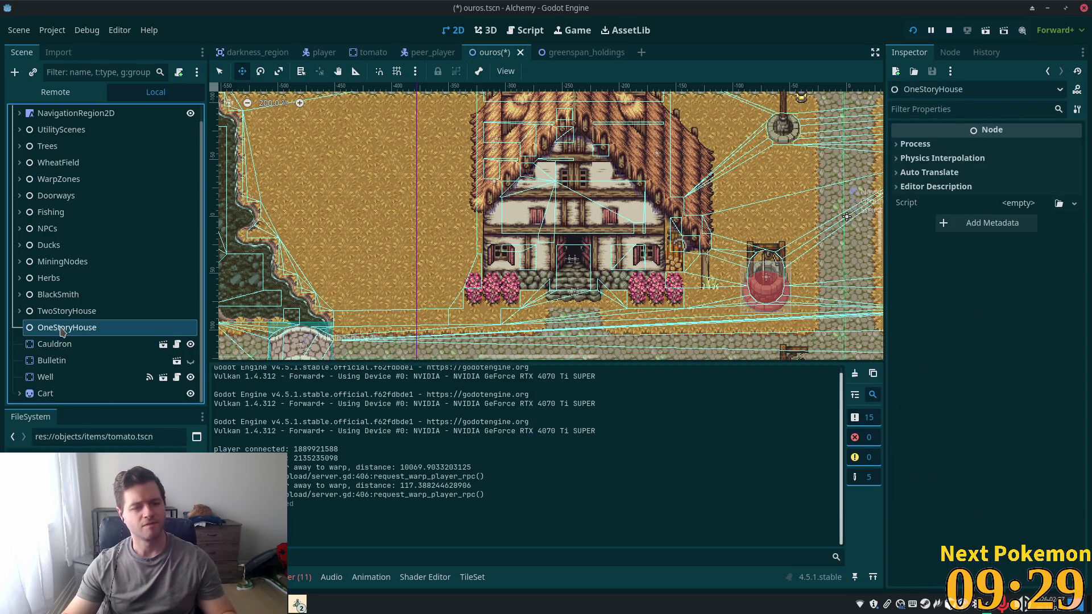
pyautogui.press('Delete')
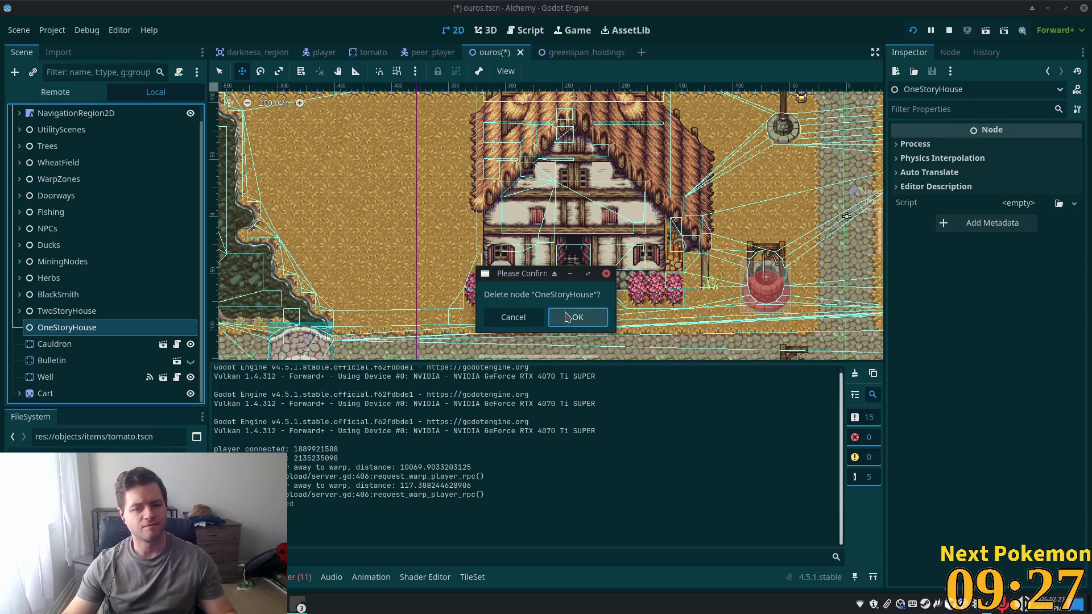
pyautogui.click(569, 317)
# Save the ouros scene and run the game
pyautogui.hotkey('ctrl', 's')
pyautogui.click(66, 327)
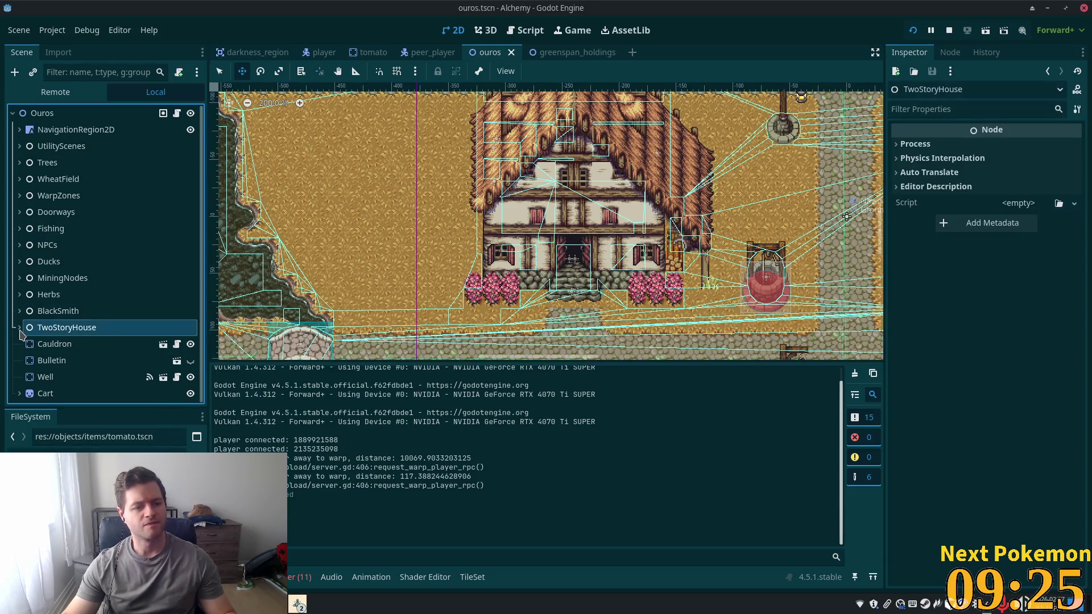
pyautogui.press('F5')
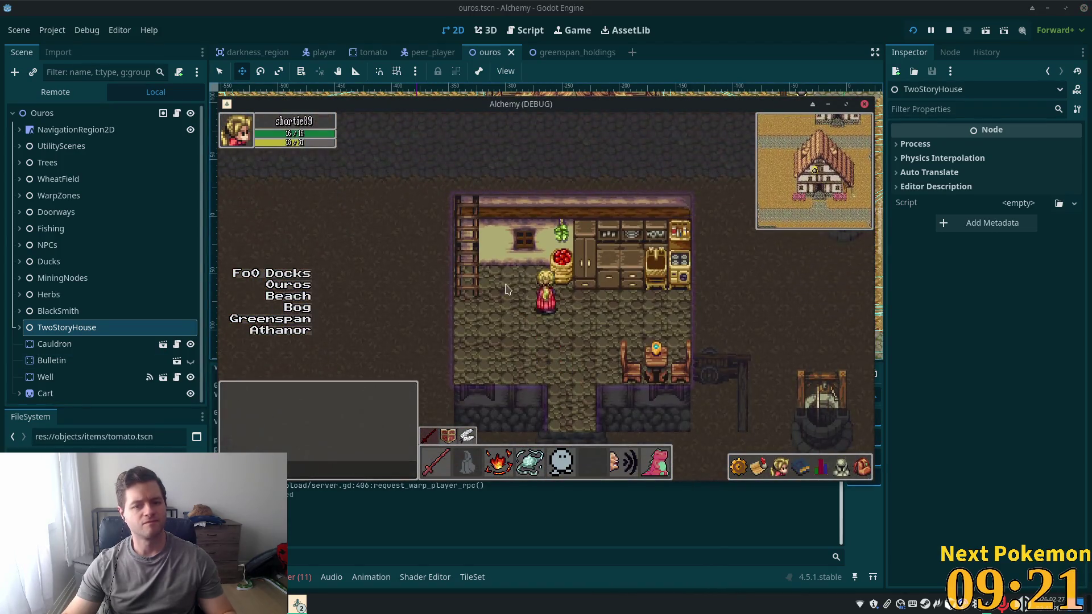
# Test the ladder in-game, then move Ladder, Stove and Ladder2 out of TwoStoryHouse
pyautogui.click(514, 314)
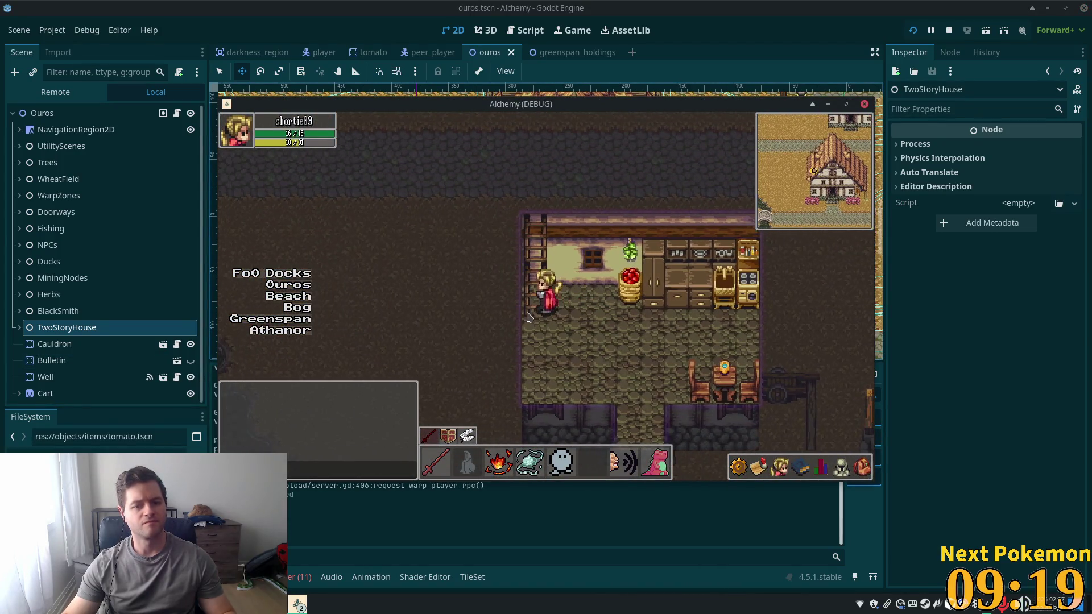
pyautogui.click(518, 314)
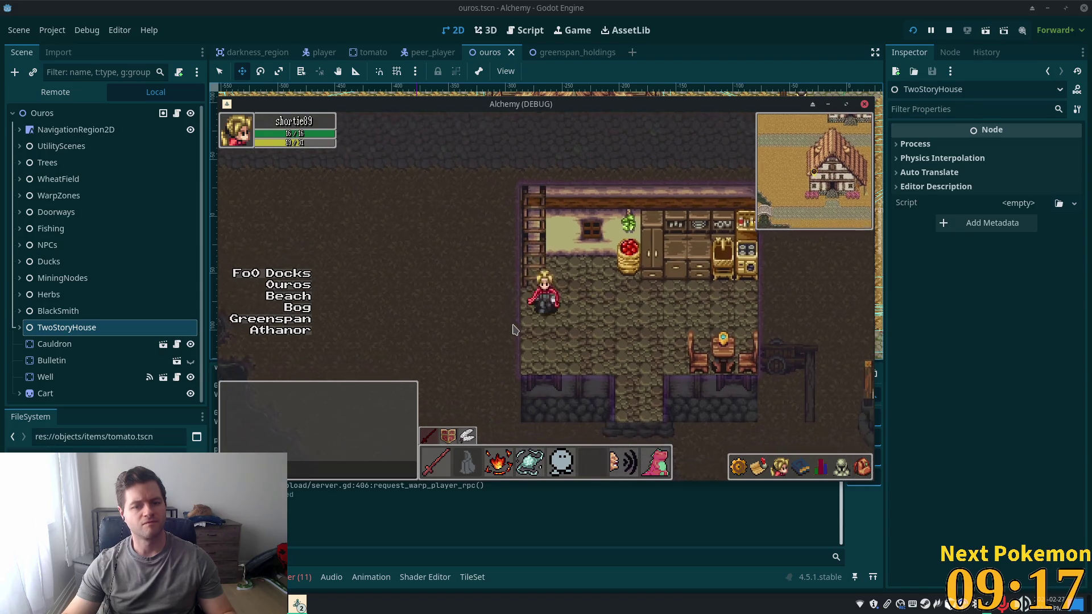
pyautogui.click(50, 330)
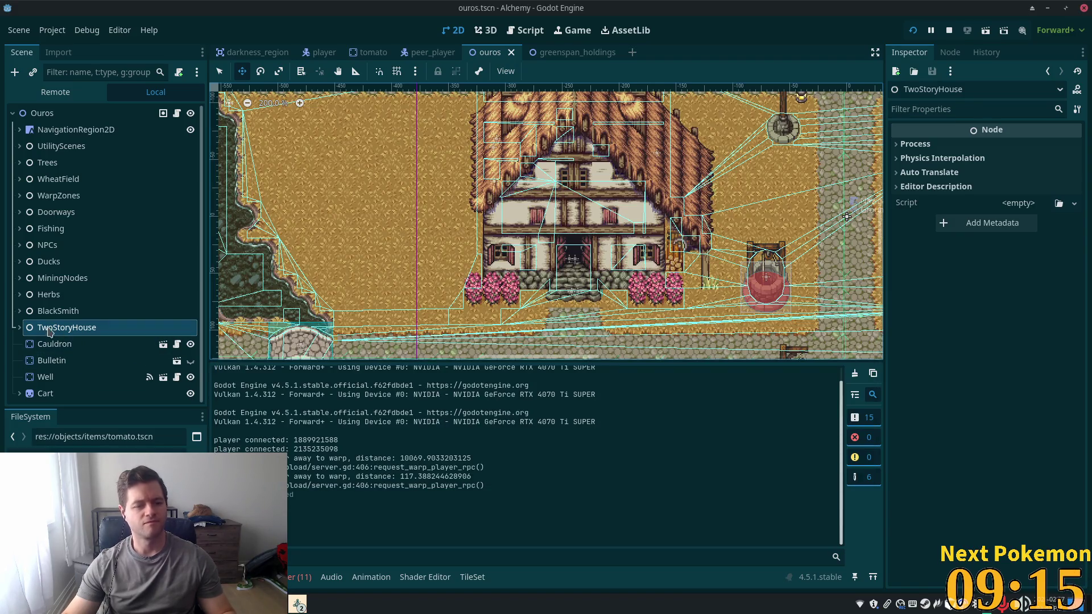
pyautogui.click(19, 328)
pyautogui.click(77, 345)
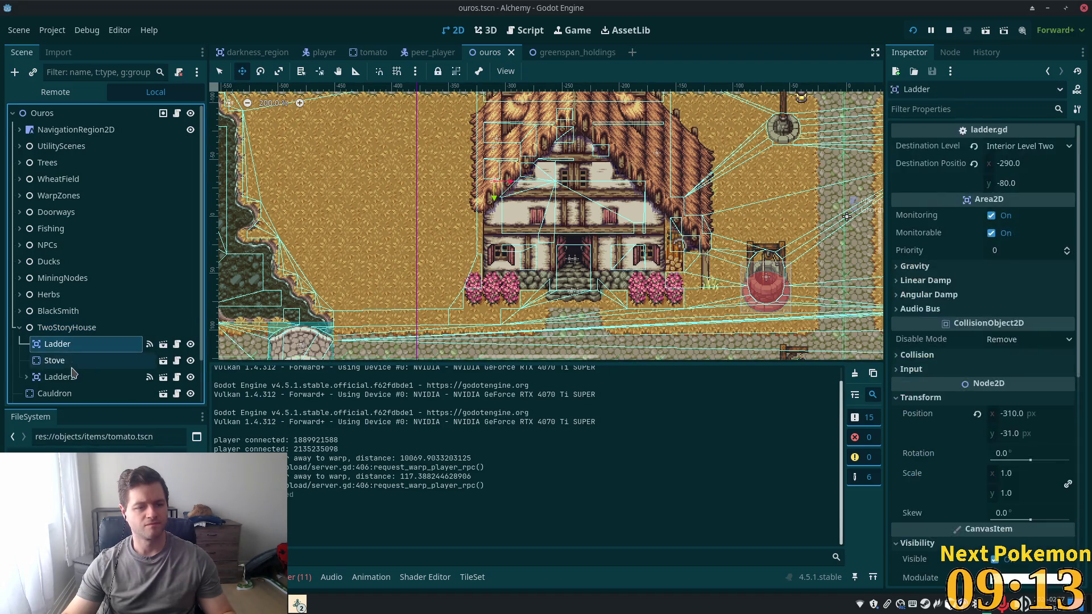
pyautogui.keyDown('shift'); pyautogui.click(68, 376); pyautogui.keyUp('shift')
pyautogui.moveTo(59, 343); pyautogui.dragTo(49, 332)
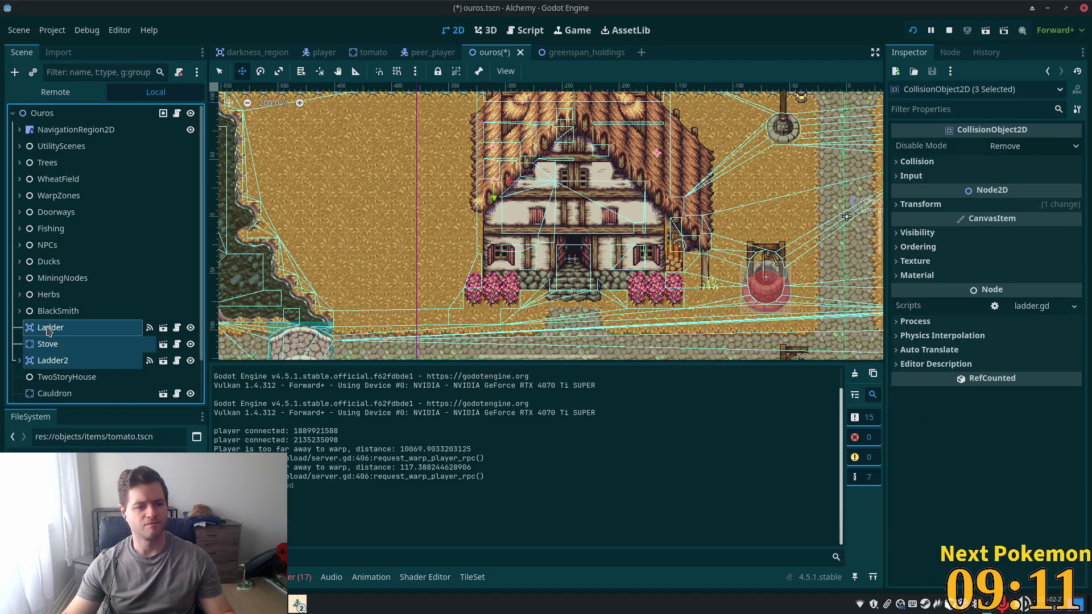
# Delete the empty TwoStoryHouse node and save the ouros scene
pyautogui.click(61, 376)
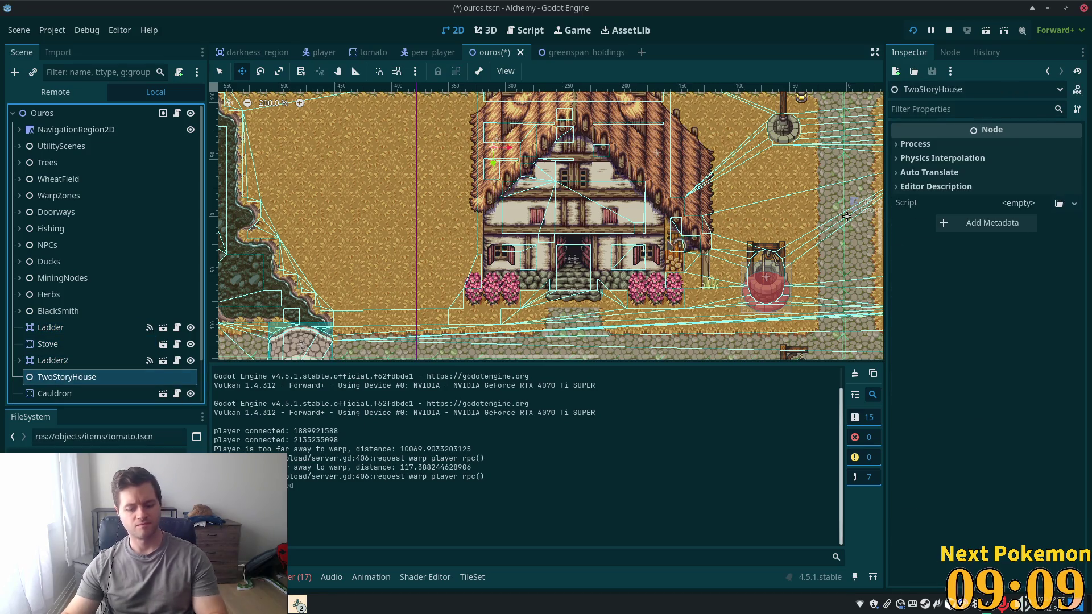
pyautogui.press('Delete')
pyautogui.click(586, 316)
pyautogui.hotkey('ctrl', 's')
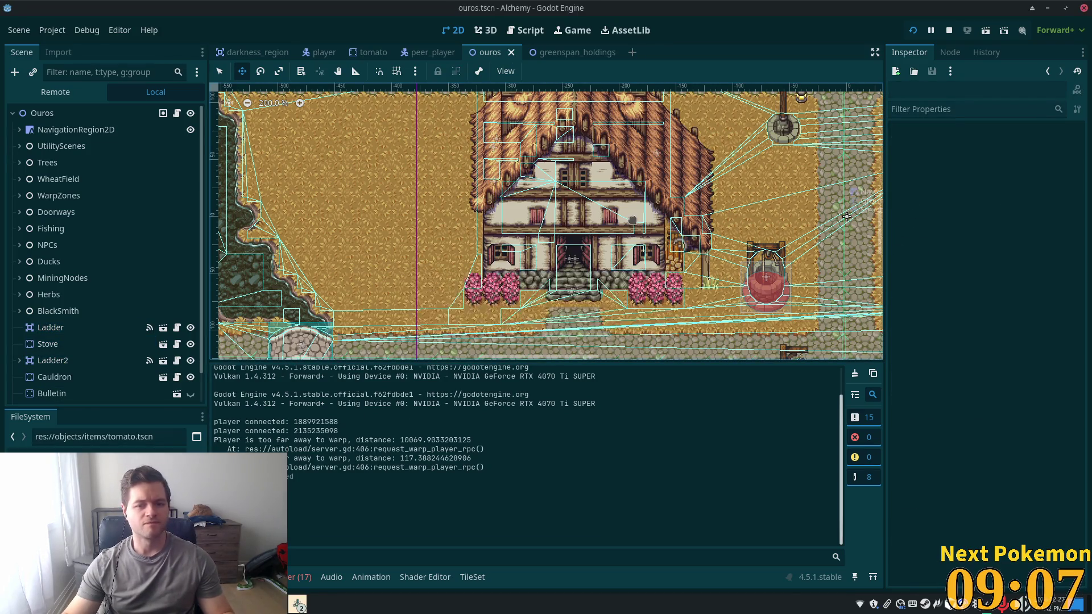
pyautogui.click(846, 216)
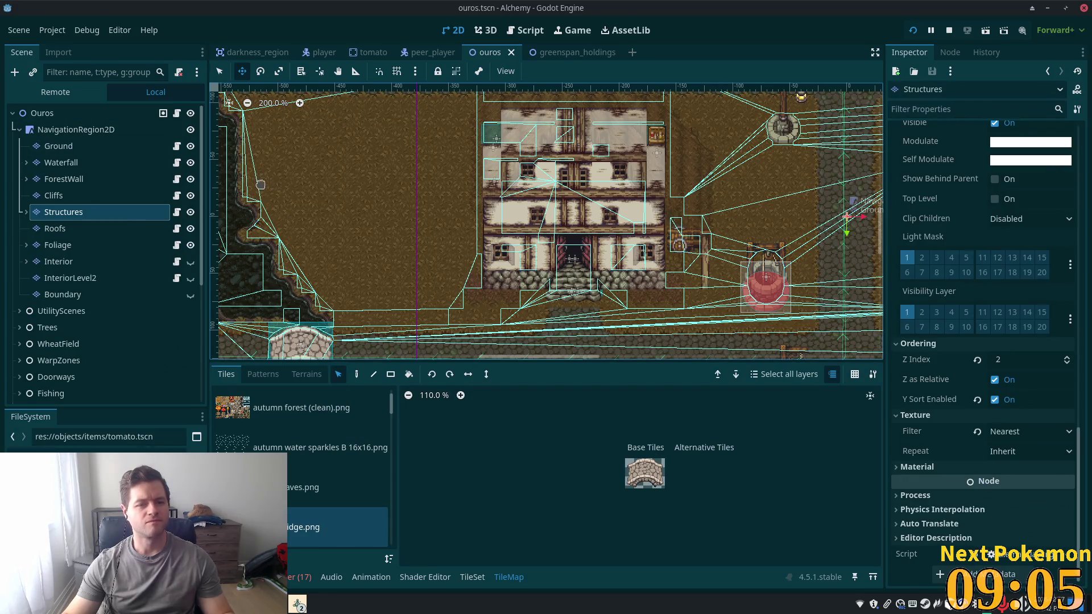
# Walk the player north and back through the house interior, then return to the editor
pyautogui.click(108, 115)
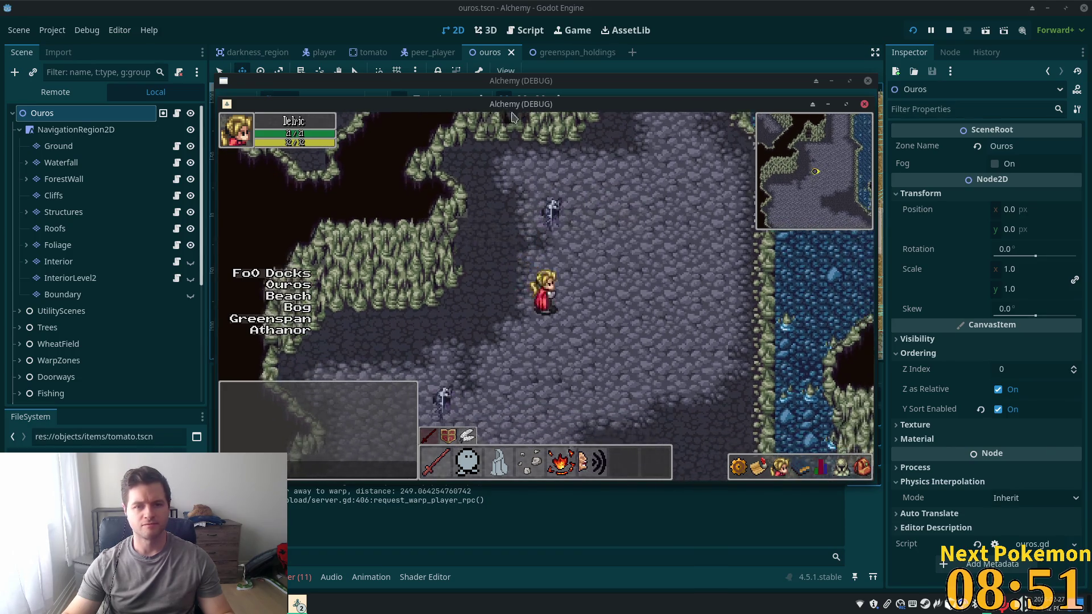
pyautogui.press('w')
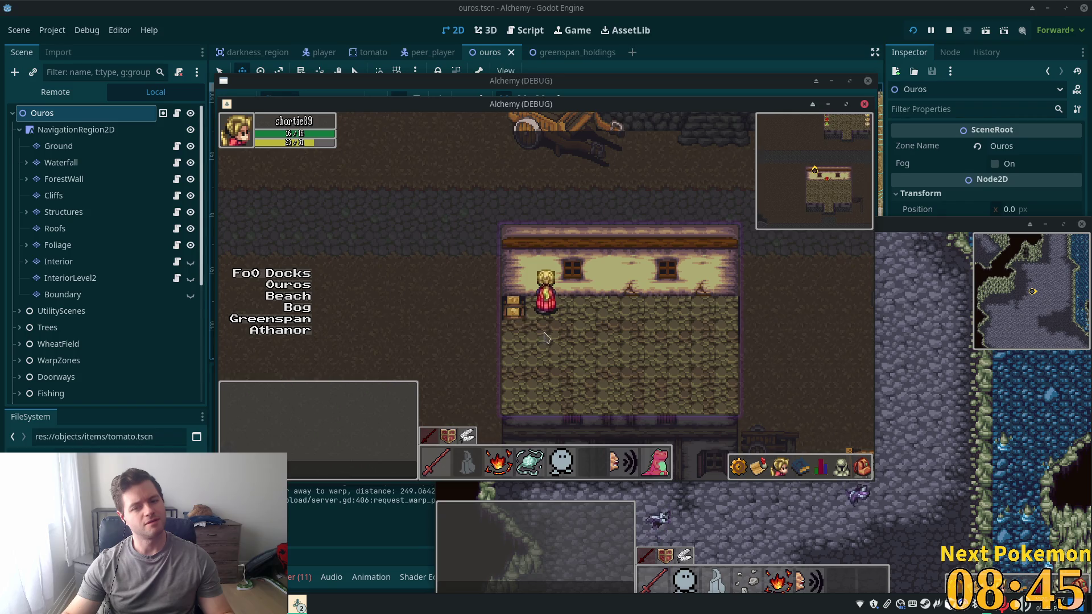
pyautogui.press('s')
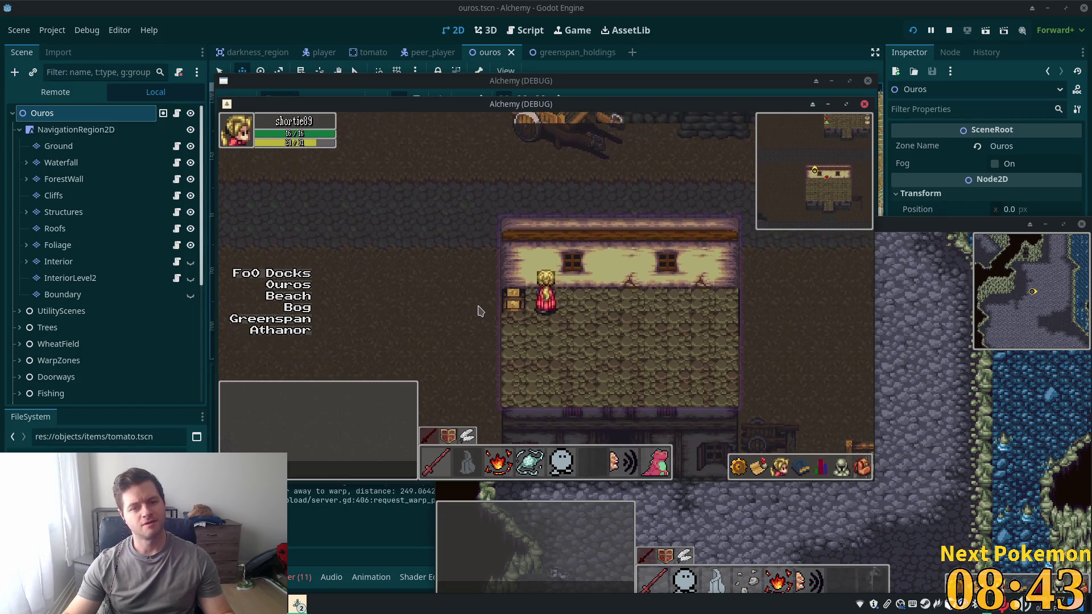
pyautogui.click(76, 130)
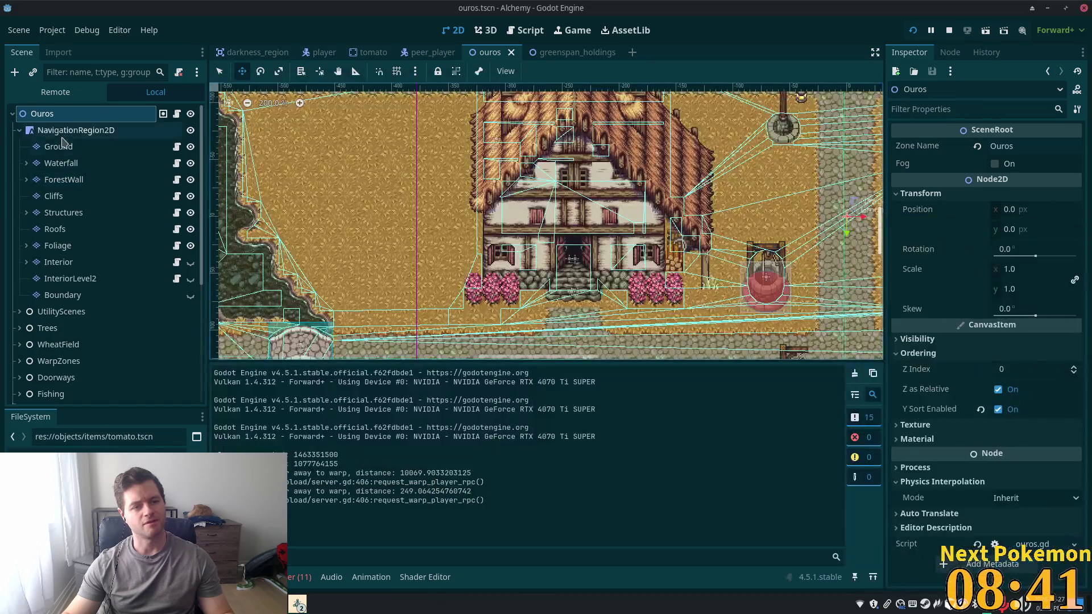
# Paint an autumn forest (clean).png tile onto the Ground tile layer
pyautogui.click(59, 146)
pyautogui.scroll(4, 564, 202)
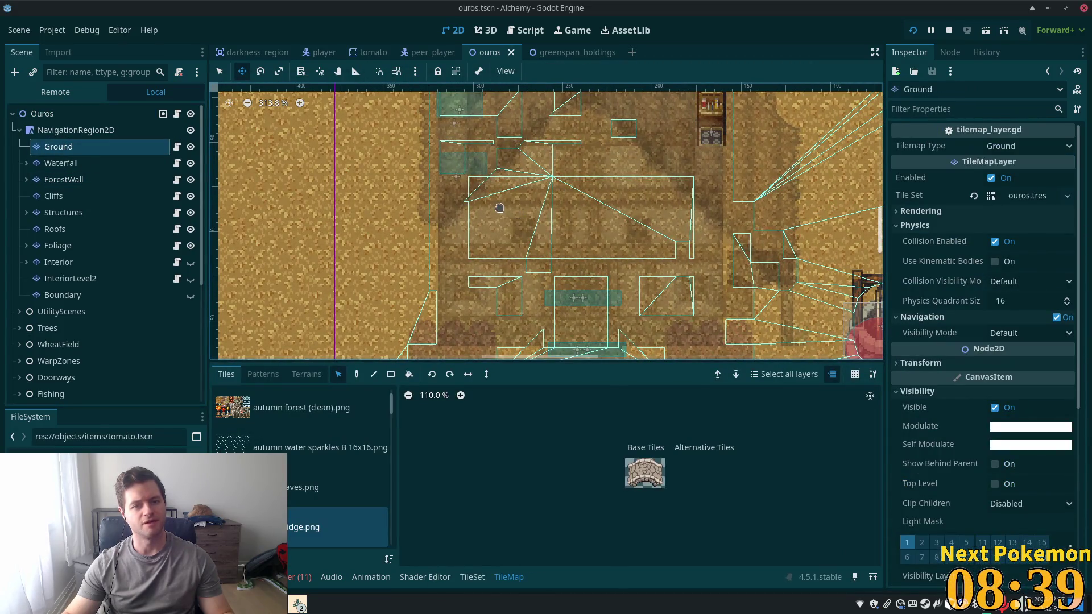
pyautogui.scroll(5, 486, 213)
pyautogui.hscroll(-2, 486, 213)
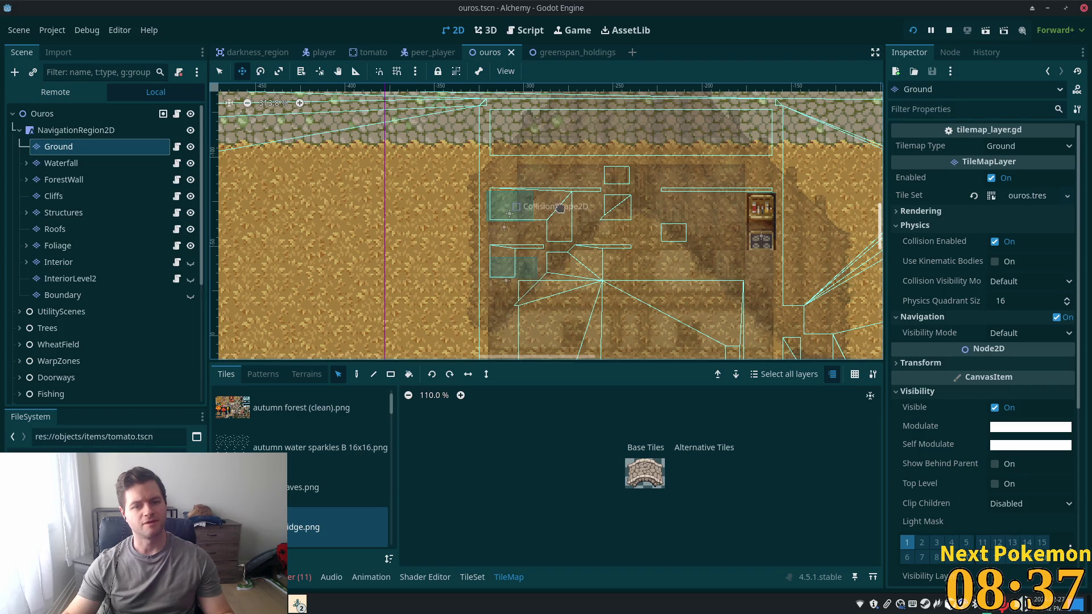
pyautogui.scroll(2, 520, 239)
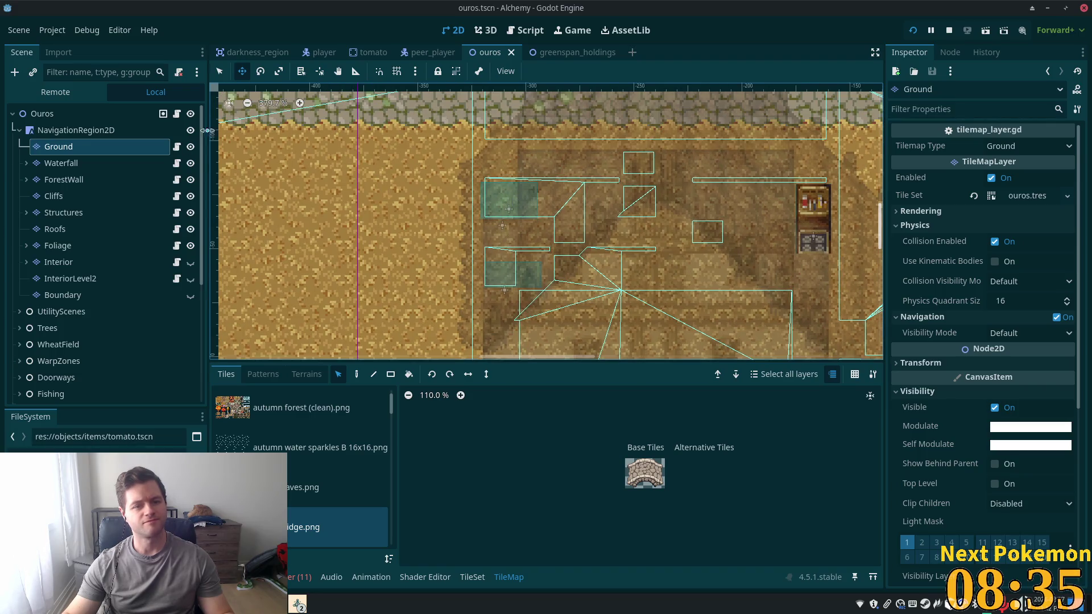
pyautogui.scroll(1, 322, 483)
pyautogui.click(352, 412)
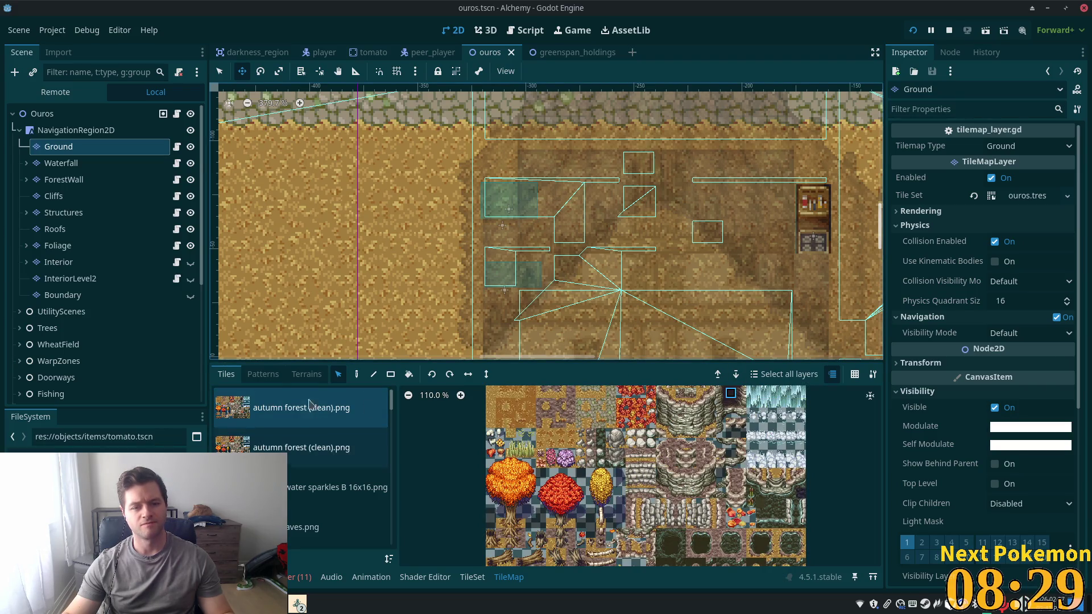
pyautogui.click(361, 376)
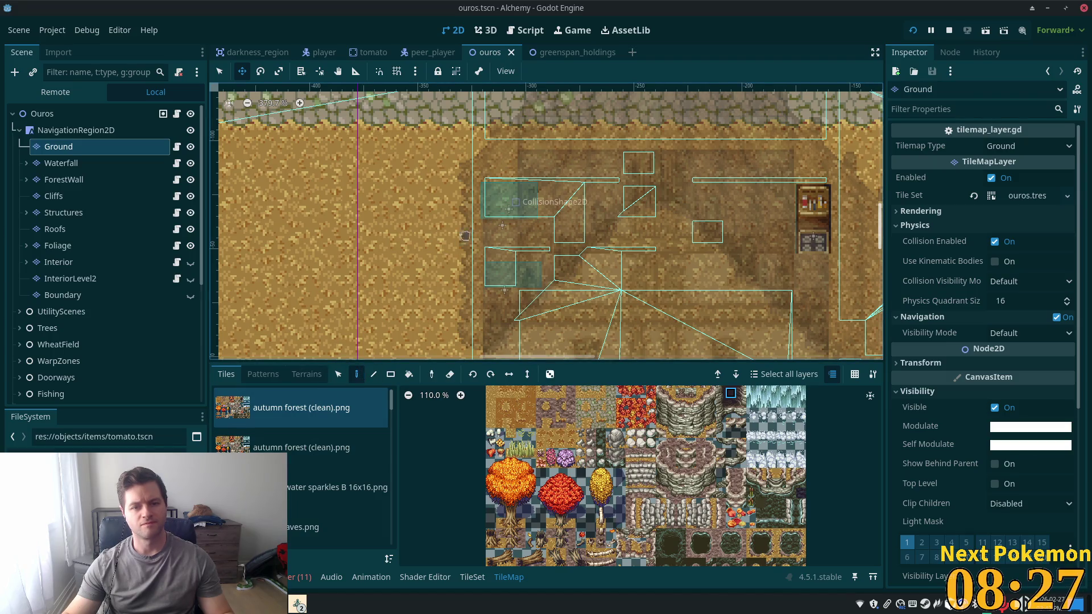
pyautogui.press('q')
pyautogui.click(506, 206)
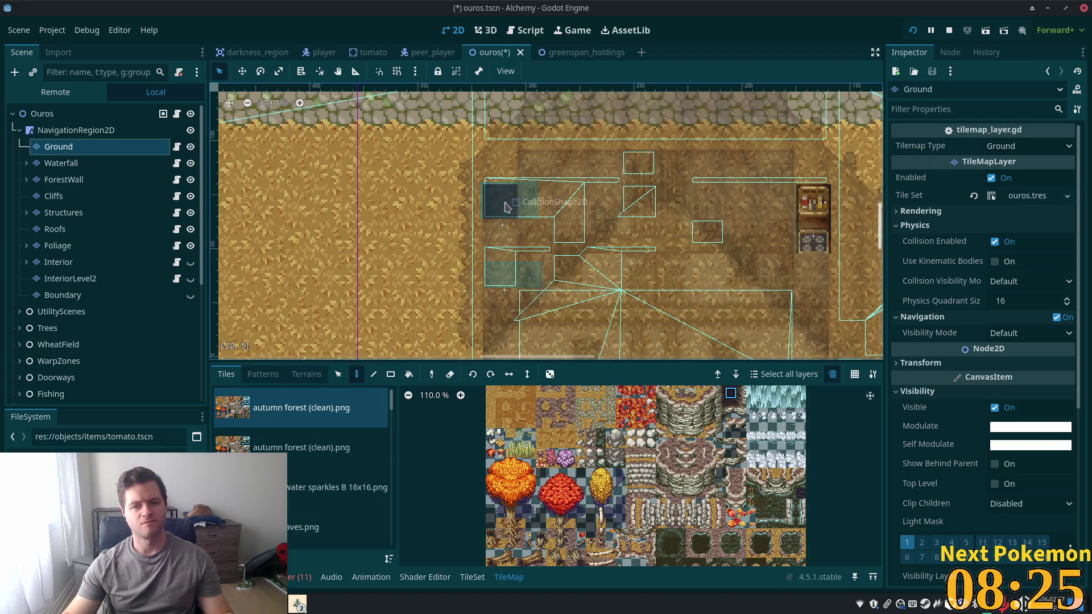
# Save and run the game briefly, then stop it and reselect the Ouros root
pyautogui.press('F5')
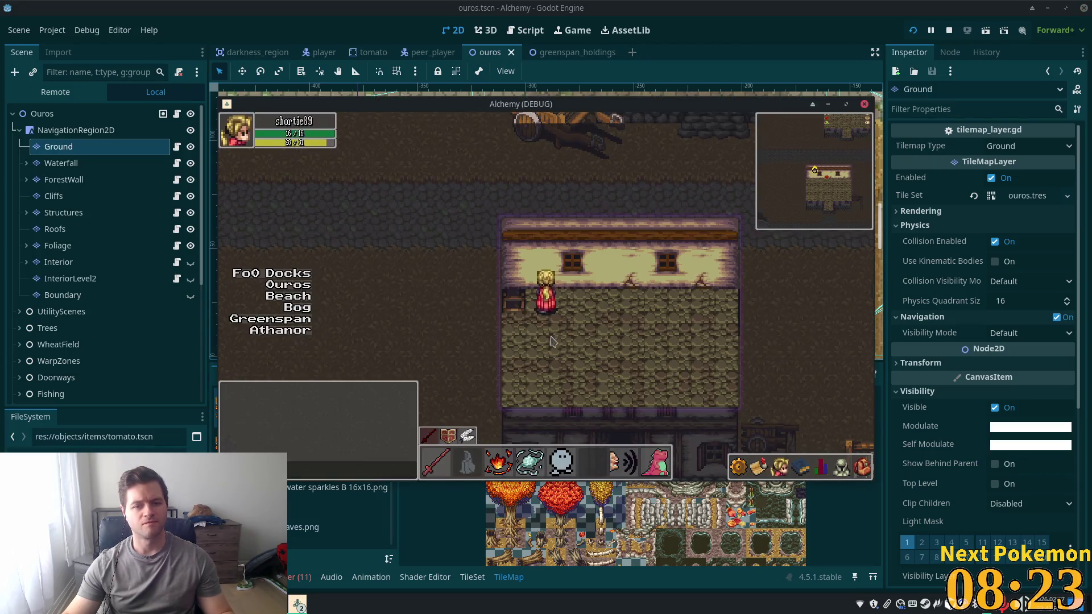
pyautogui.press('F8')
pyautogui.click(61, 117)
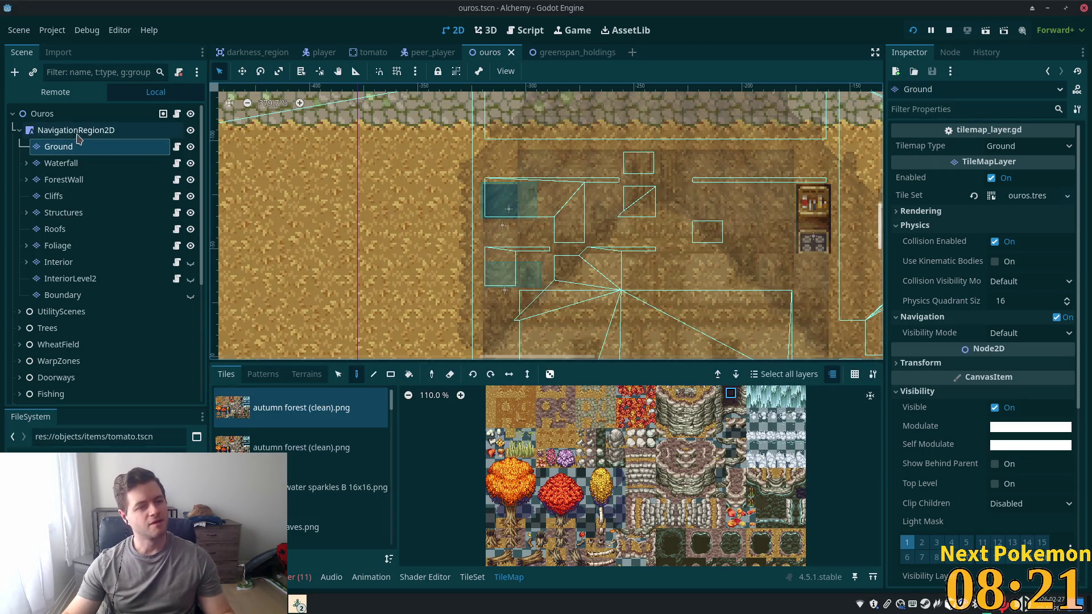
pyautogui.scroll(-3, 614, 238)
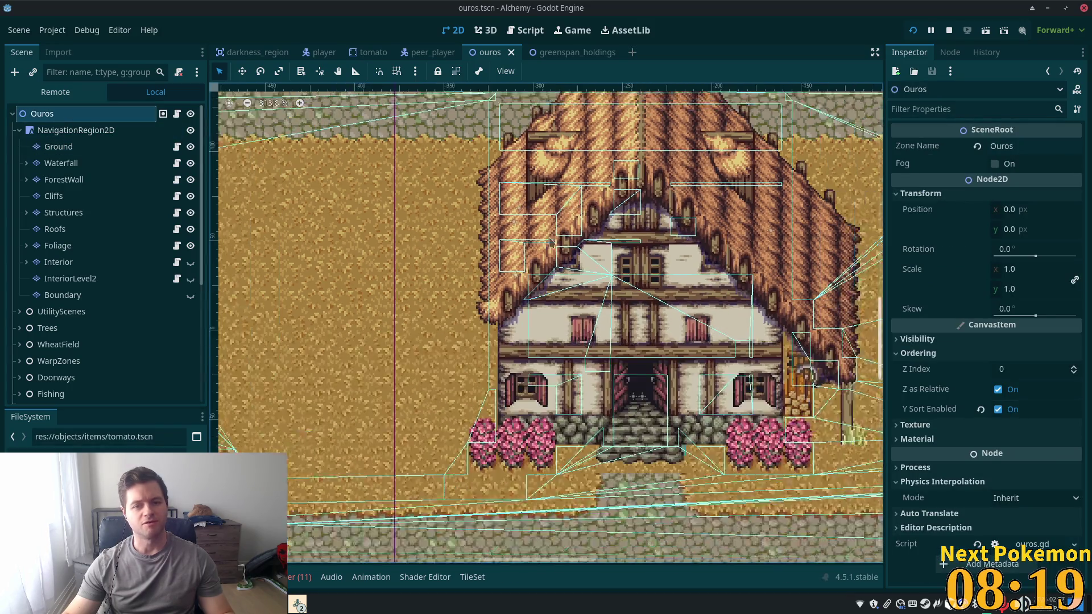
# Move Forge and Anvil out of the BlackSmith group
pyautogui.scroll(-2, 614, 238)
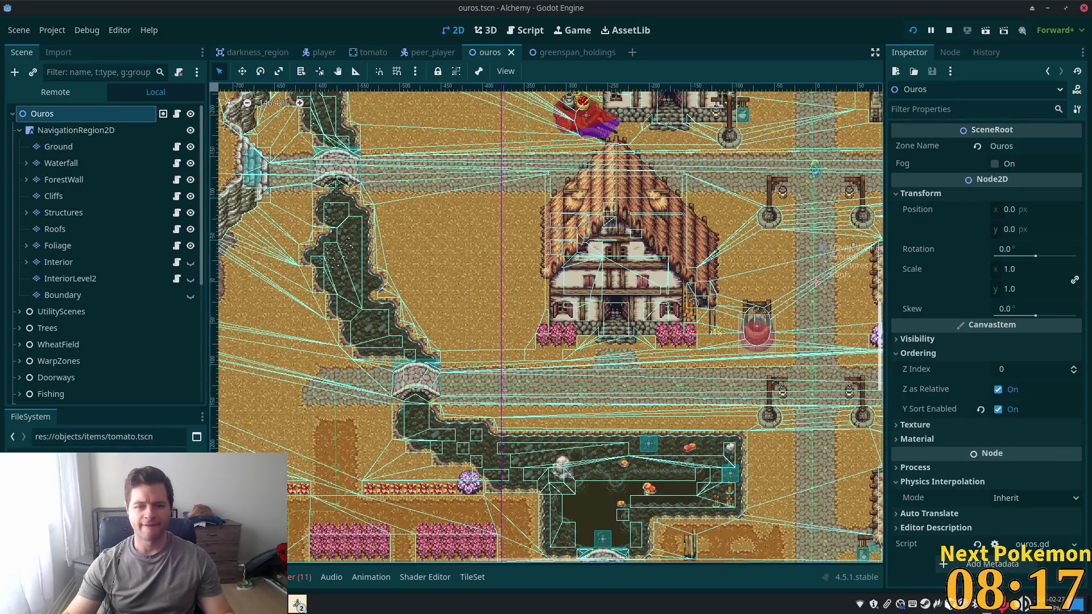
pyautogui.scroll(-5, 102, 306)
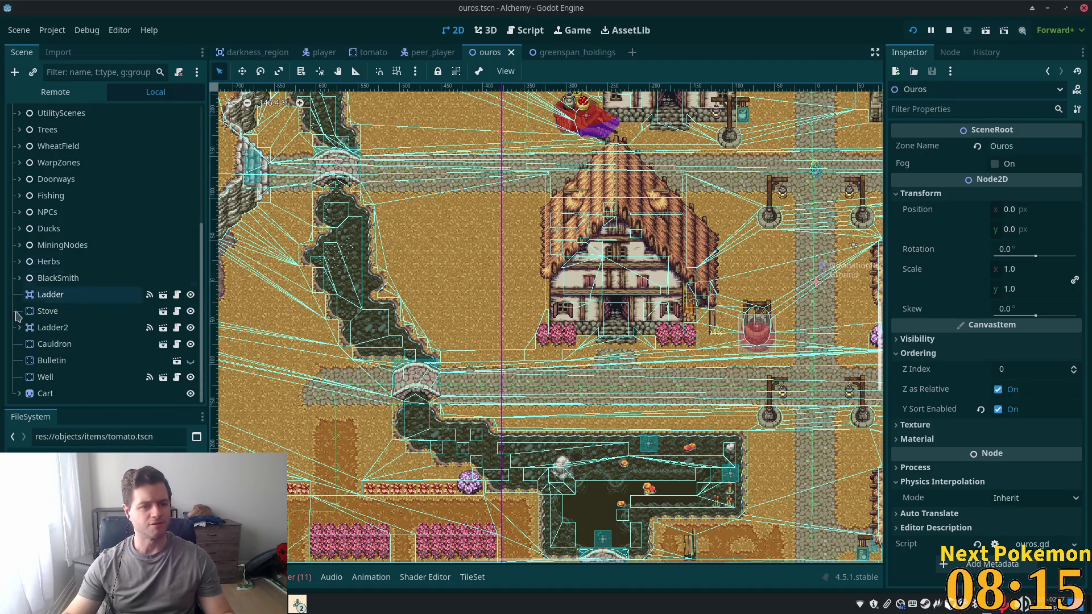
pyautogui.click(19, 278)
pyautogui.click(81, 296)
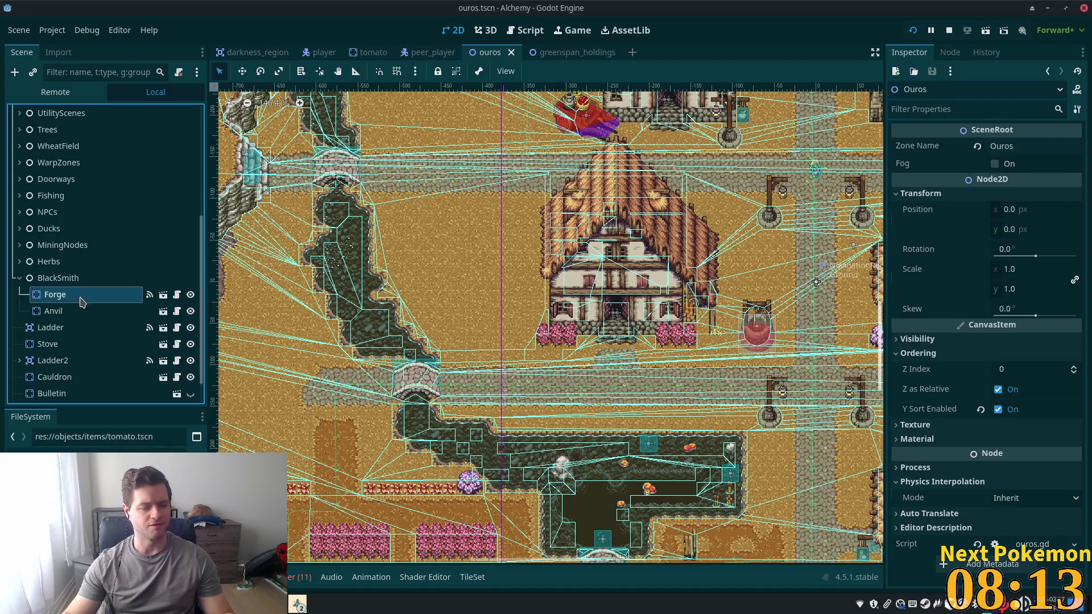
pyautogui.keyDown('shift'); pyautogui.click(86, 313); pyautogui.keyUp('shift')
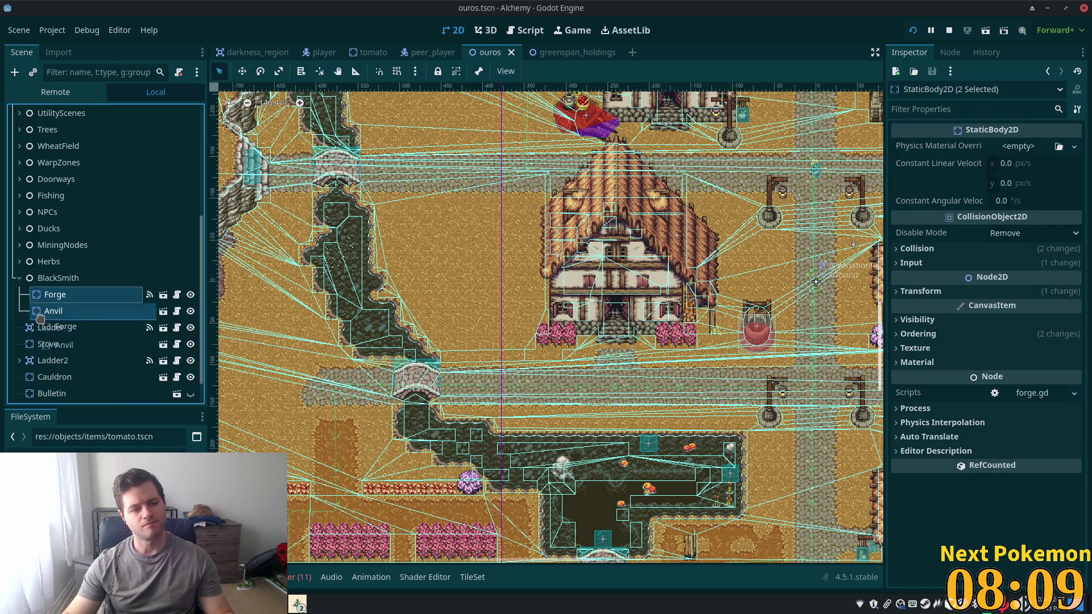
pyautogui.moveTo(39, 321); pyautogui.dragTo(41, 323)
# Delete the empty BlackSmith node and save the scene
pyautogui.click(78, 279)
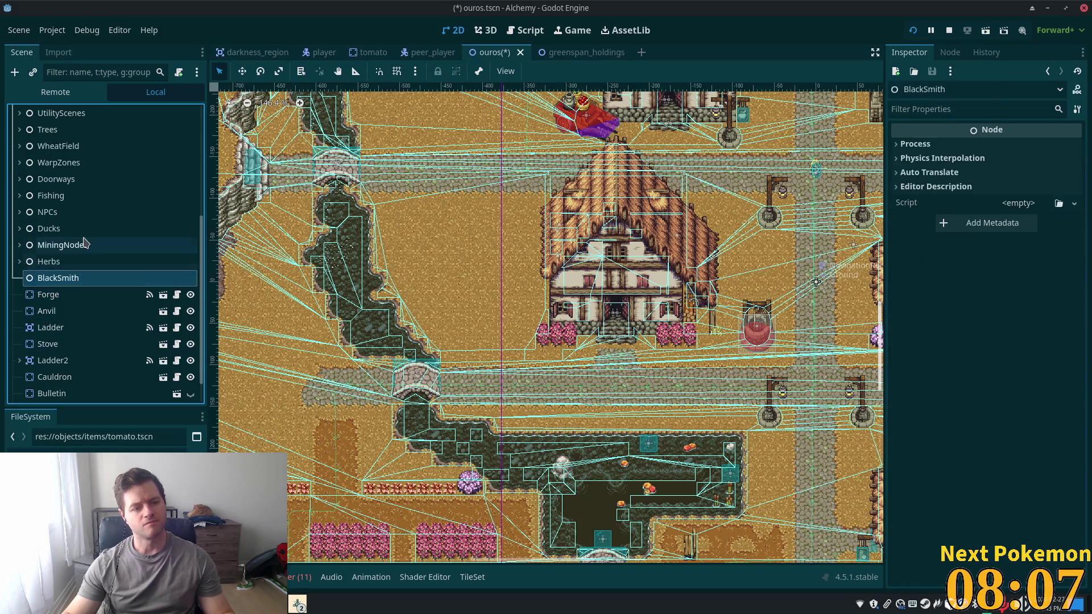
pyautogui.press('Delete')
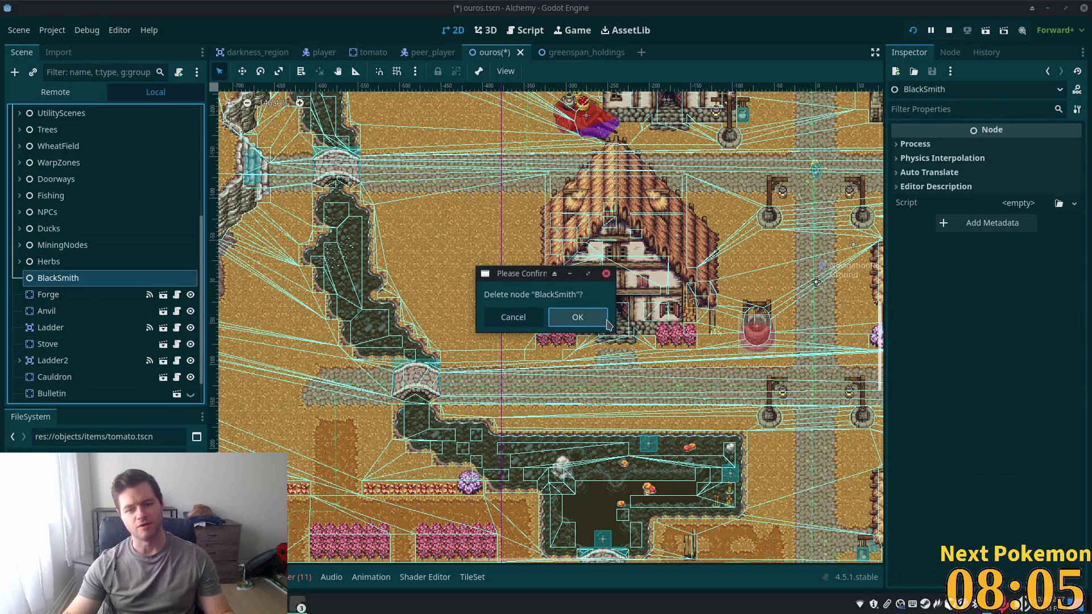
pyautogui.click(605, 322)
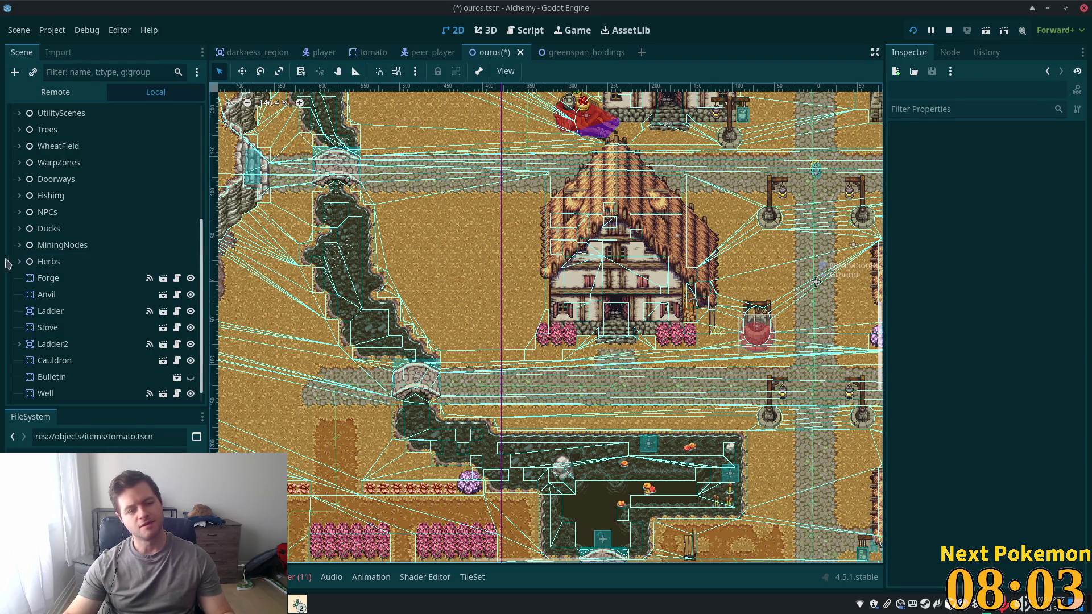
pyautogui.hotkey('ctrl', 's')
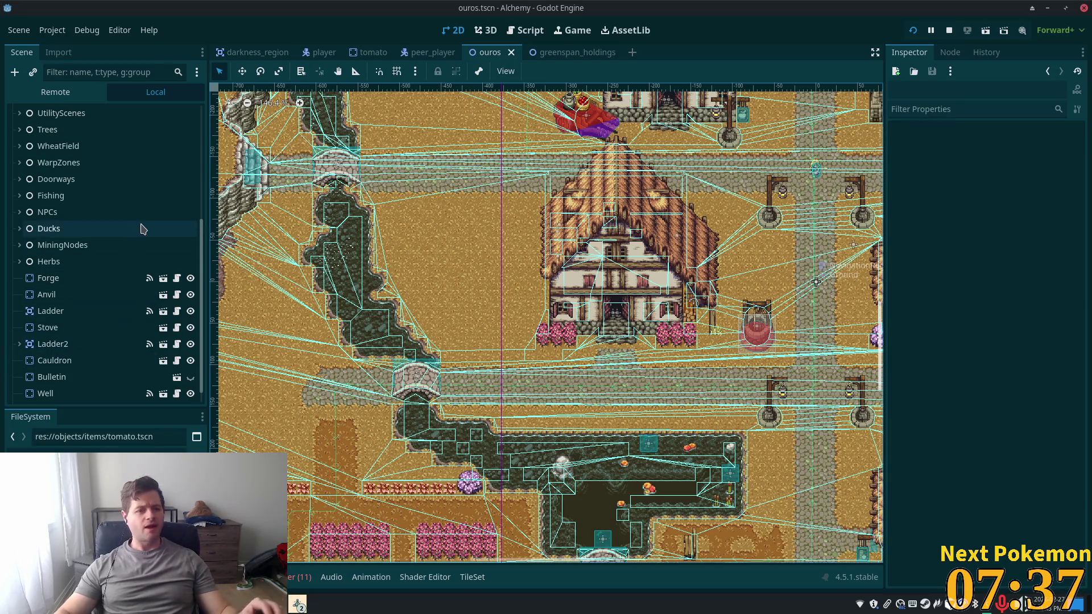
# Scroll the Scene dock up to review the root groups above Forge
pyautogui.scroll(5, 108, 249)
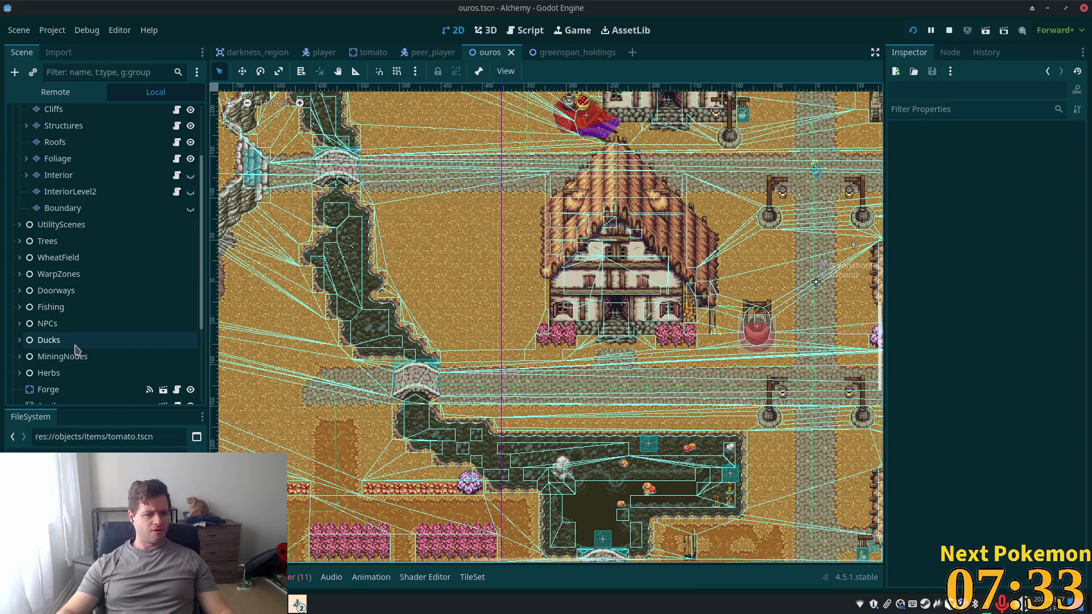
# Launch and log into the game, then walk the house interior and sit at the table
pyautogui.click(929, 30)
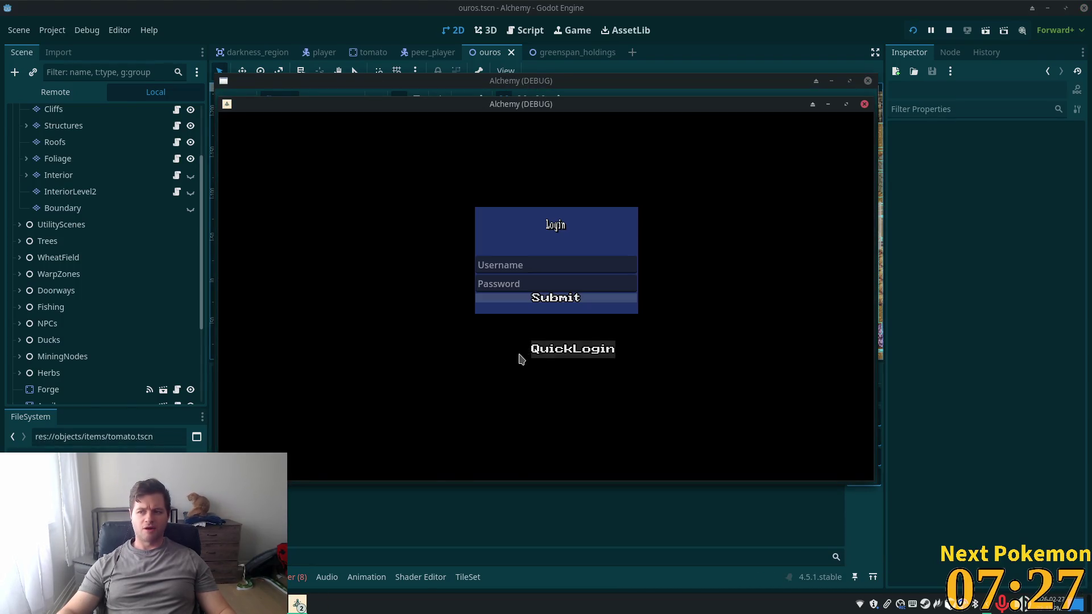
pyautogui.click(617, 306)
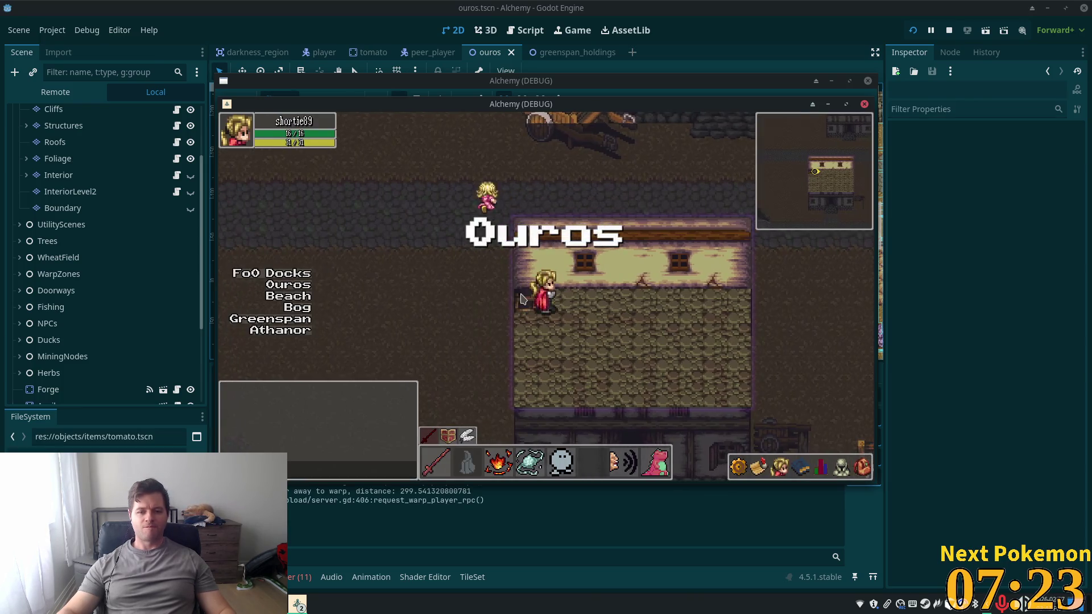
pyautogui.press('Right')
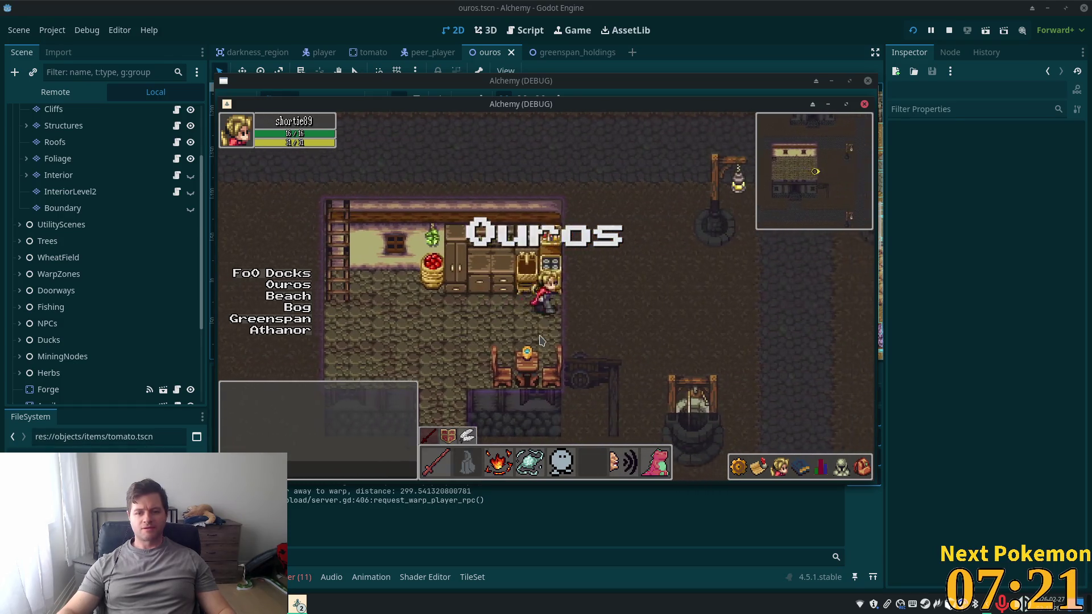
pyautogui.press('Left')
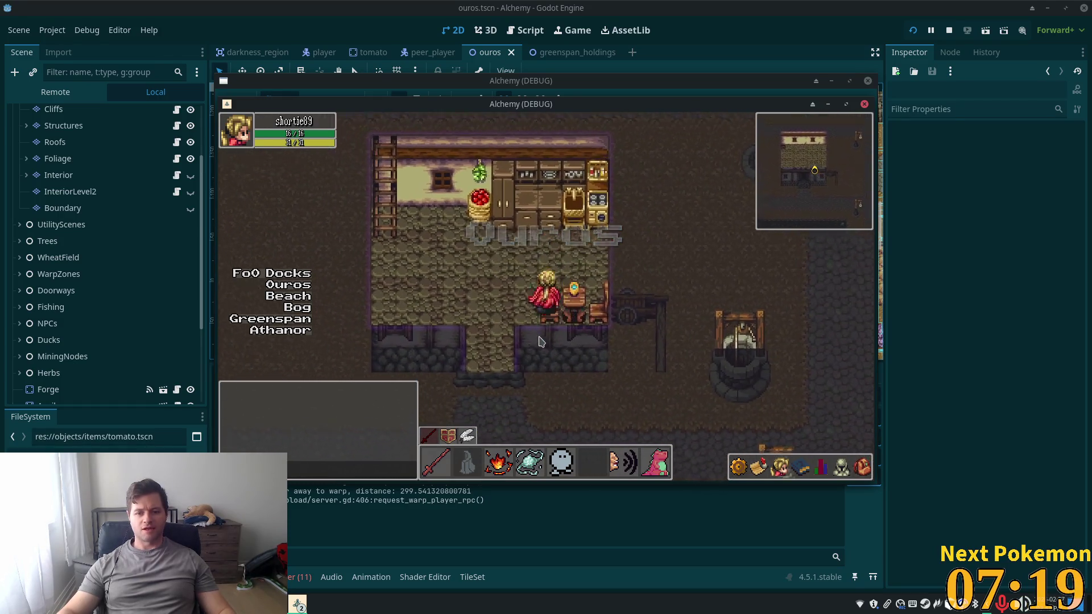
pyautogui.press('Up')
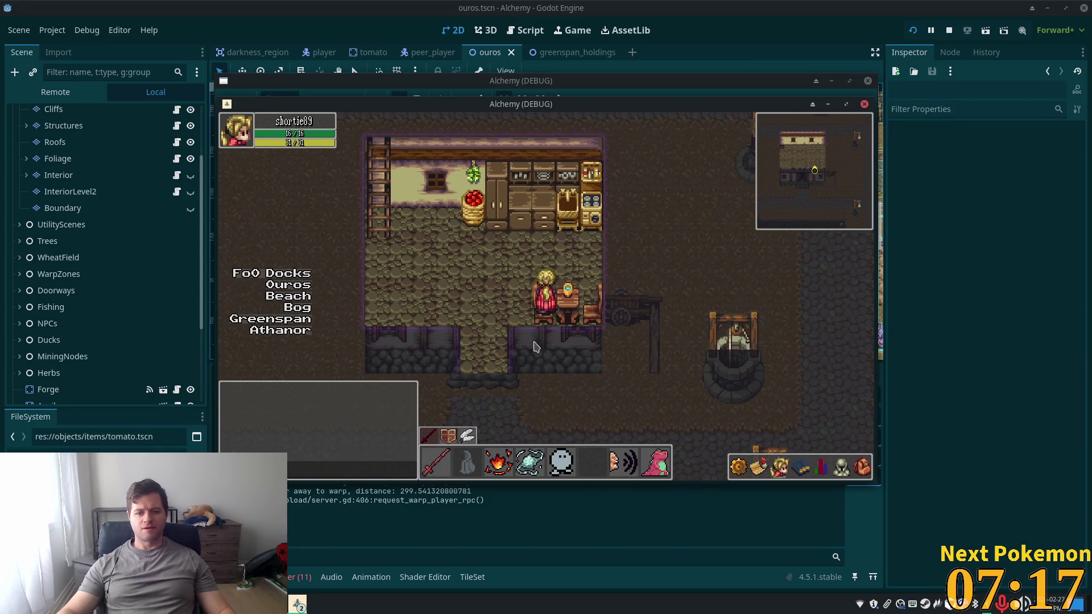
pyautogui.press('Down')
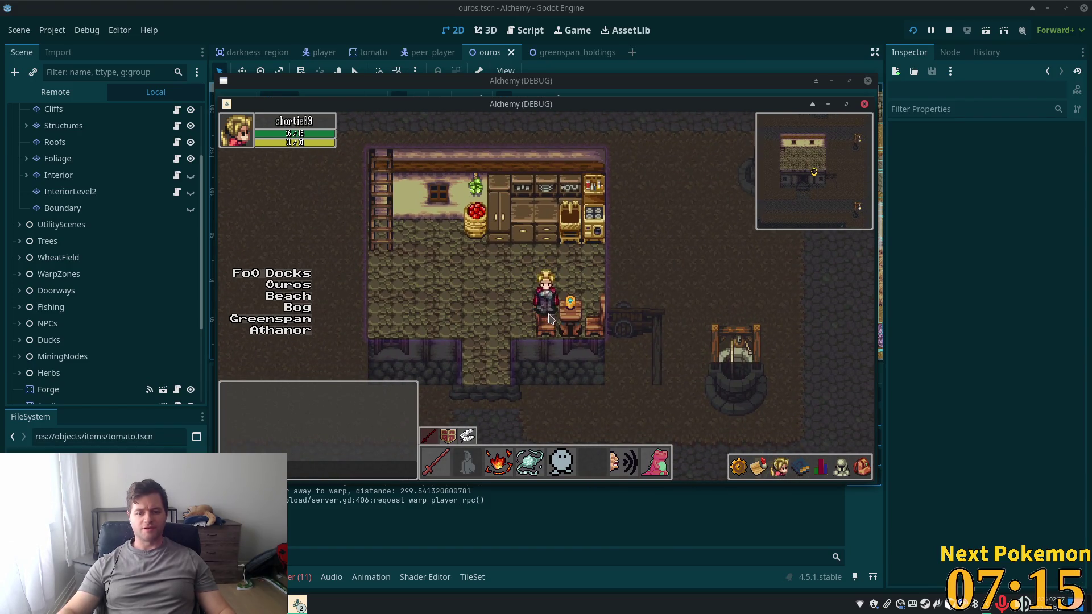
pyautogui.press('Right')
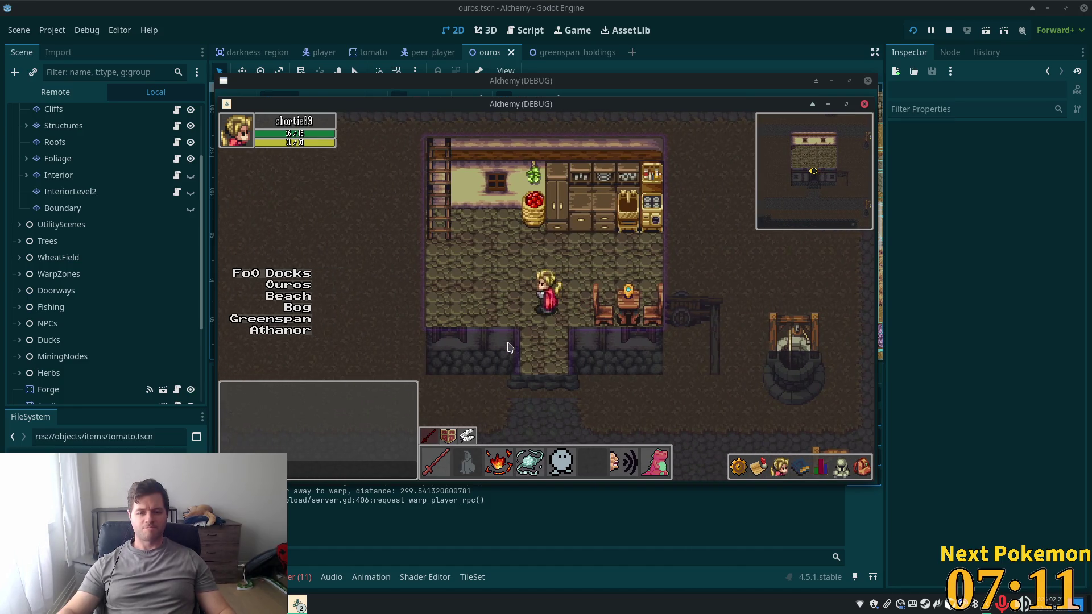
pyautogui.press('Down')
pyautogui.press('Right')
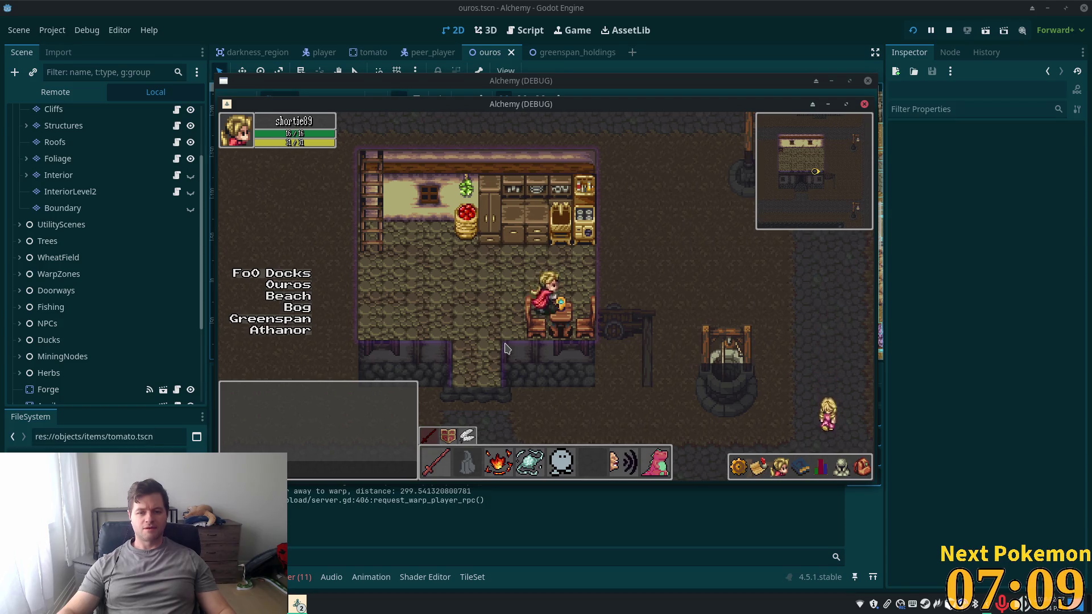
# Walk out of the house, through the shop, and into the weapon shop
pyautogui.press('Down')
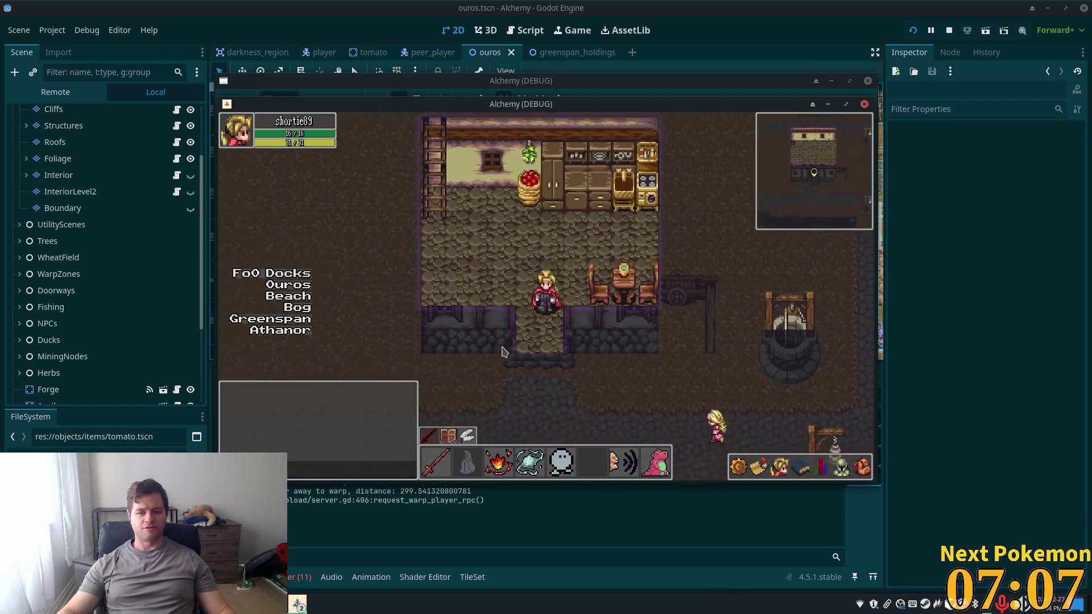
pyautogui.press('Up')
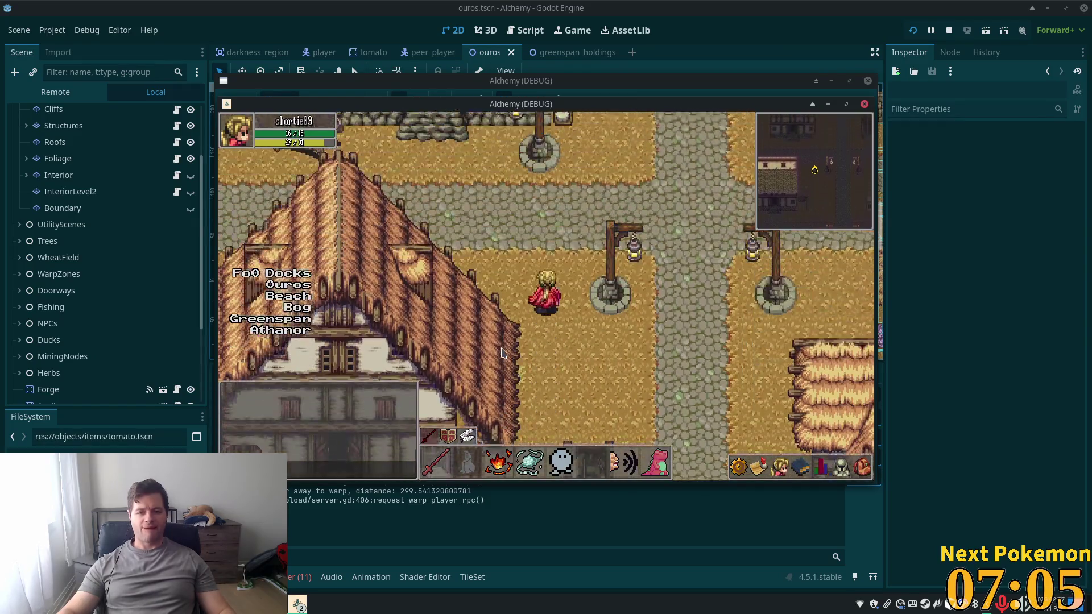
pyautogui.press('Up')
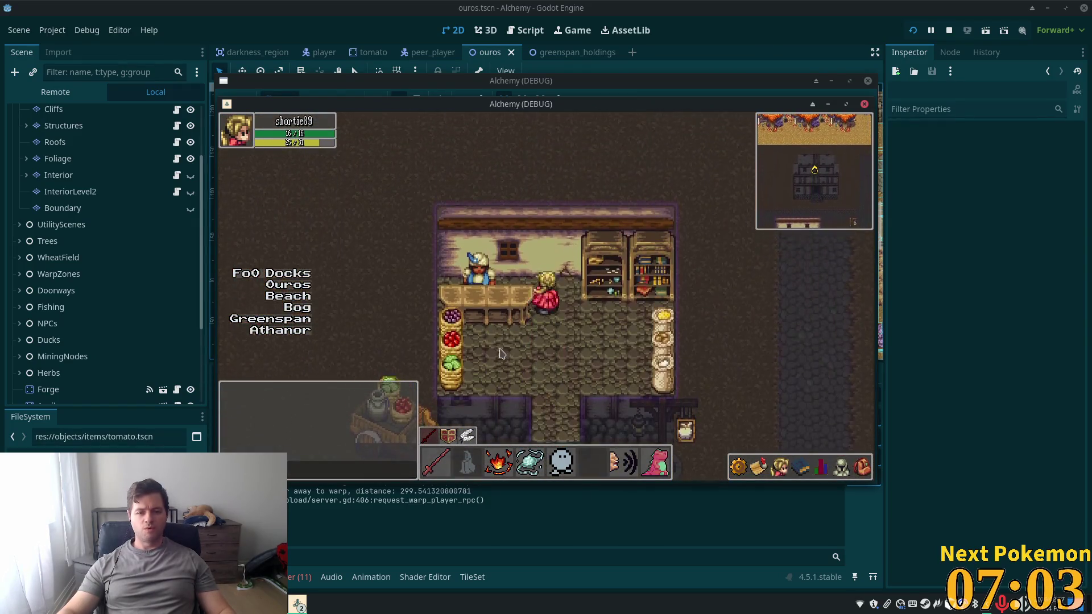
pyautogui.press('Down')
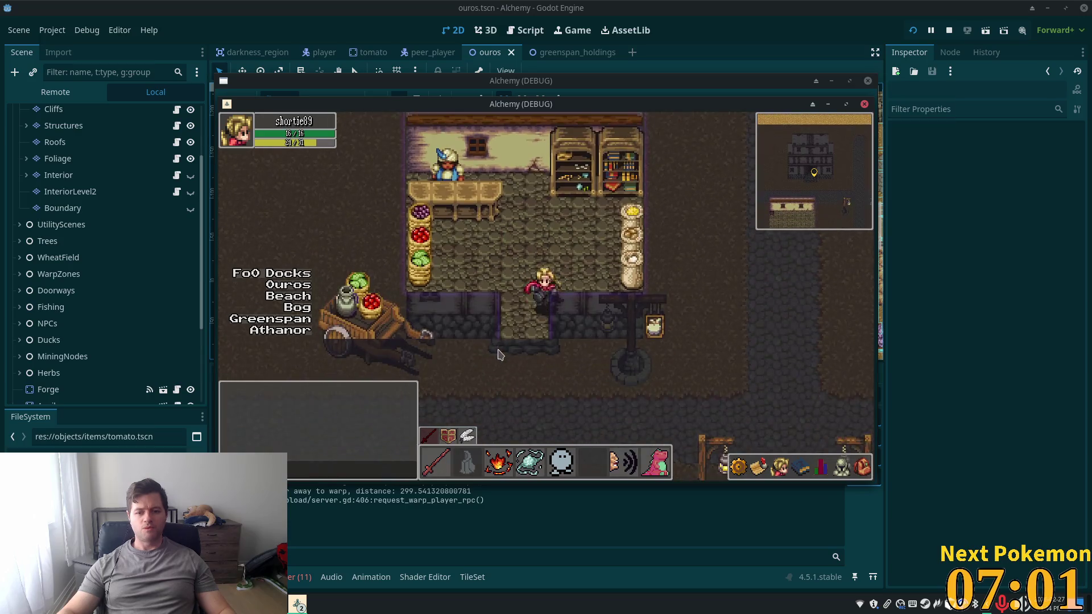
pyautogui.press('Right')
pyautogui.press('Up')
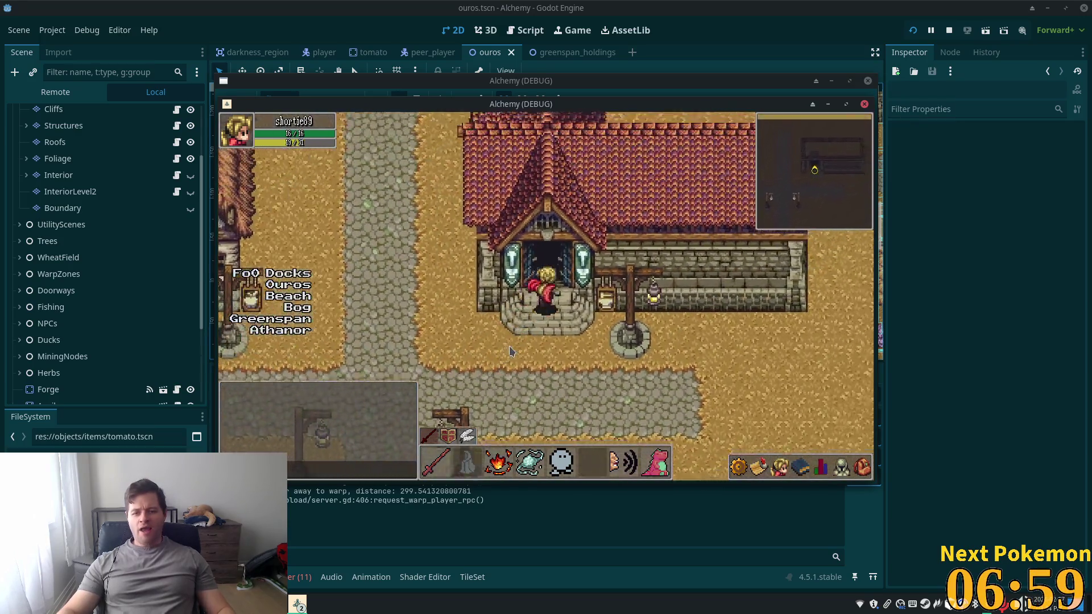
pyautogui.press('Left')
pyautogui.press('Up')
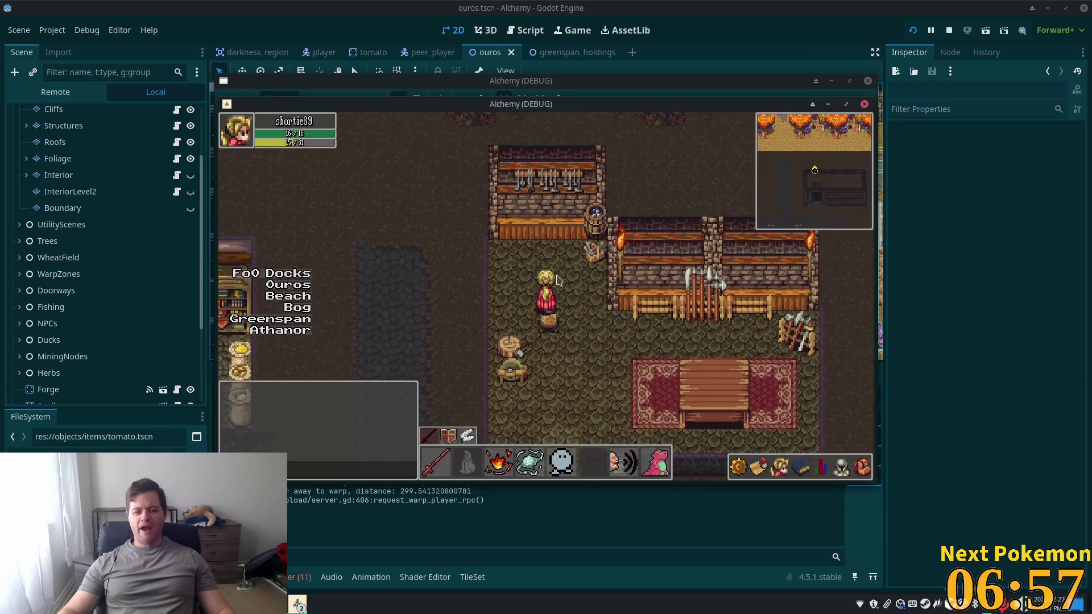
pyautogui.scroll(-3, 49, 295)
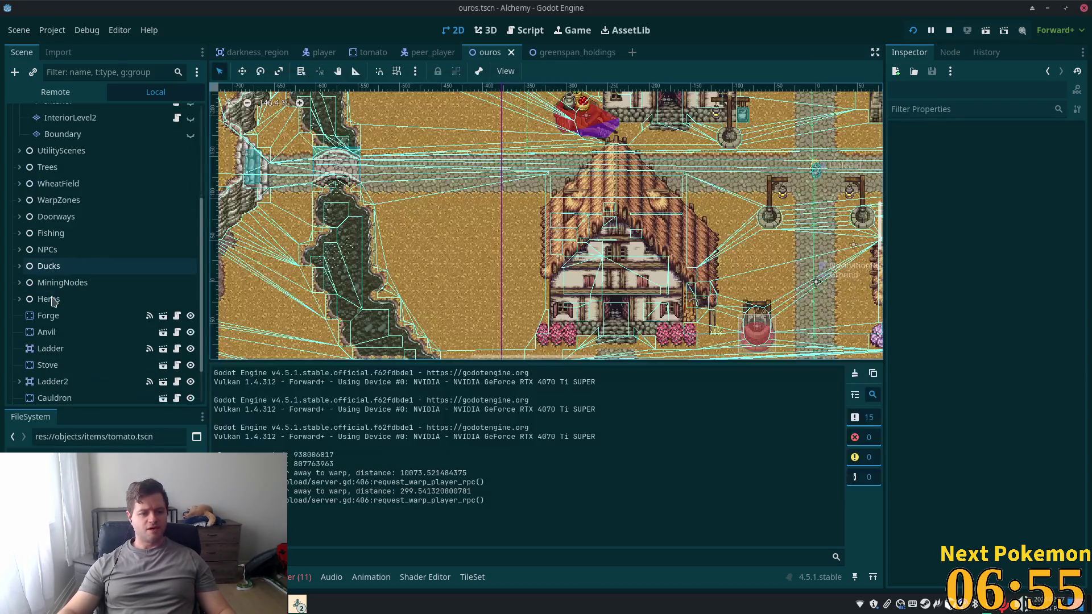
# Set the Forge node's Z Index to 10, then run the game briefly to test it
pyautogui.click(46, 322)
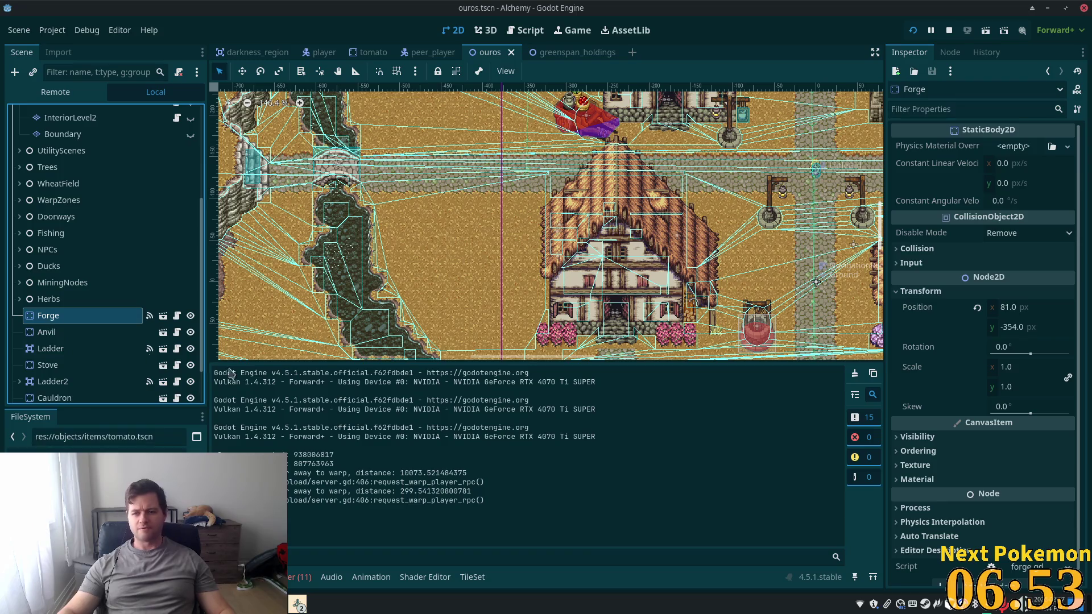
pyautogui.click(904, 453)
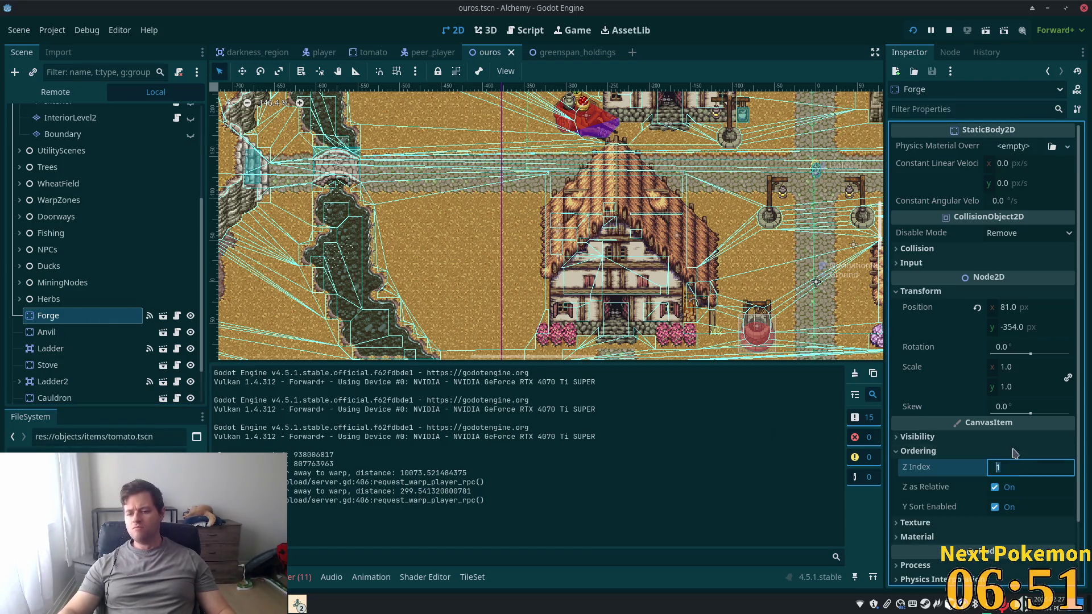
pyautogui.press('Tab')
pyautogui.press('F5')
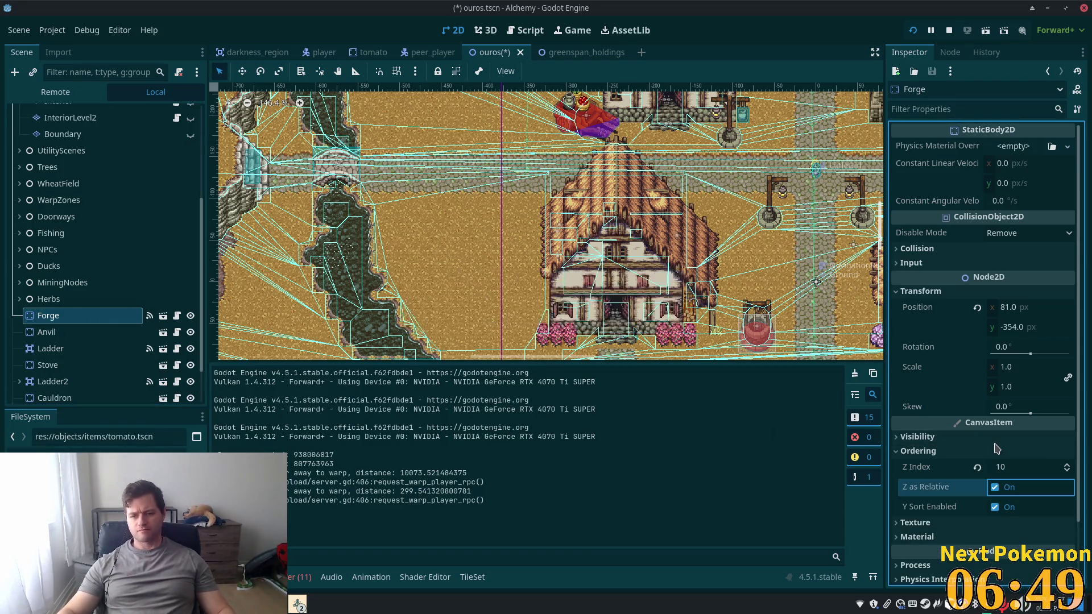
pyautogui.press('Down')
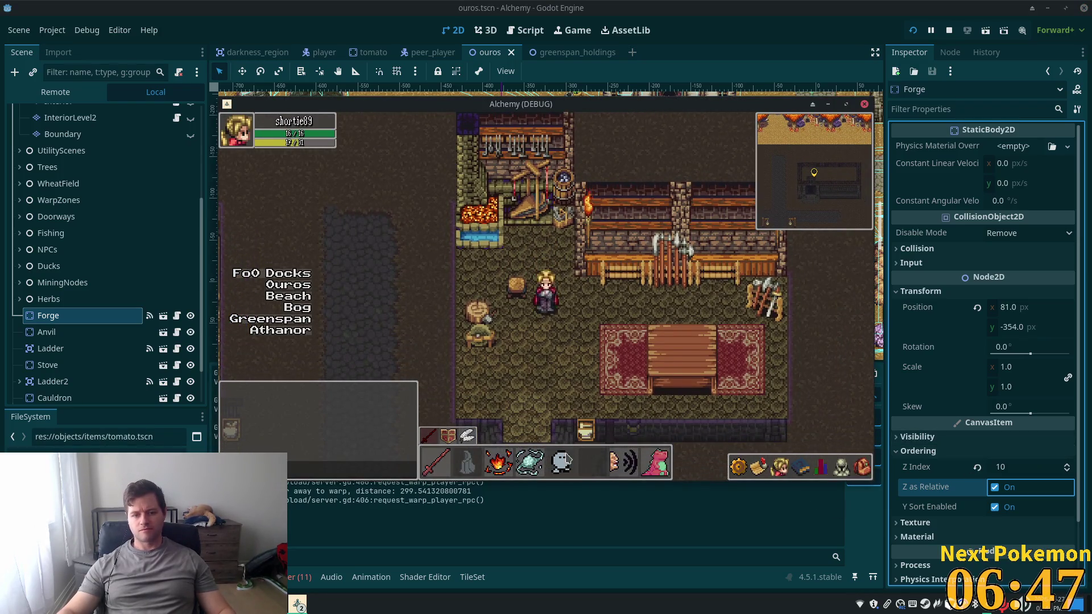
pyautogui.press('F8')
# Give the Anvil node Z Index 10 as well and rerun the game to check the forge
pyautogui.click(47, 333)
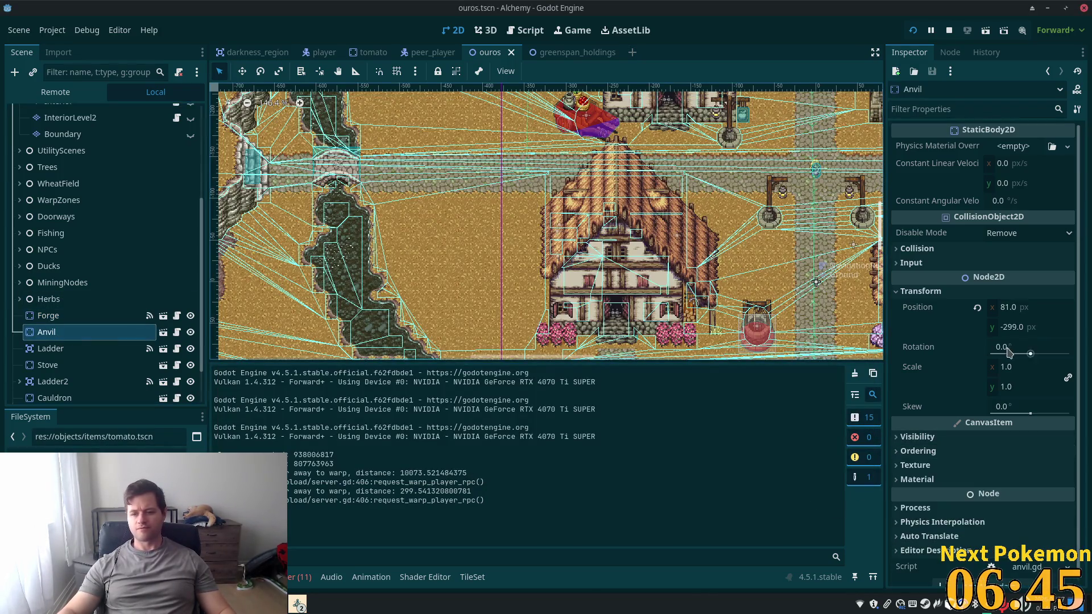
pyautogui.click(922, 451)
pyautogui.click(921, 451)
pyautogui.click(921, 451)
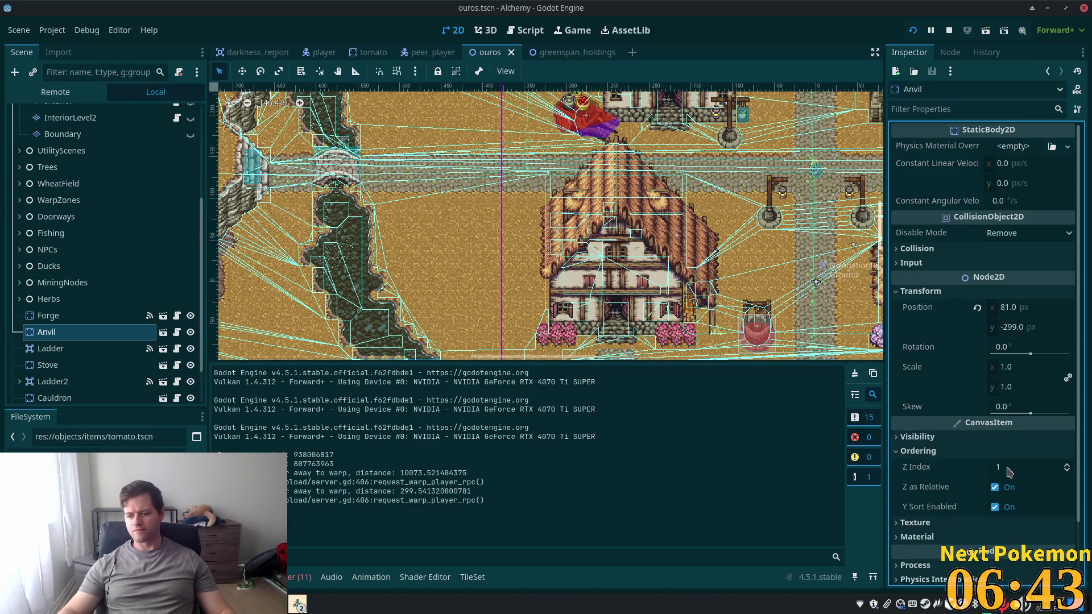
pyautogui.click(1008, 470)
pyautogui.write('0')
pyautogui.press('F5')
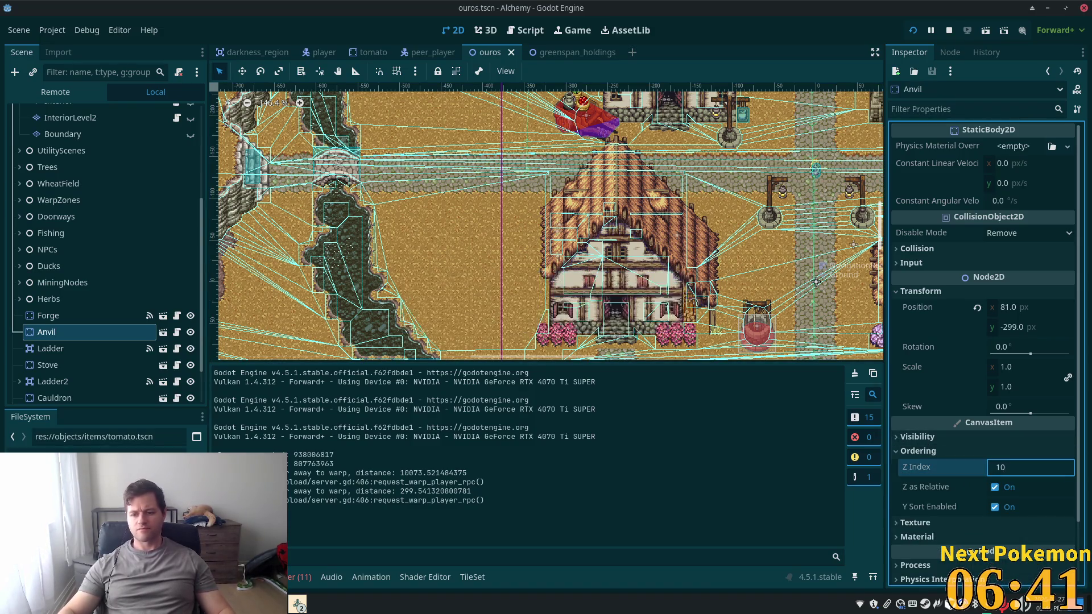
pyautogui.press('F8')
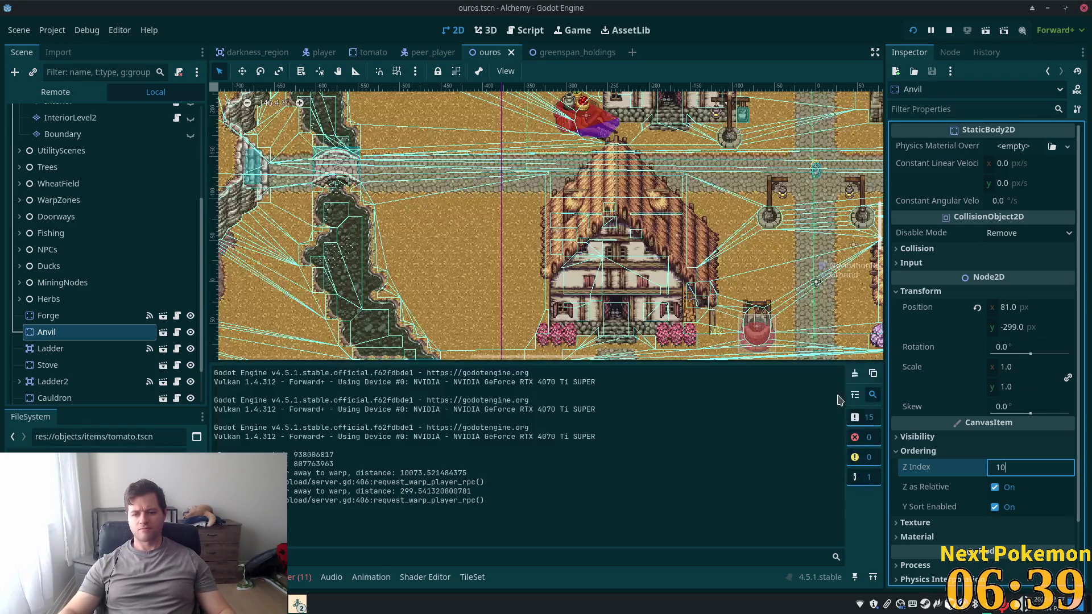
pyautogui.click(107, 316)
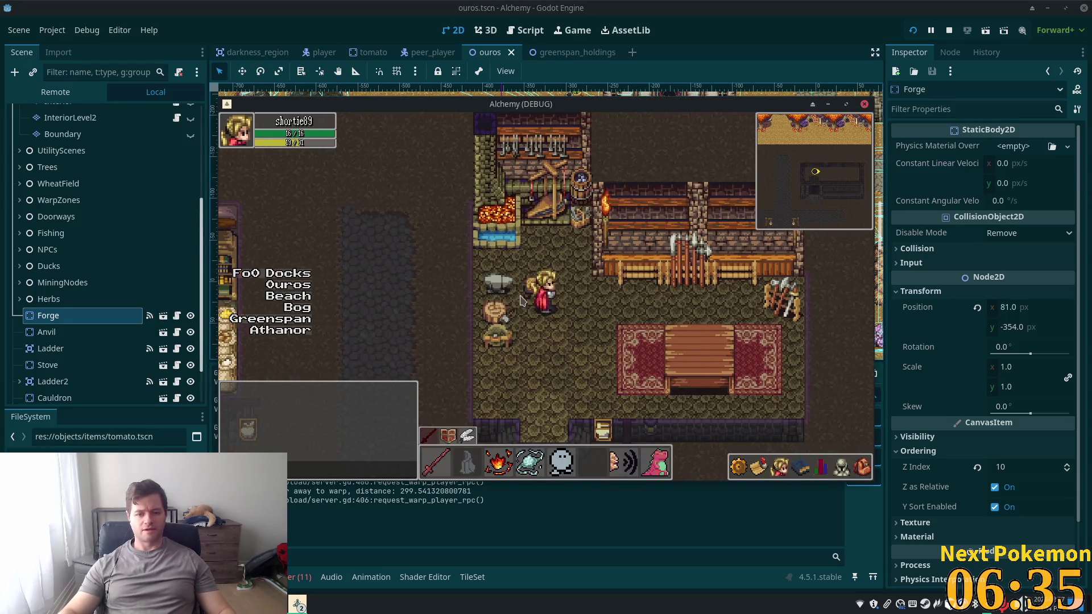
# Walk the player around the forge, out into town and across the field
pyautogui.press('a')
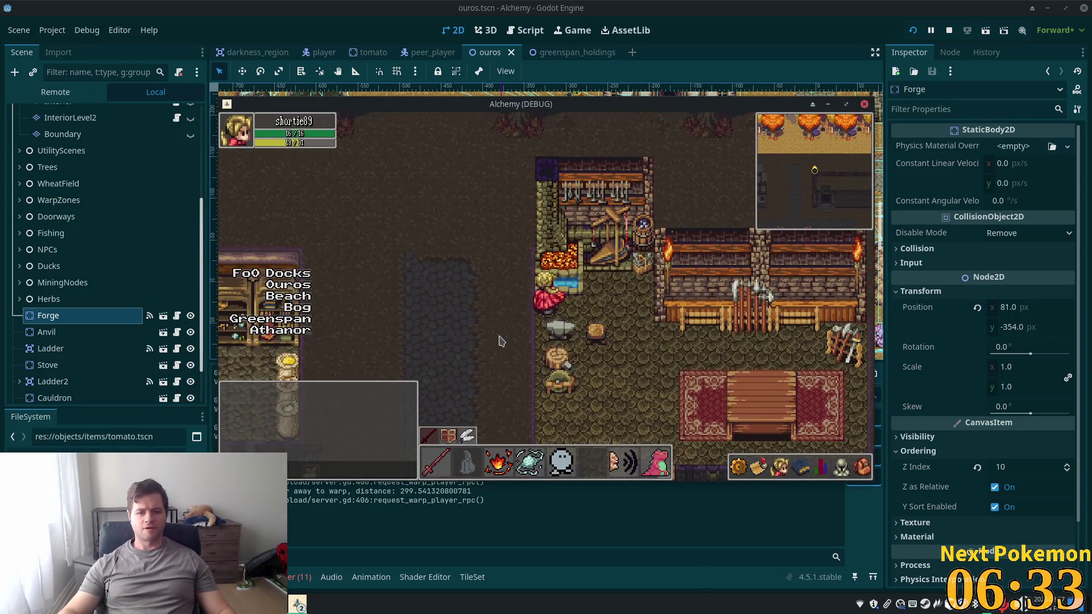
pyautogui.press('d')
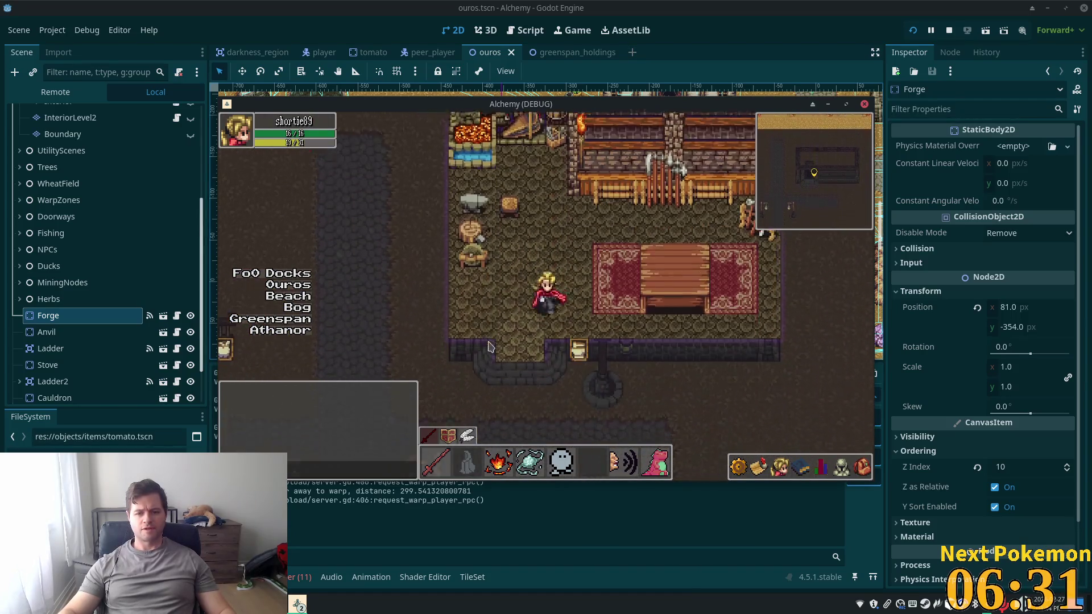
pyautogui.press('s')
pyautogui.press('d')
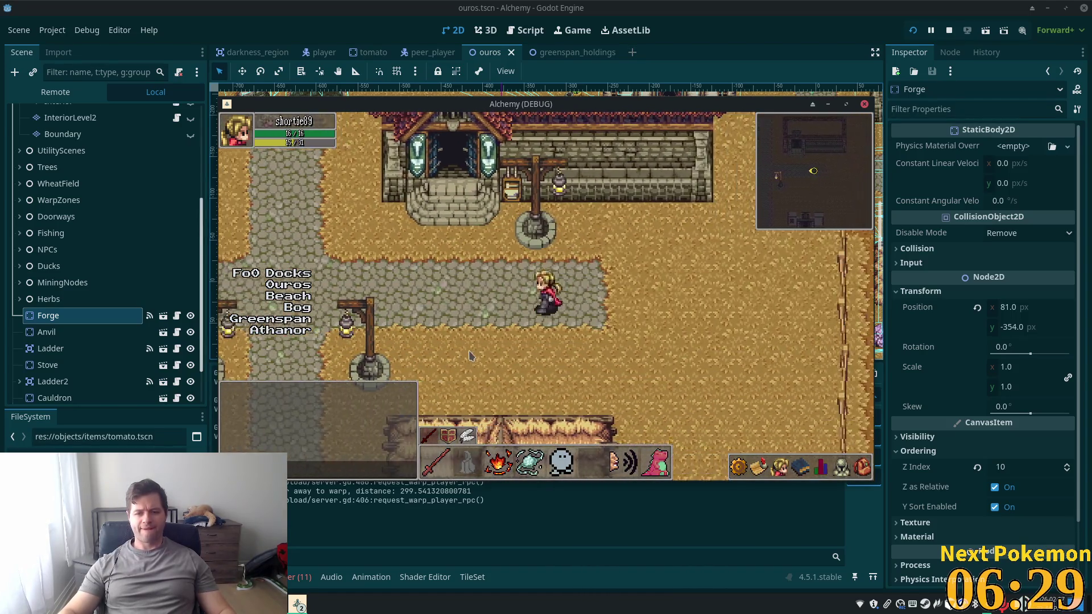
pyautogui.press('w')
pyautogui.press('a')
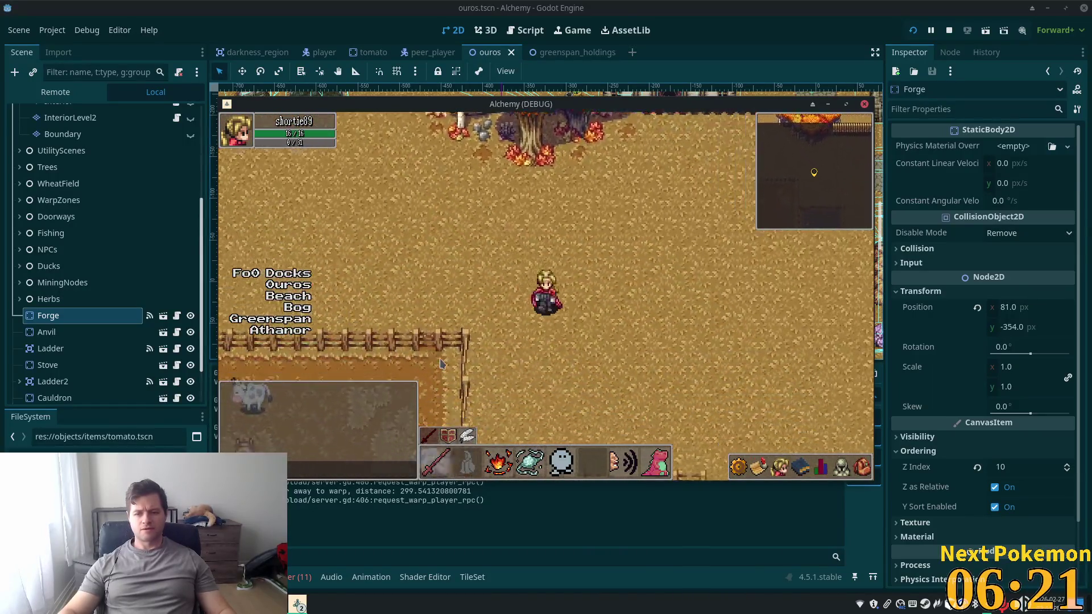
pyautogui.press('d')
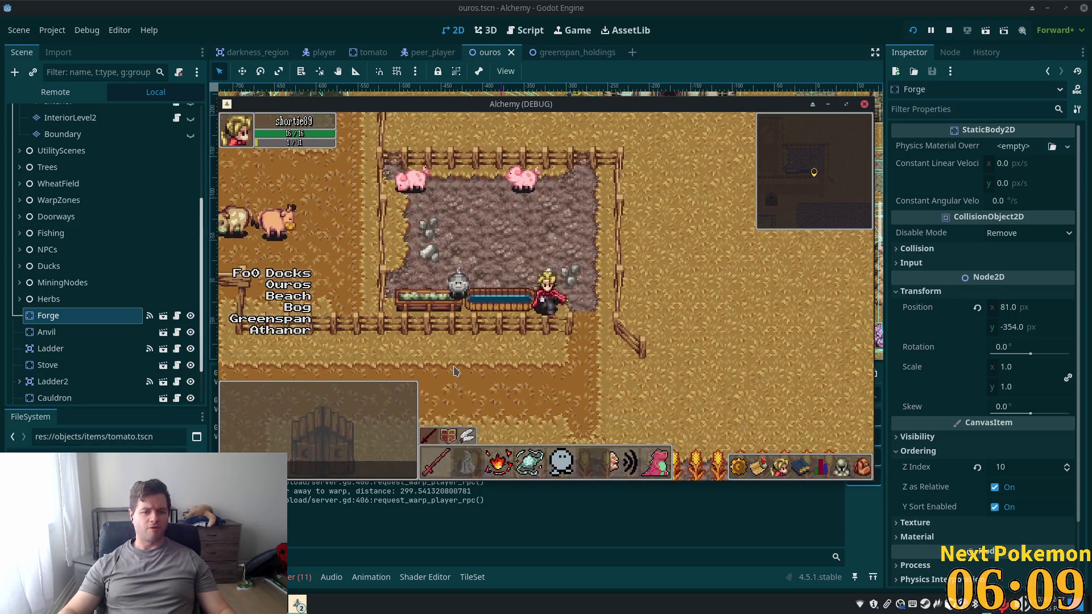
# Walk to the animal pen fence, north past the villager and west toward the thatched house
pyautogui.press('d')
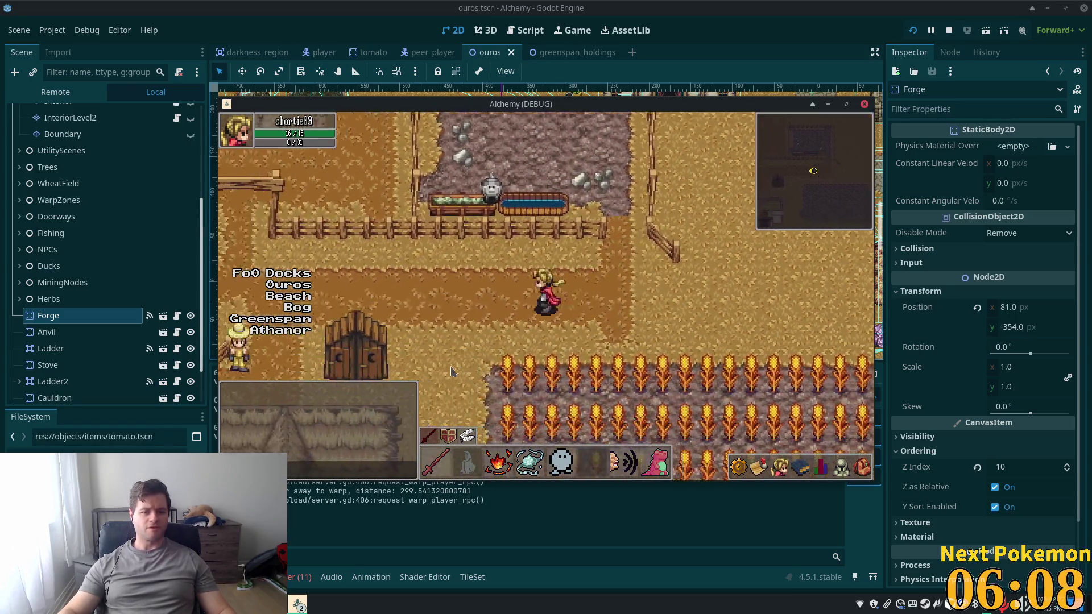
pyautogui.press('w')
pyautogui.press('a')
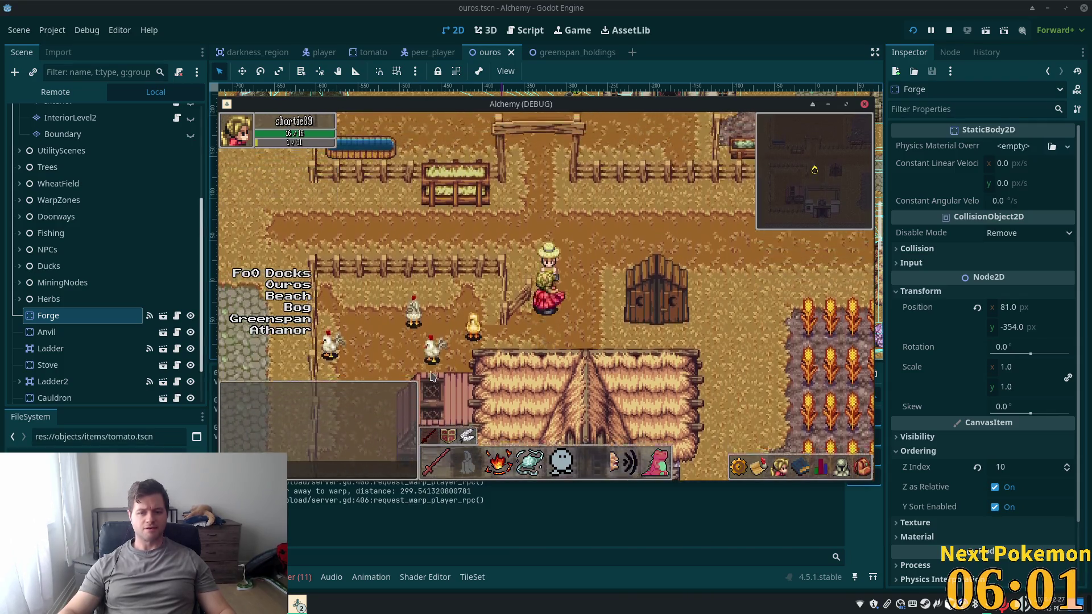
pyautogui.press('w')
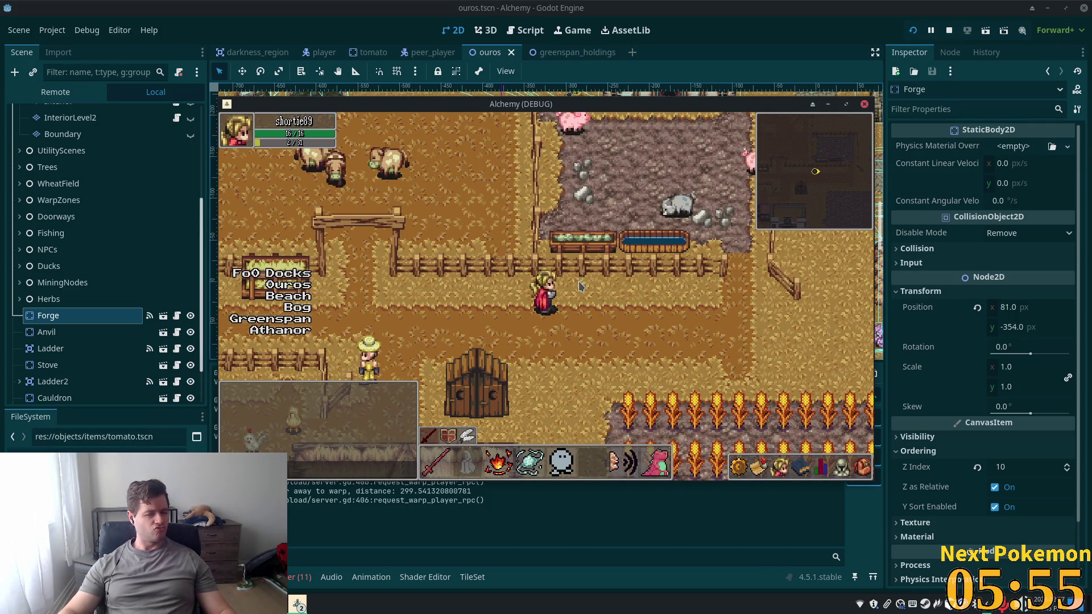
pyautogui.press('a')
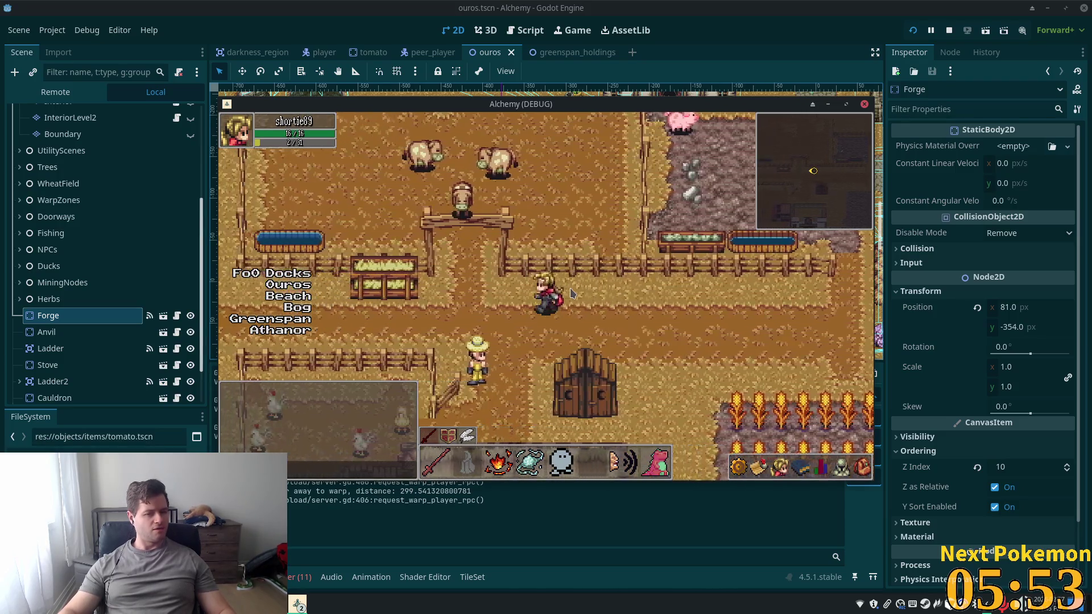
pyautogui.press('a')
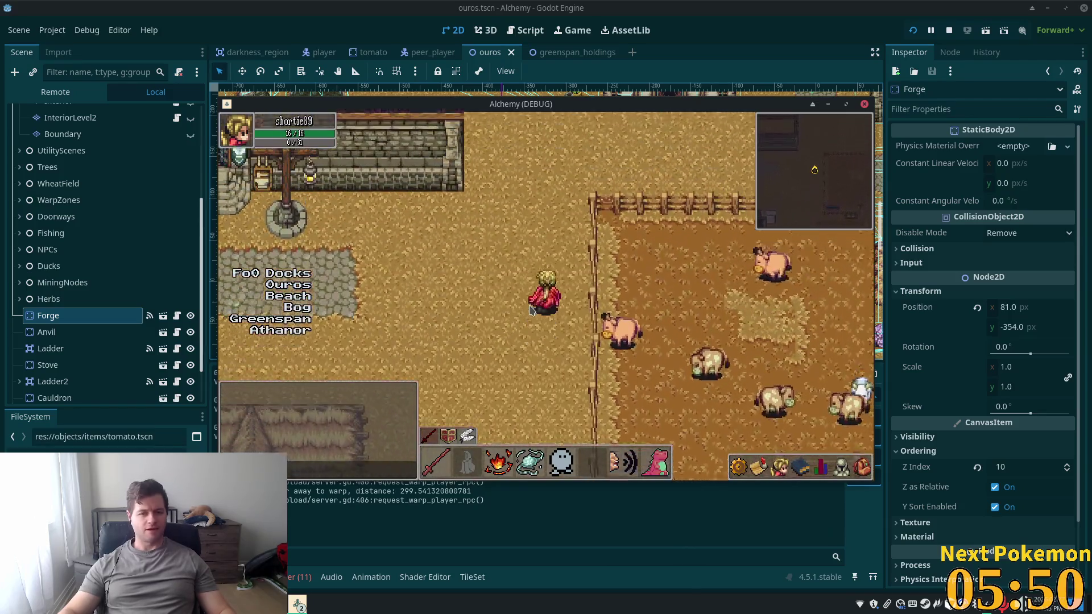
# Circle the cow pen and wheat field, then follow the cobblestone path past the house and well
pyautogui.press('w')
pyautogui.press('d')
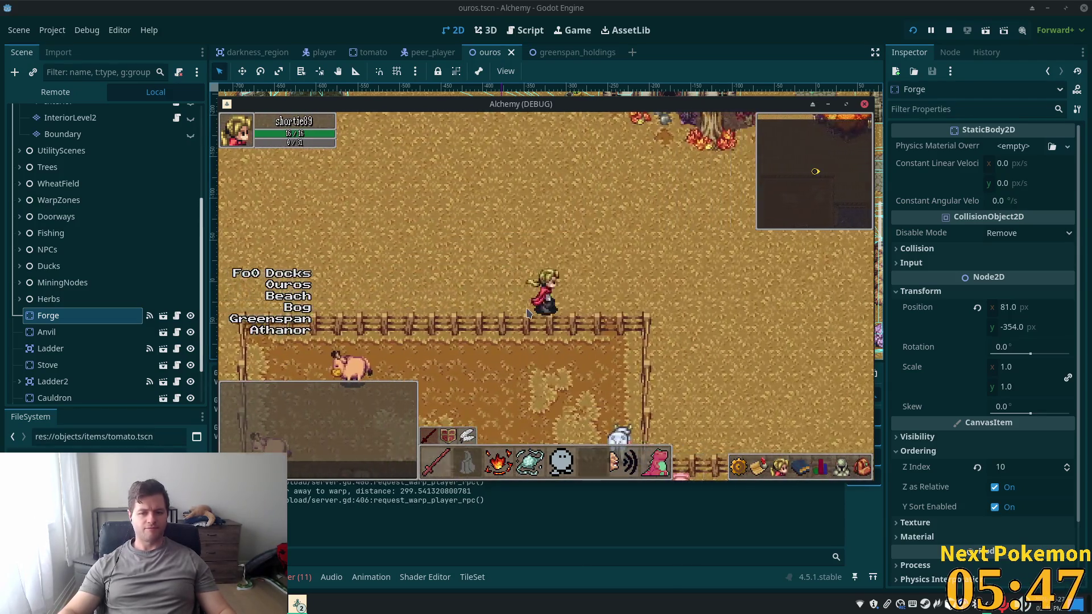
pyautogui.press('s')
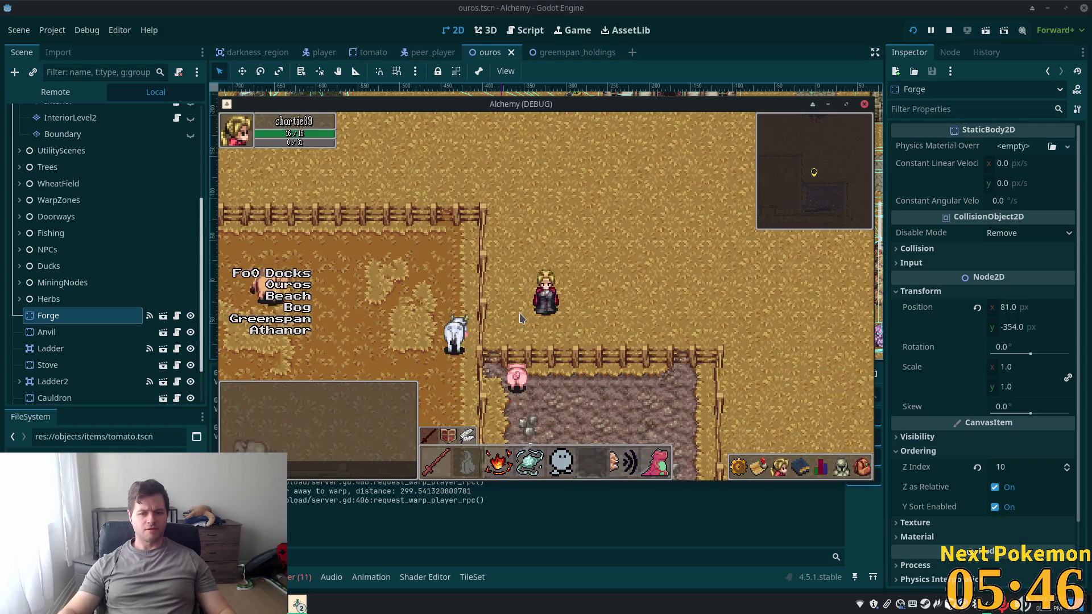
pyautogui.press('d')
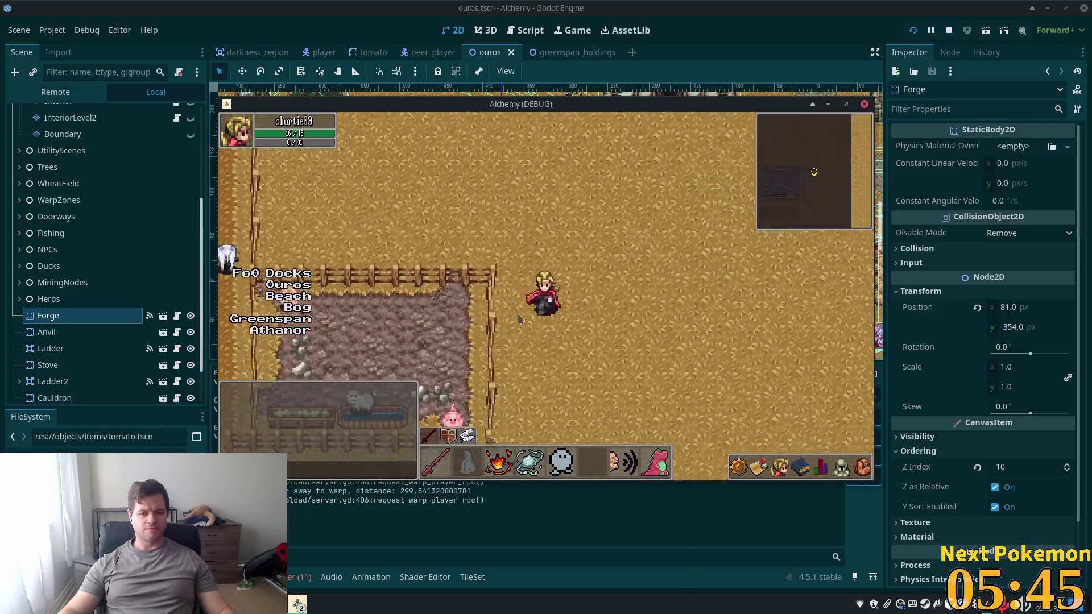
pyautogui.press('s')
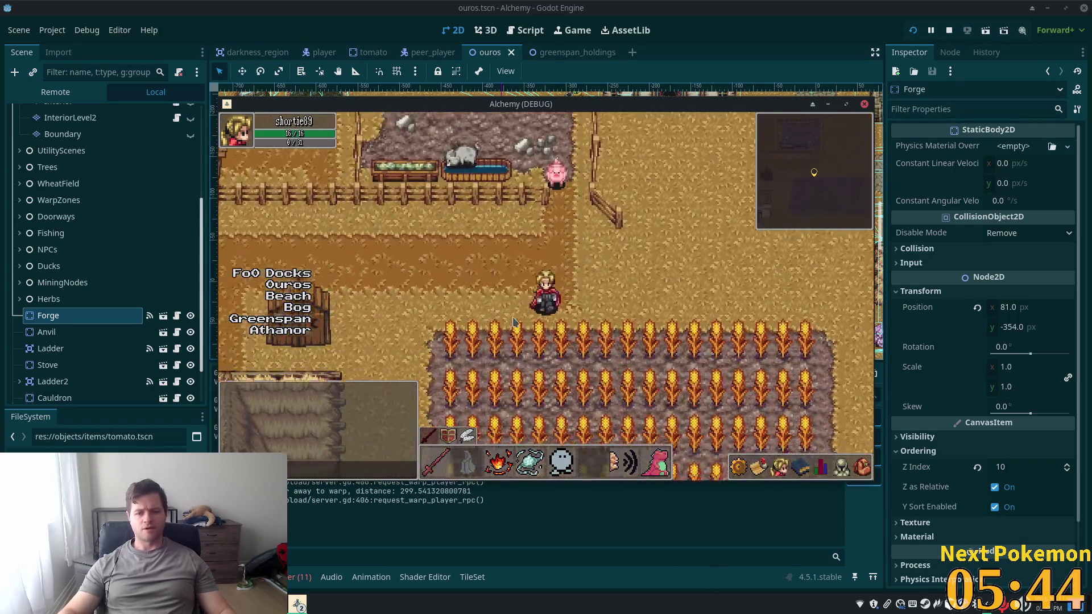
pyautogui.press('a')
pyautogui.press('w')
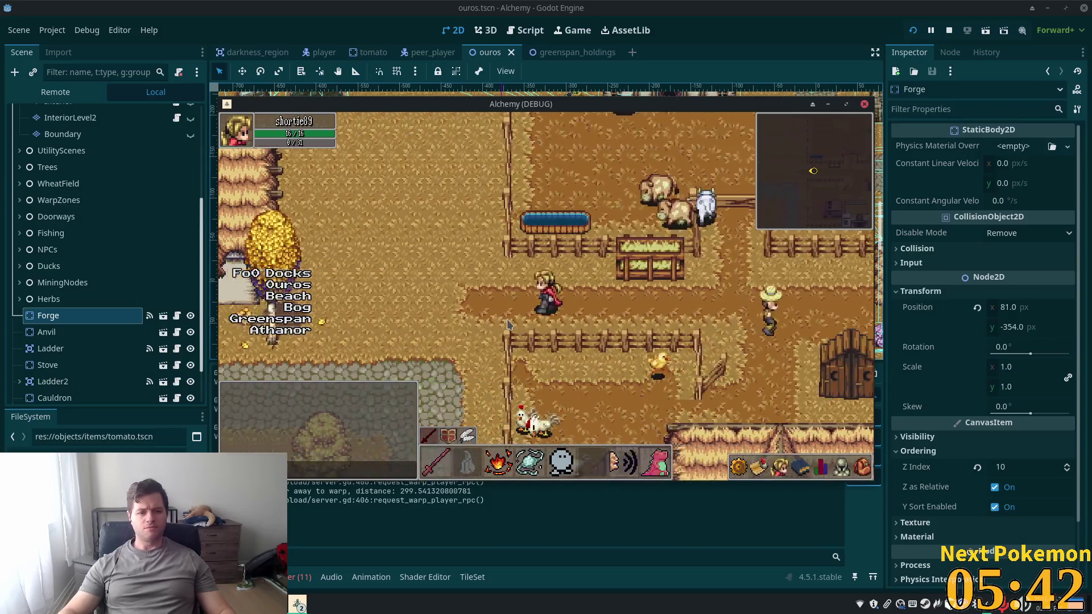
pyautogui.press('w')
pyautogui.press('a')
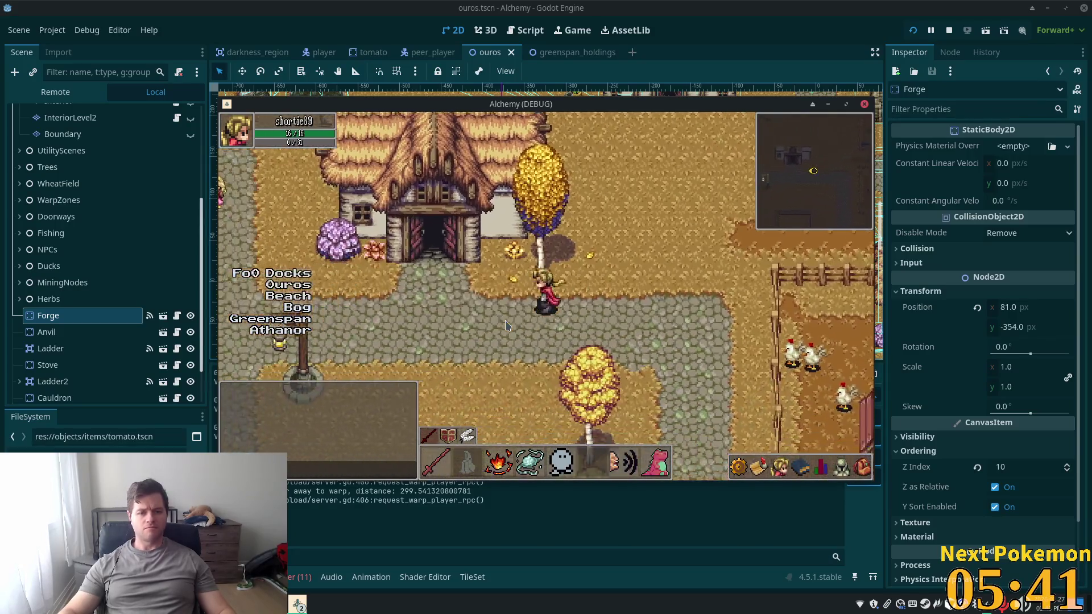
pyautogui.press('d')
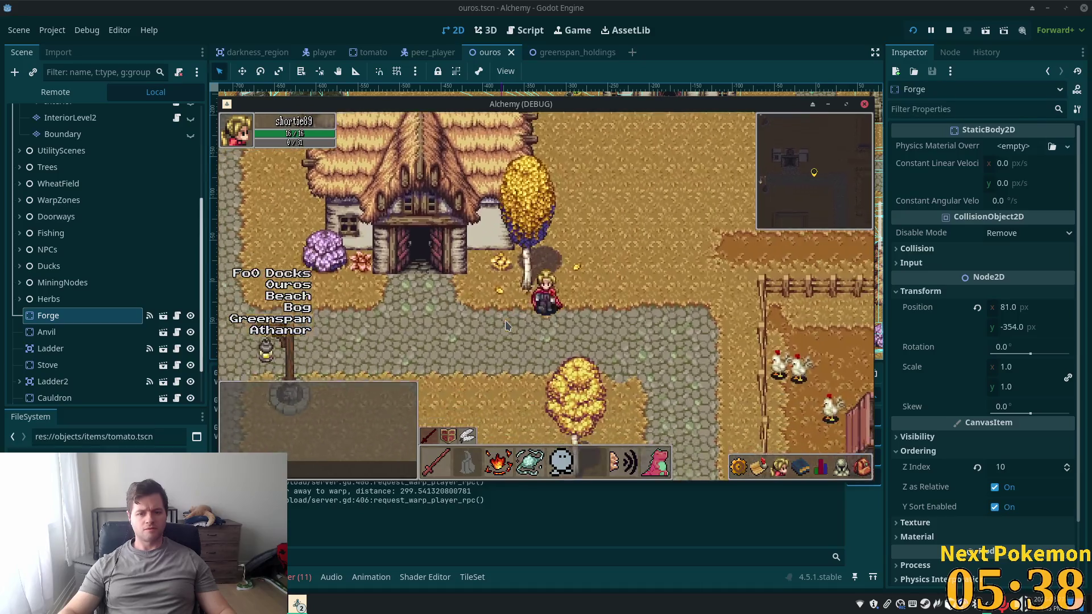
pyautogui.press('a')
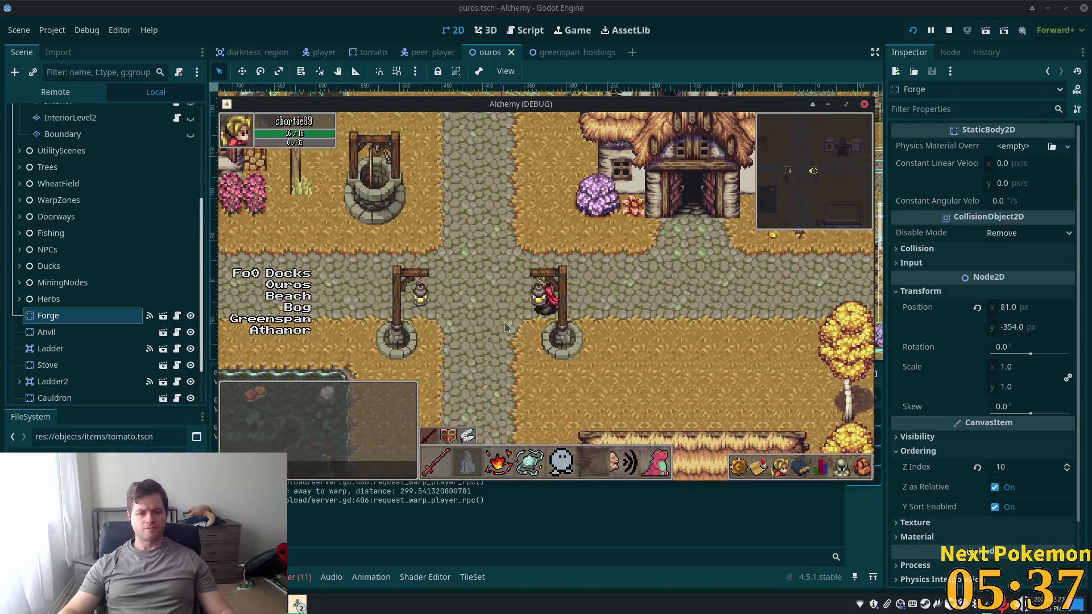
# Cross the stone bridge to the Ouros Highlands cliffs and return near the golden tree
pyautogui.press('w')
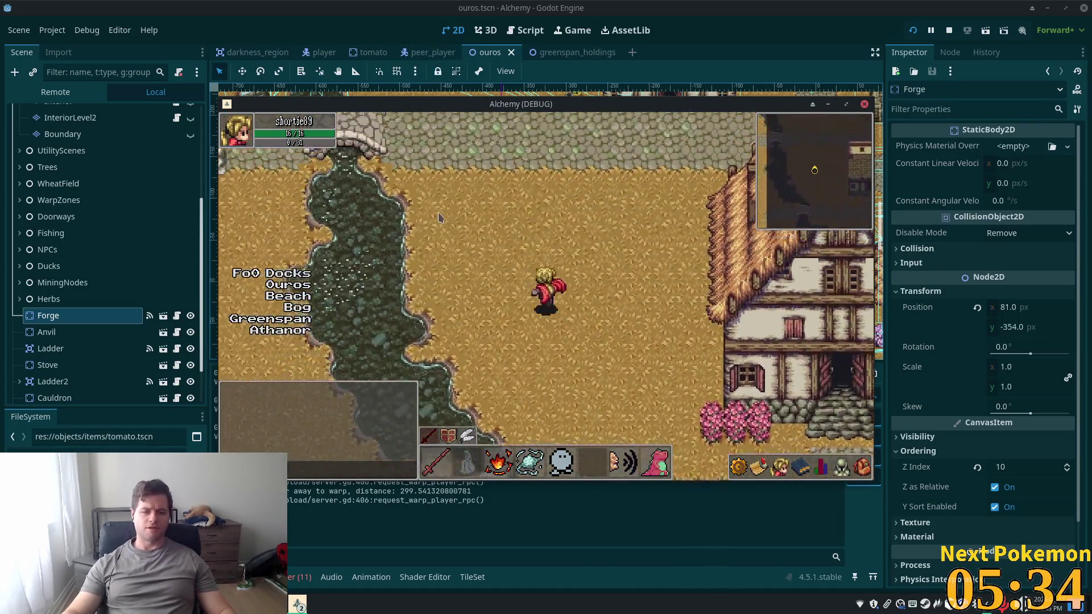
pyautogui.press('a')
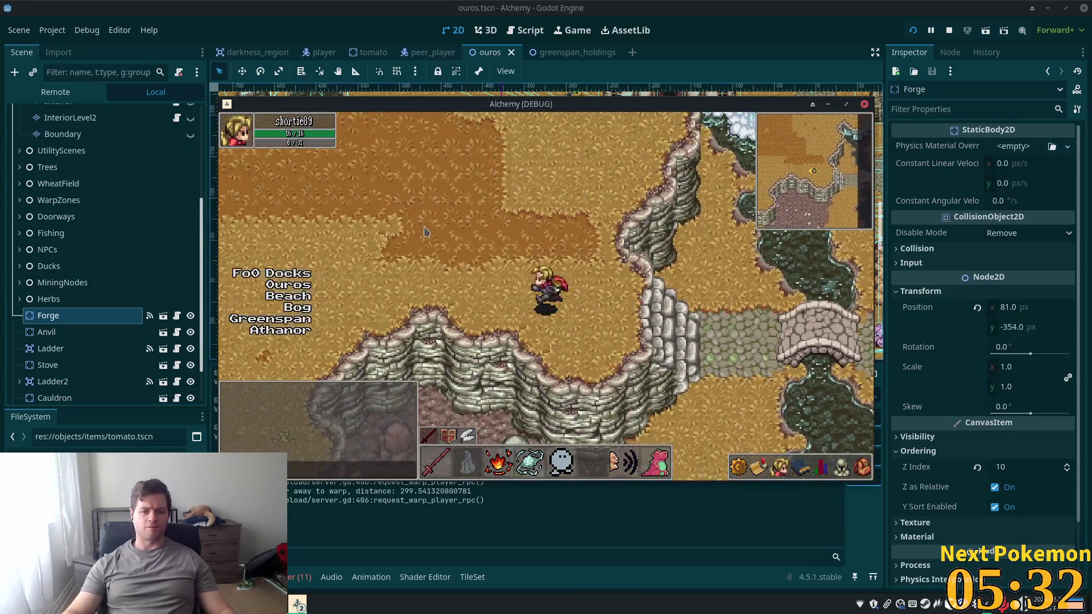
pyautogui.press('a')
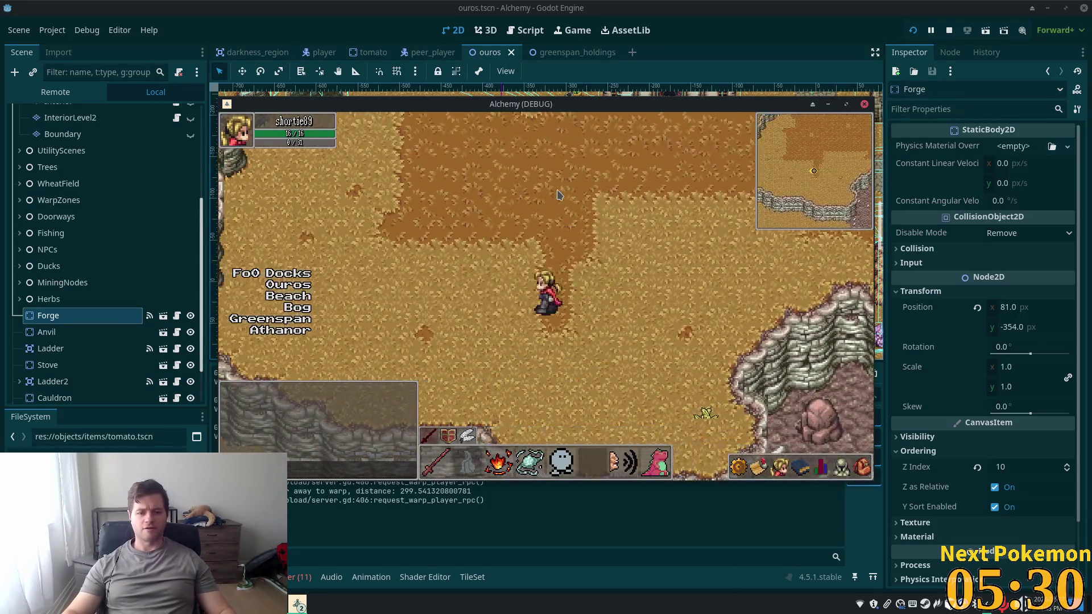
pyautogui.press('w')
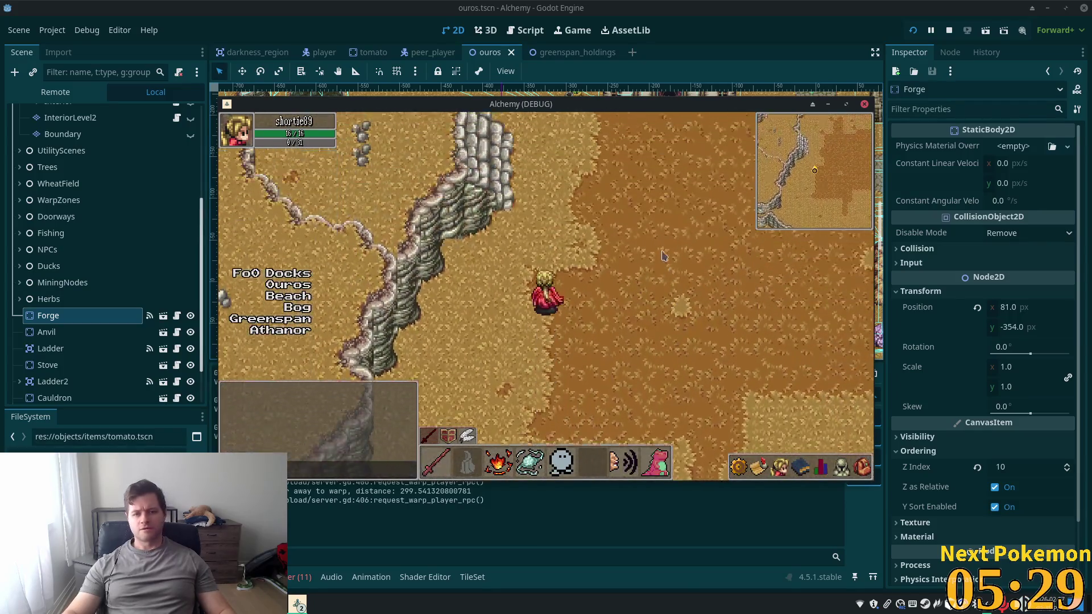
pyautogui.press('w')
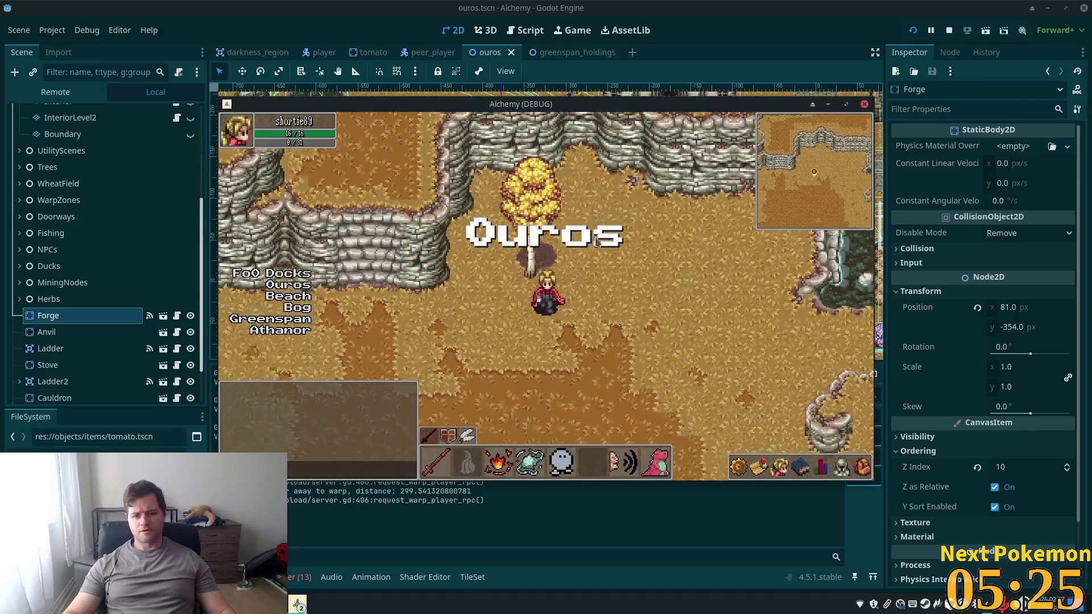
# Open the inventory and try gathering from the golden birch tree
pyautogui.press('d')
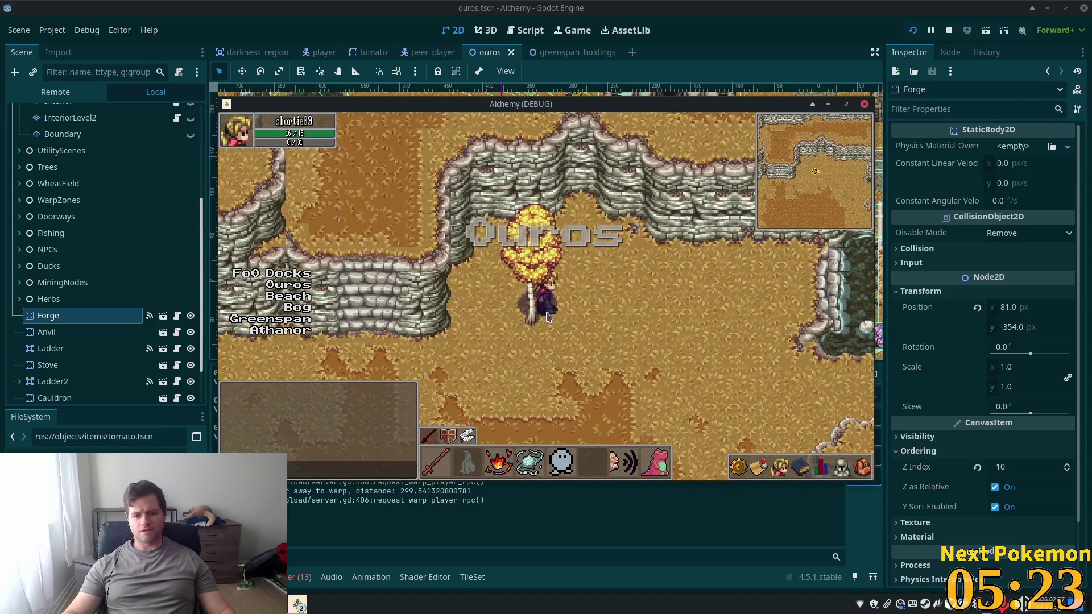
pyautogui.click(863, 466)
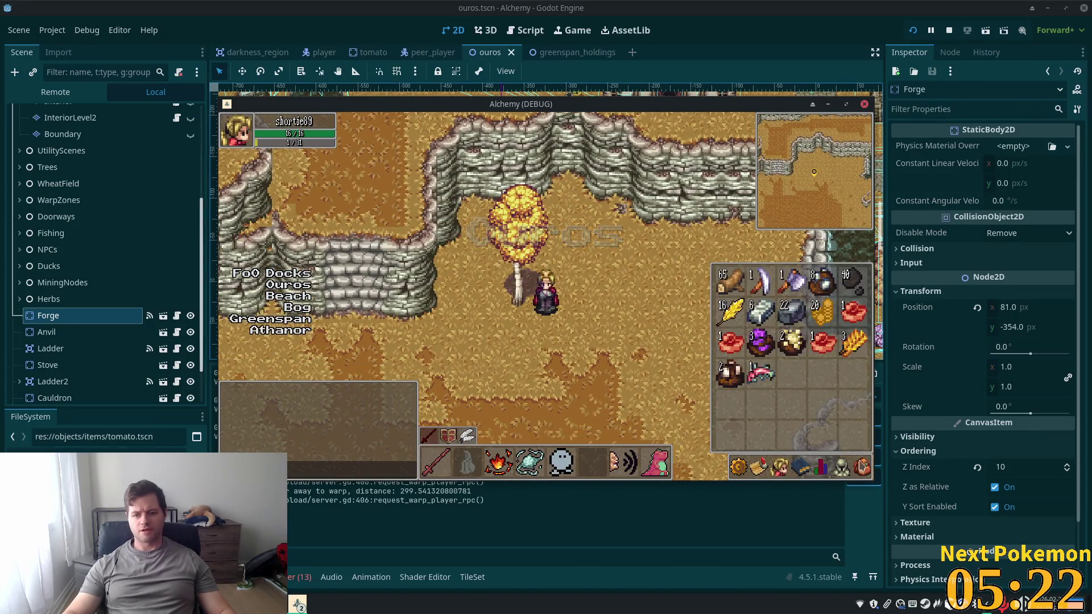
pyautogui.click(794, 278)
pyautogui.click(530, 303)
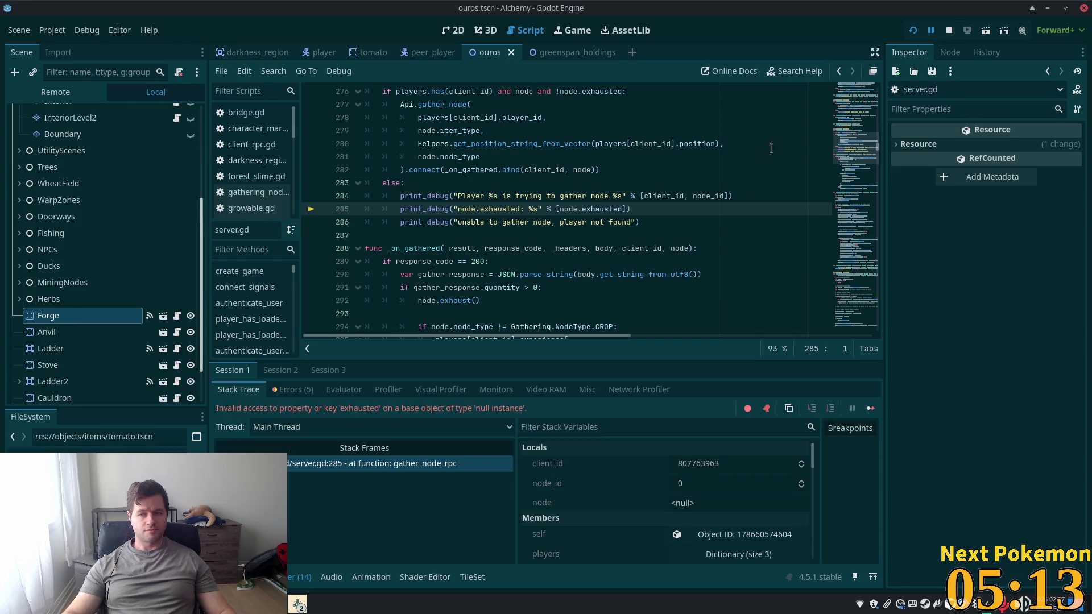
# Stop the crashed game, run the project again and log in
pyautogui.click(947, 33)
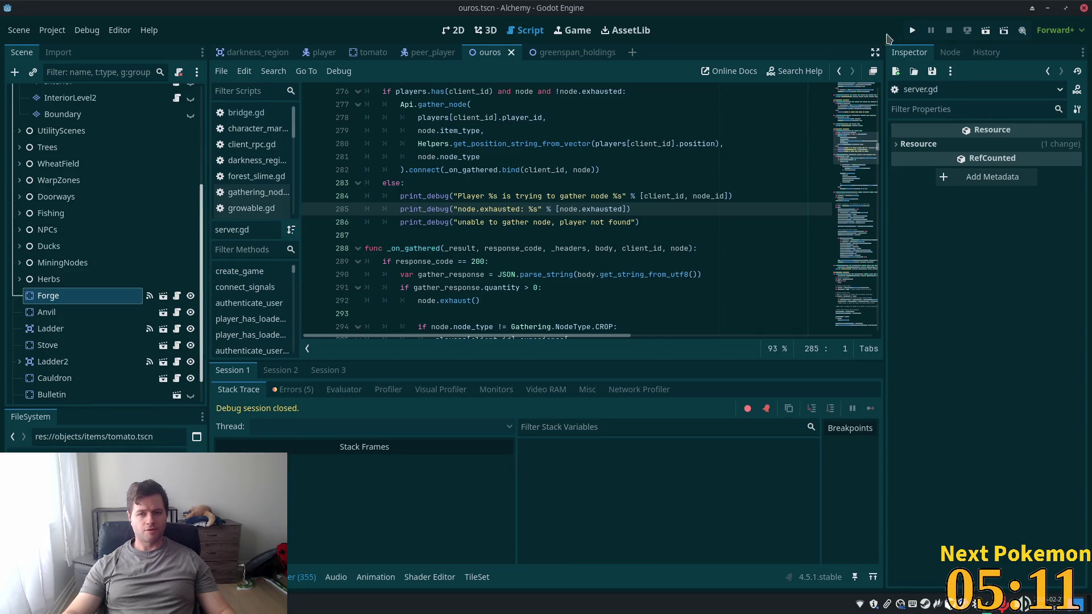
pyautogui.click(913, 30)
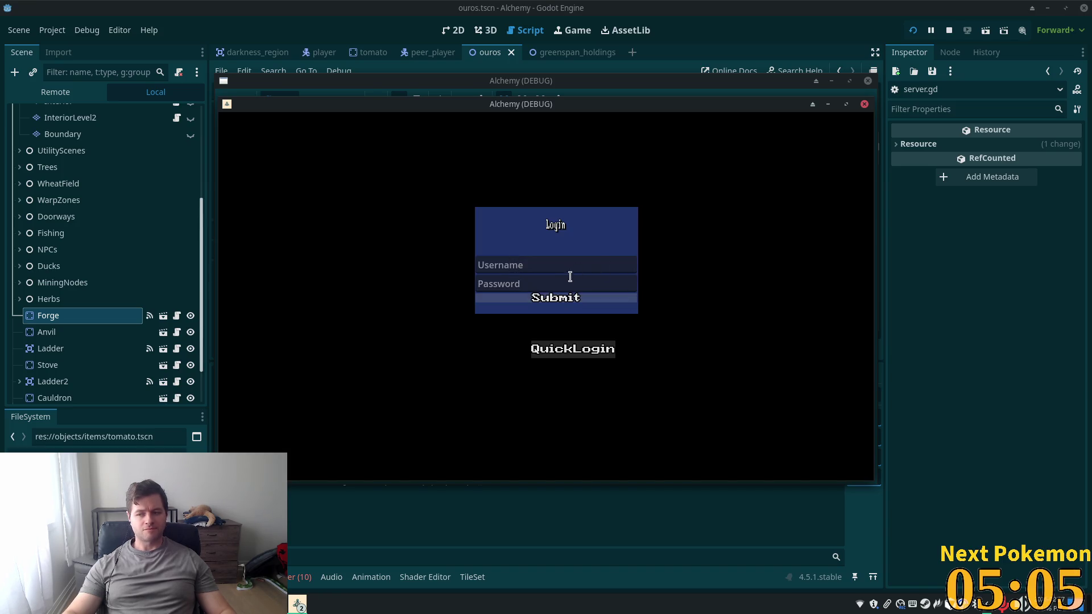
pyautogui.click(567, 297)
# Walk into Ouros Caves and back out, then return to the ouros scene in the editor
pyautogui.press('w')
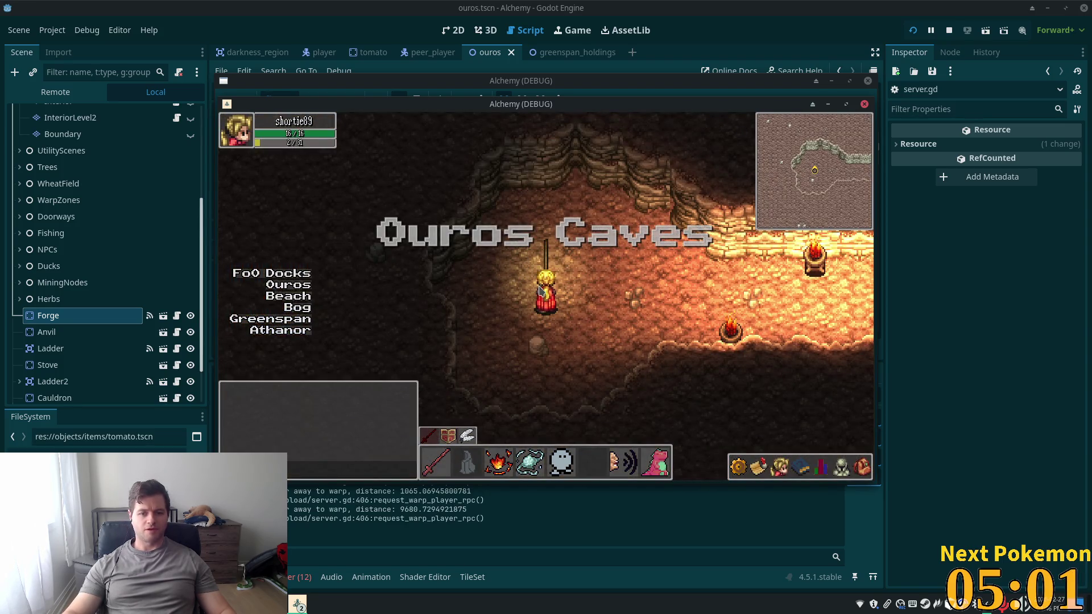
pyautogui.press('s')
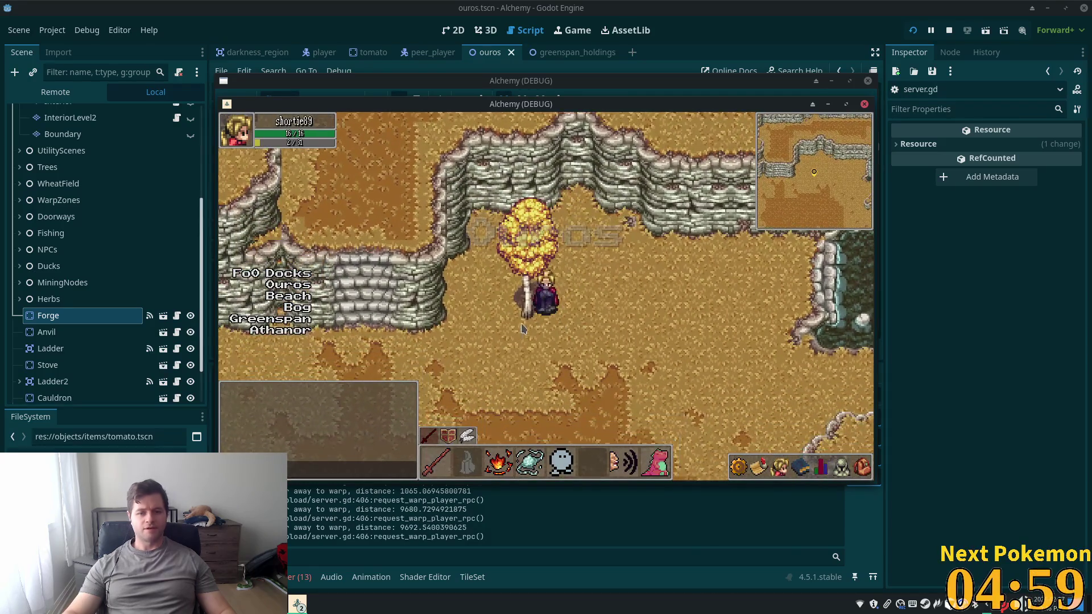
pyautogui.click(676, 36)
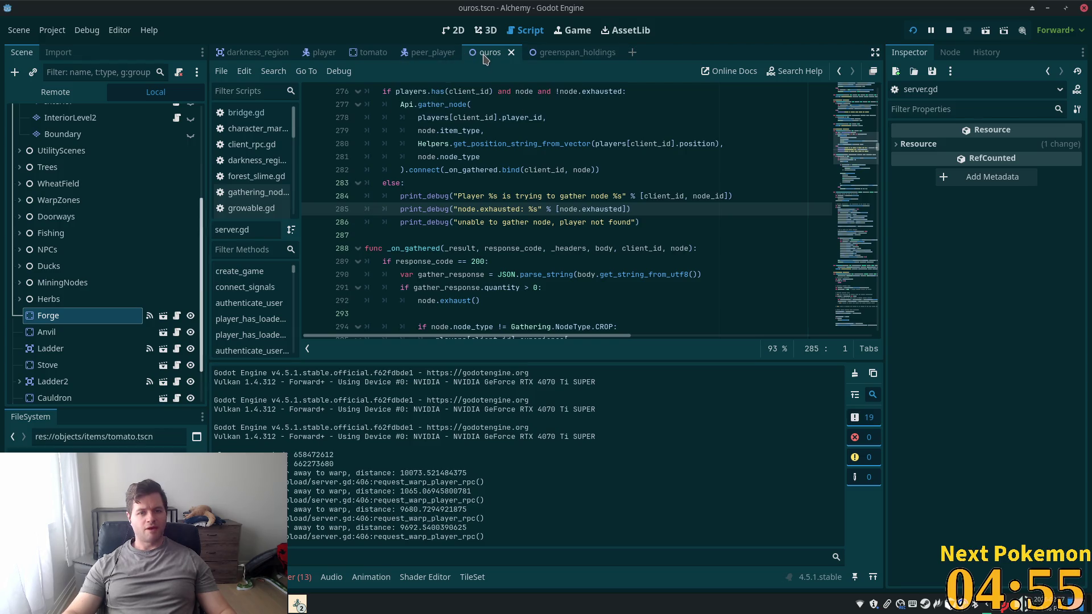
pyautogui.click(455, 31)
# Locate the golden birch tree below the cliffs and open its yellow_birch_tree scene
pyautogui.scroll(-3, 427, 235)
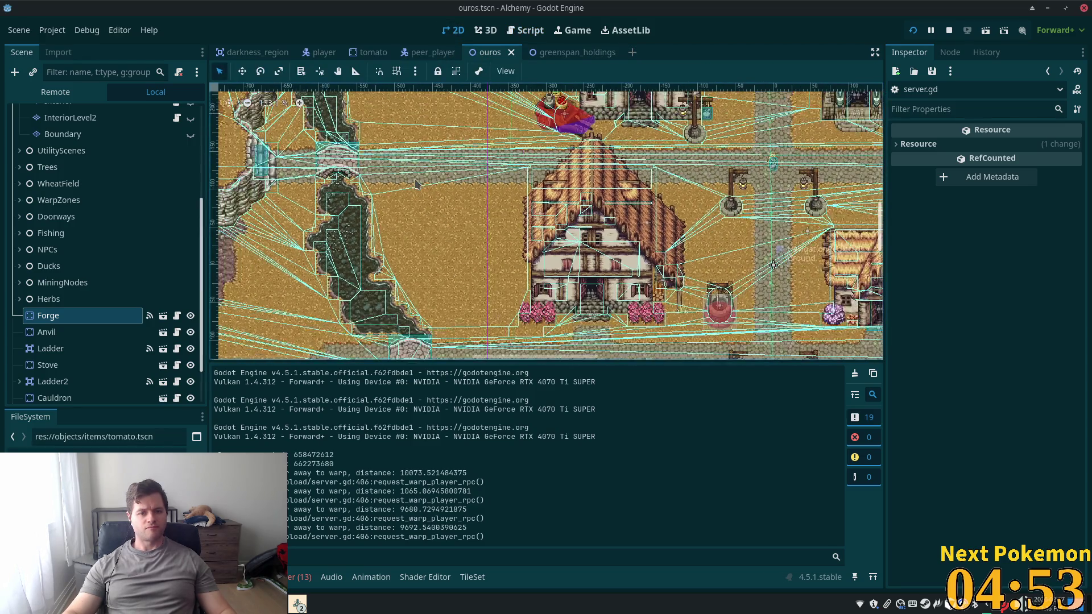
pyautogui.moveTo(374, 178); pyautogui.dragTo(549, 324)
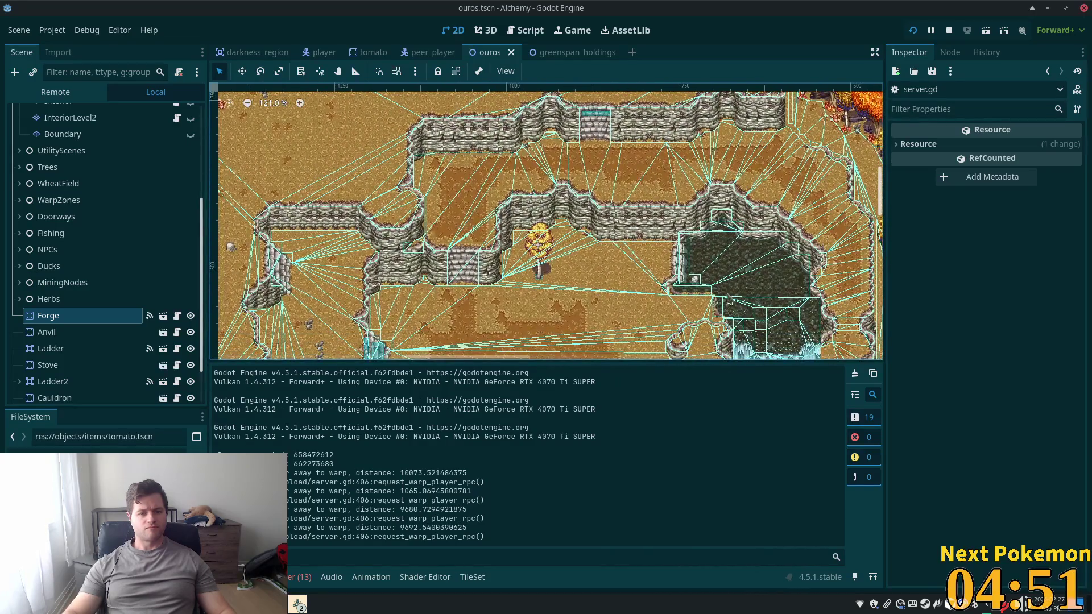
pyautogui.scroll(1, 548, 325)
pyautogui.scroll(4, 540, 264)
pyautogui.scroll(2, 528, 238)
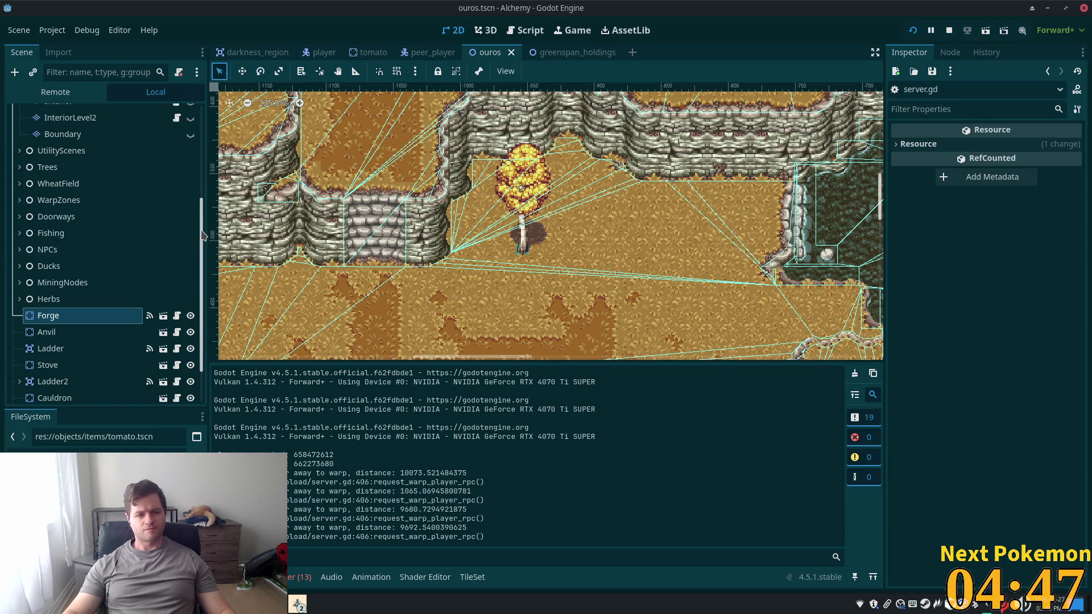
pyautogui.scroll(5, 203, 234)
pyautogui.click(55, 118)
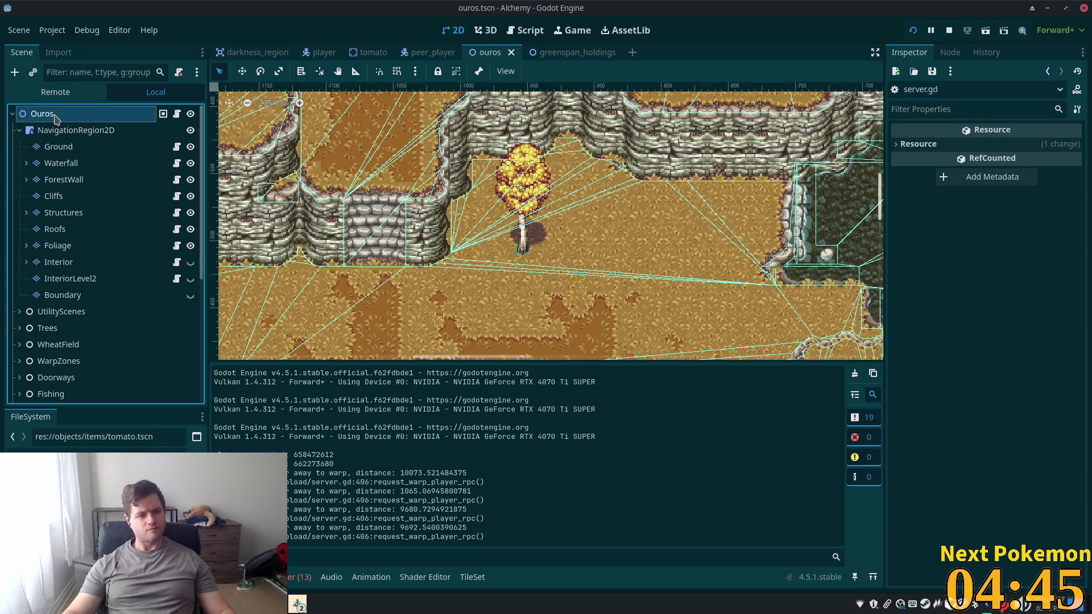
pyautogui.click(524, 193)
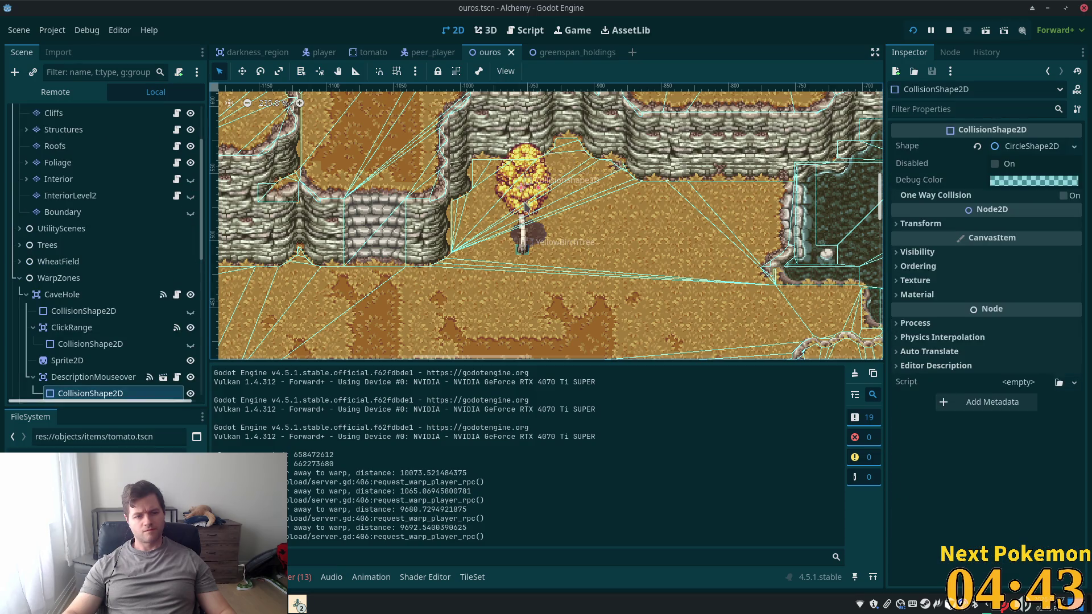
pyautogui.scroll(-3, 114, 352)
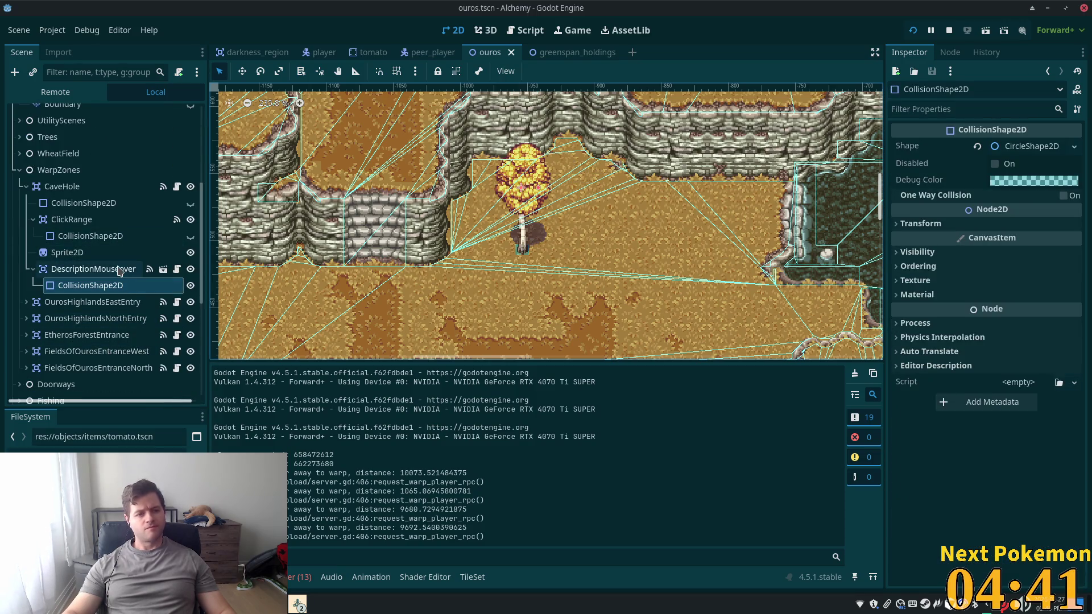
pyautogui.doubleClick(525, 234)
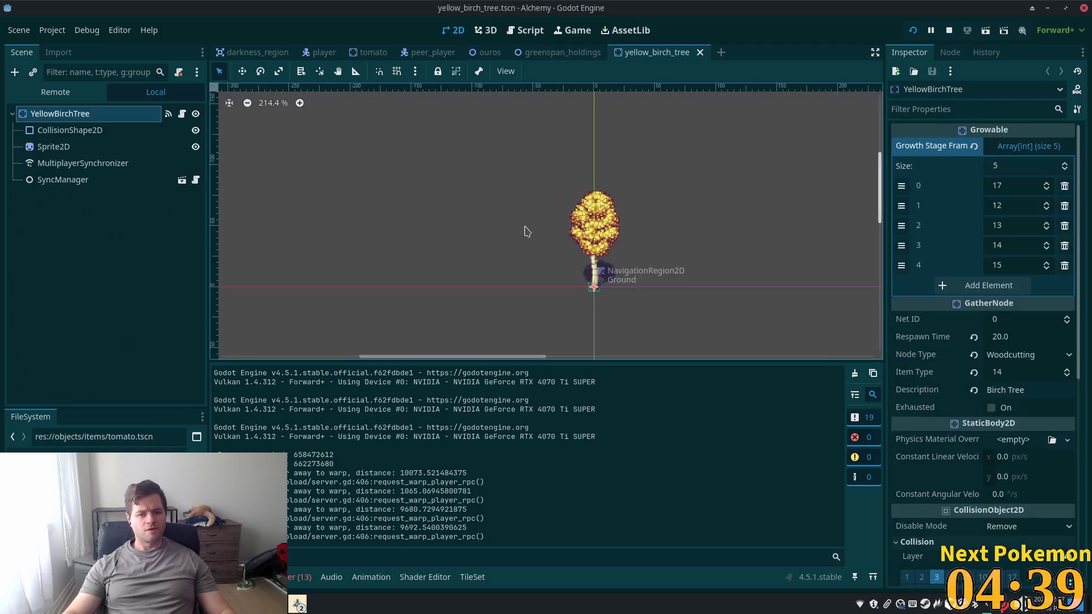
# Copy the tree's Position value from the Inspector
pyautogui.moveTo(677, 52)
pyautogui.mouseDown()
pyautogui.moveTo(337, 55)
pyautogui.moveTo(484, 53)
pyautogui.mouseUp()
pyautogui.scroll(-4, 61, 301)
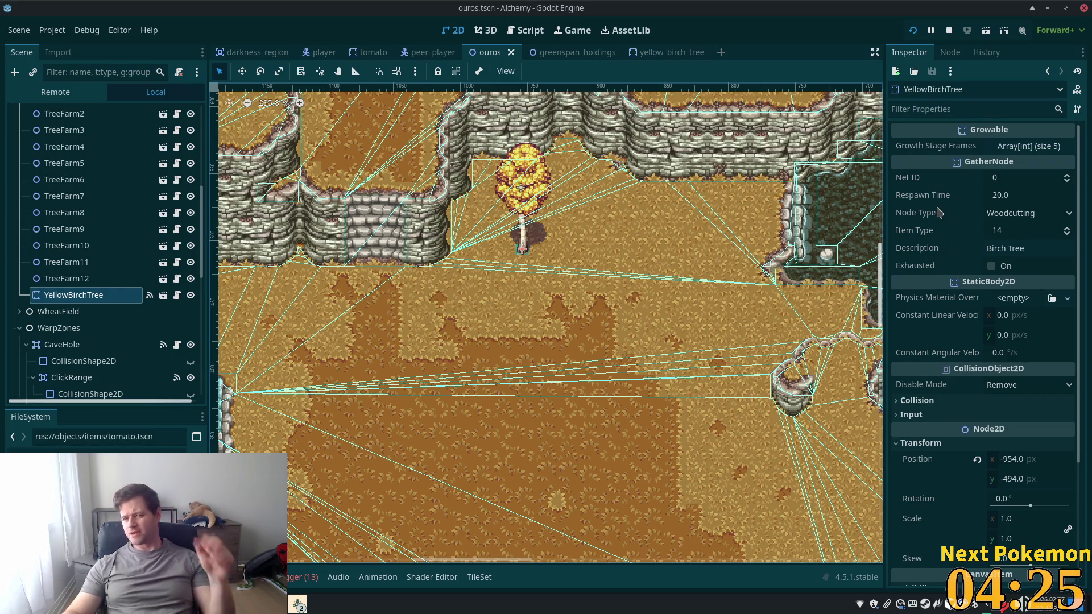
pyautogui.scroll(-5, 906, 392)
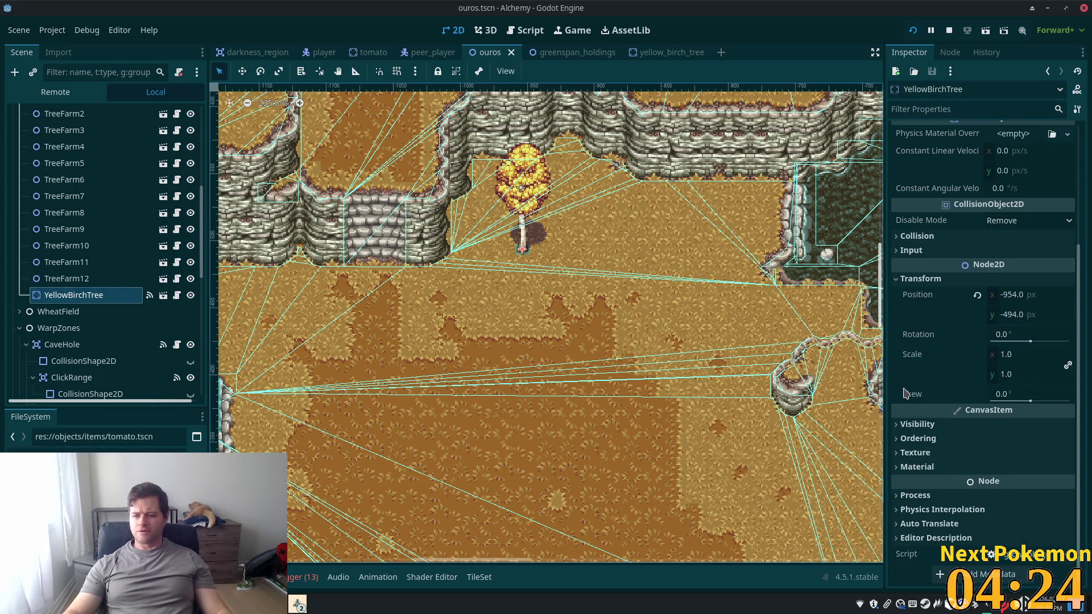
pyautogui.rightClick(931, 300)
pyautogui.click(983, 310)
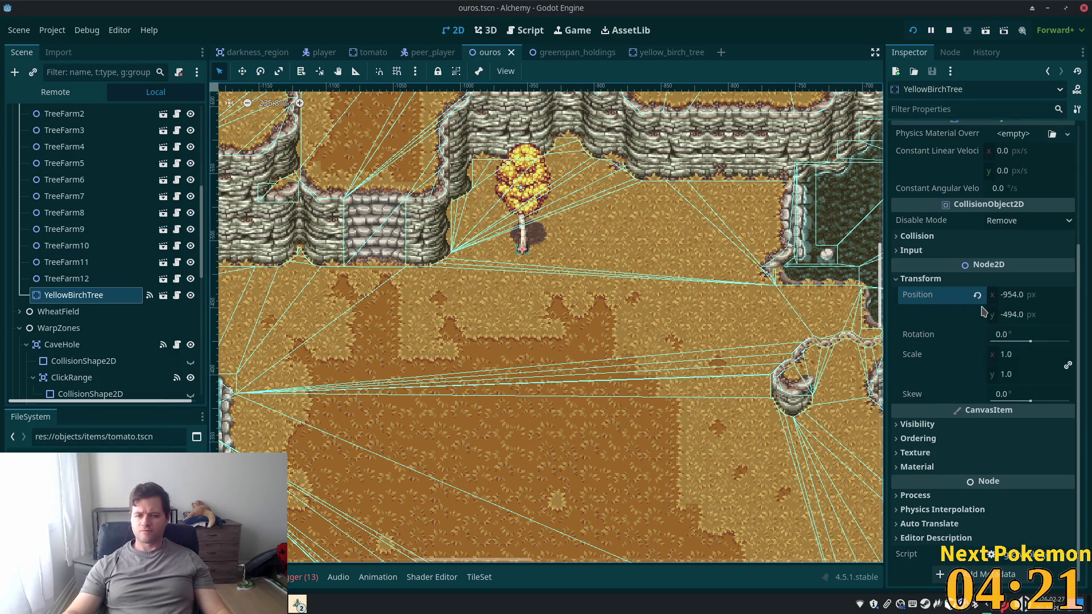
# Delete the YellowBirchTree node and confirm the removal
pyautogui.click(64, 279)
pyautogui.click(114, 295)
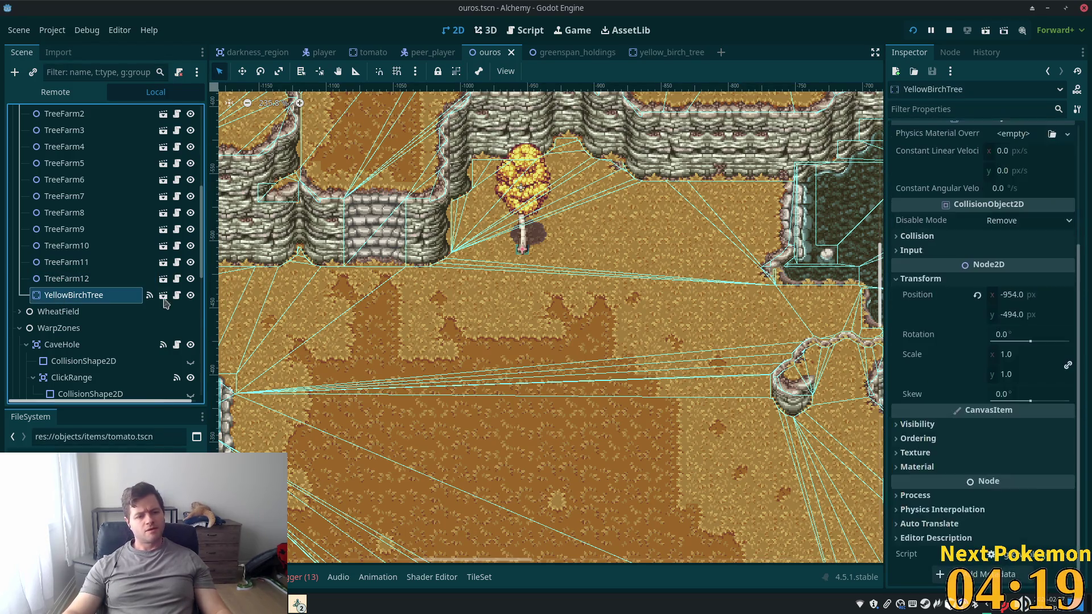
pyautogui.press('Delete')
pyautogui.click(575, 319)
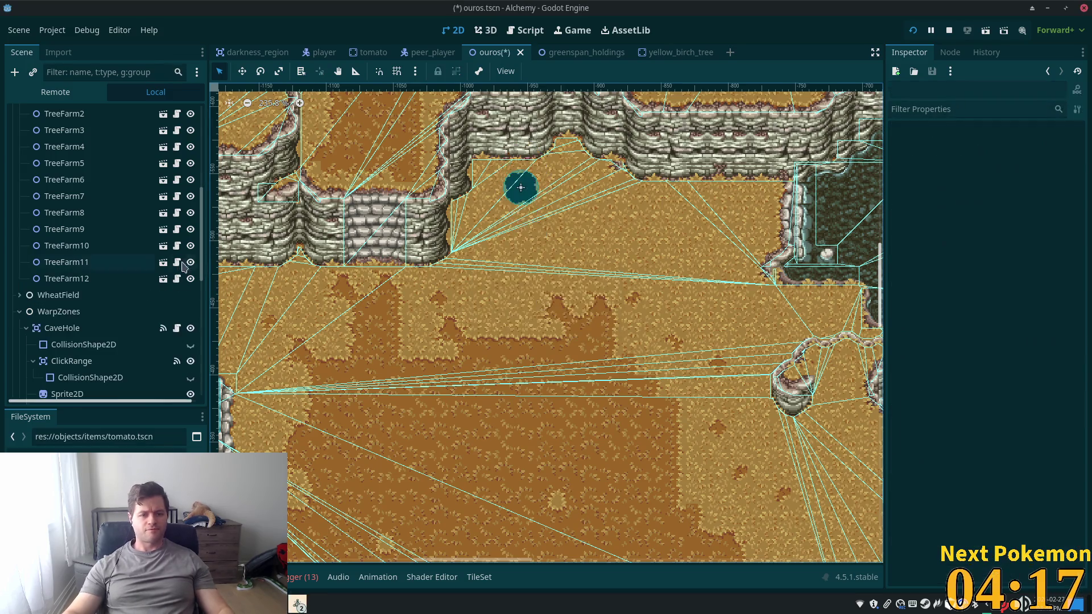
# Instance gathering_node_spawn.tscn under the Ouros root by searching 'ga' in the scene search
pyautogui.moveTo(203, 265); pyautogui.dragTo(238, 22)
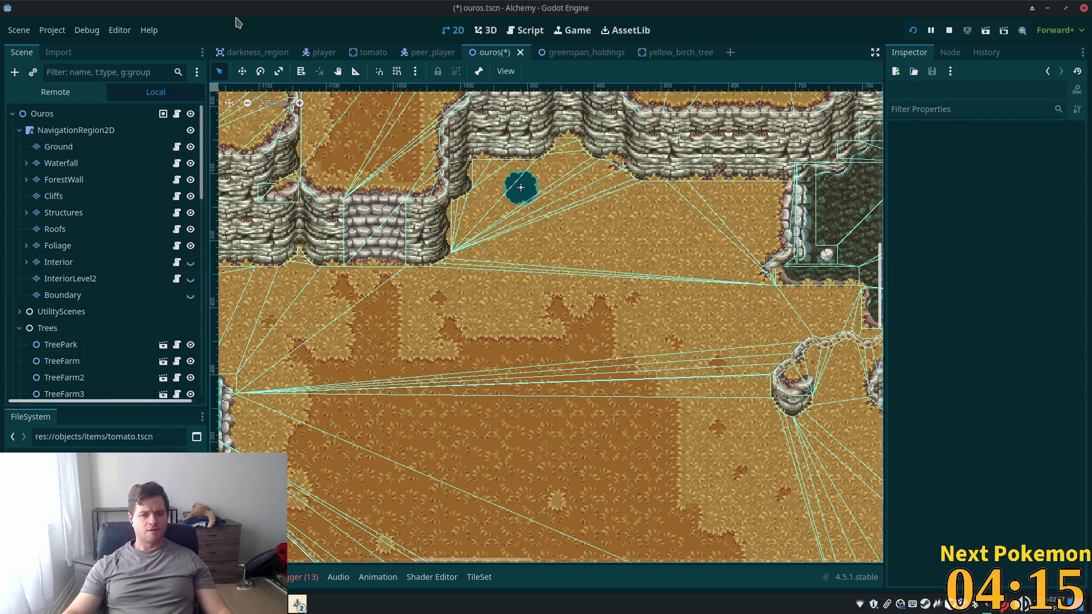
pyautogui.click(50, 114)
pyautogui.hotkey('ctrl', 'a')
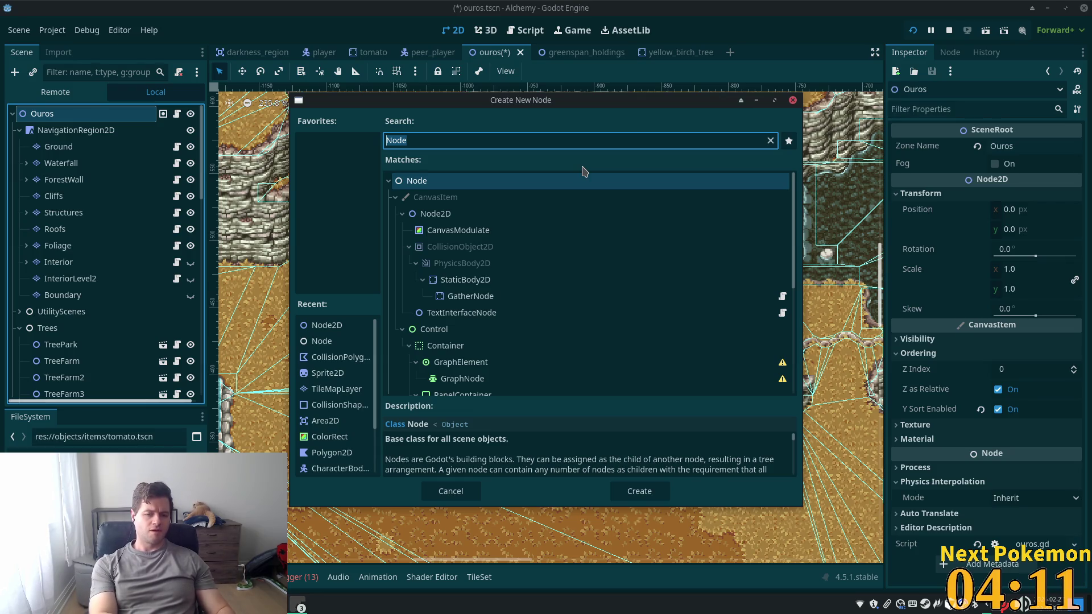
pyautogui.write('gat')
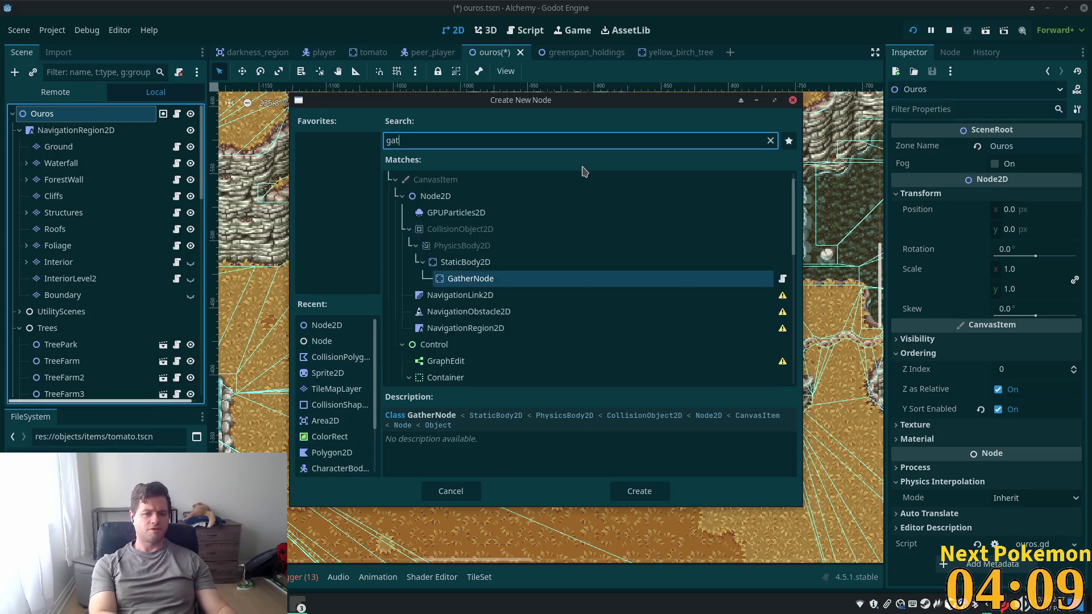
pyautogui.press('Return')
pyautogui.hotkey('ctrl', 'shift', 'a')
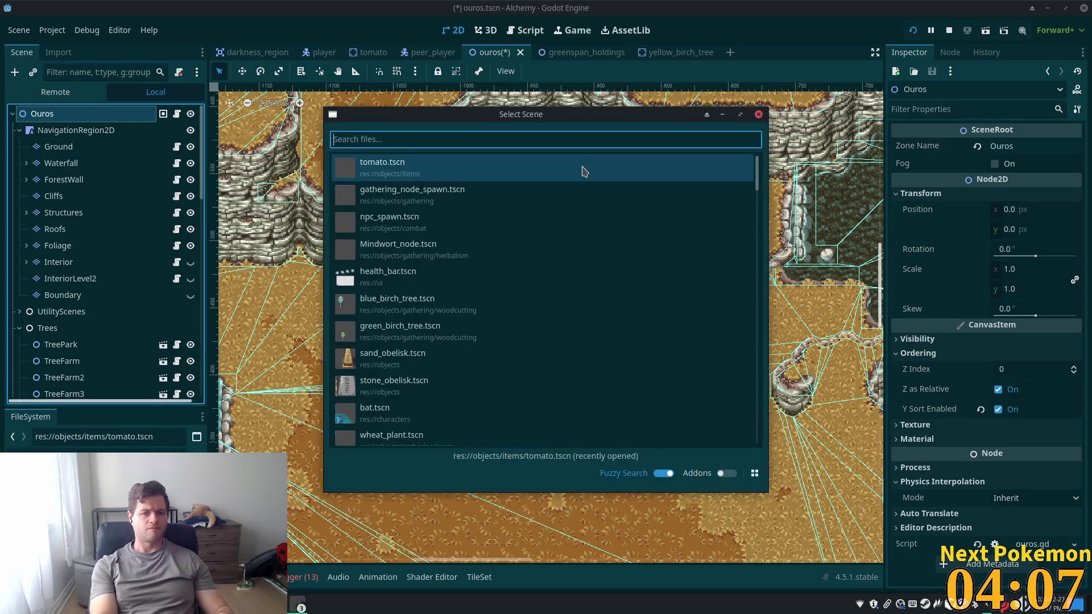
pyautogui.write('ga')
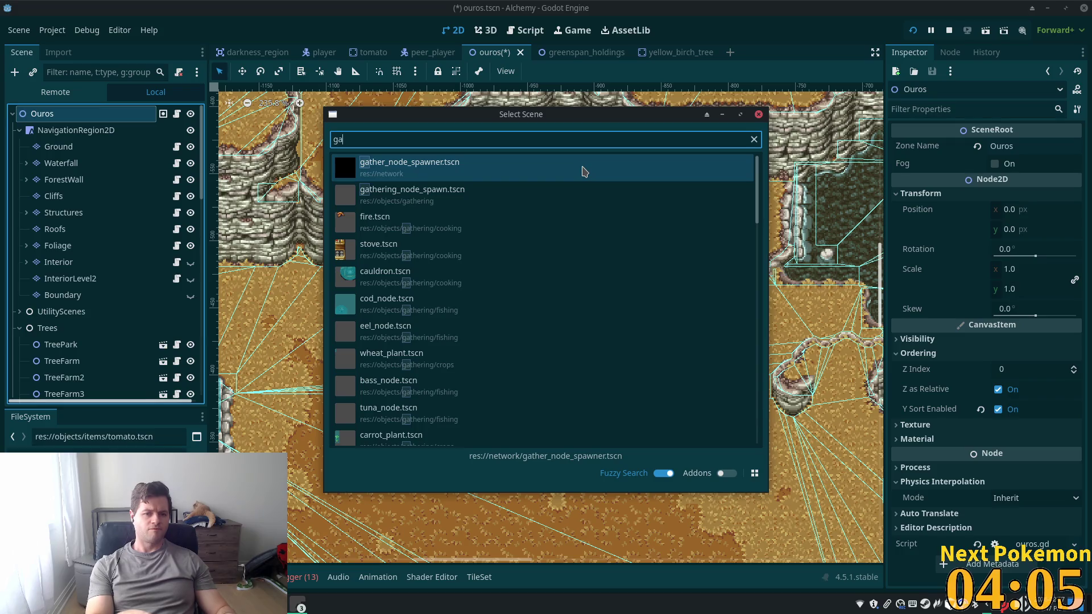
pyautogui.click(584, 195)
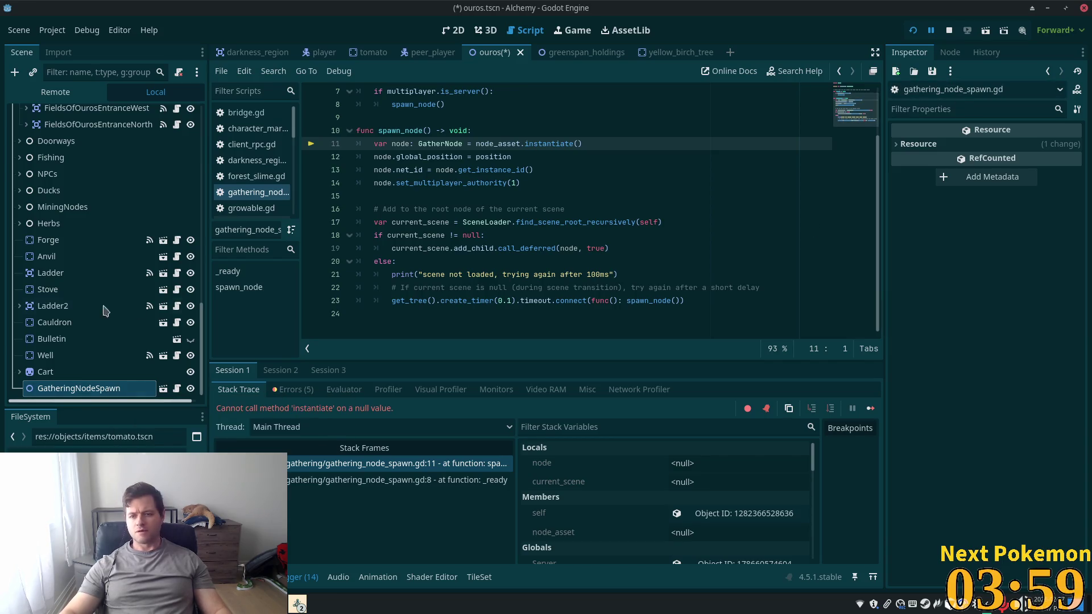
# Paste the copied position (-954, -494) into GatheringNodeSpawn and save
pyautogui.click(53, 306)
pyautogui.click(75, 392)
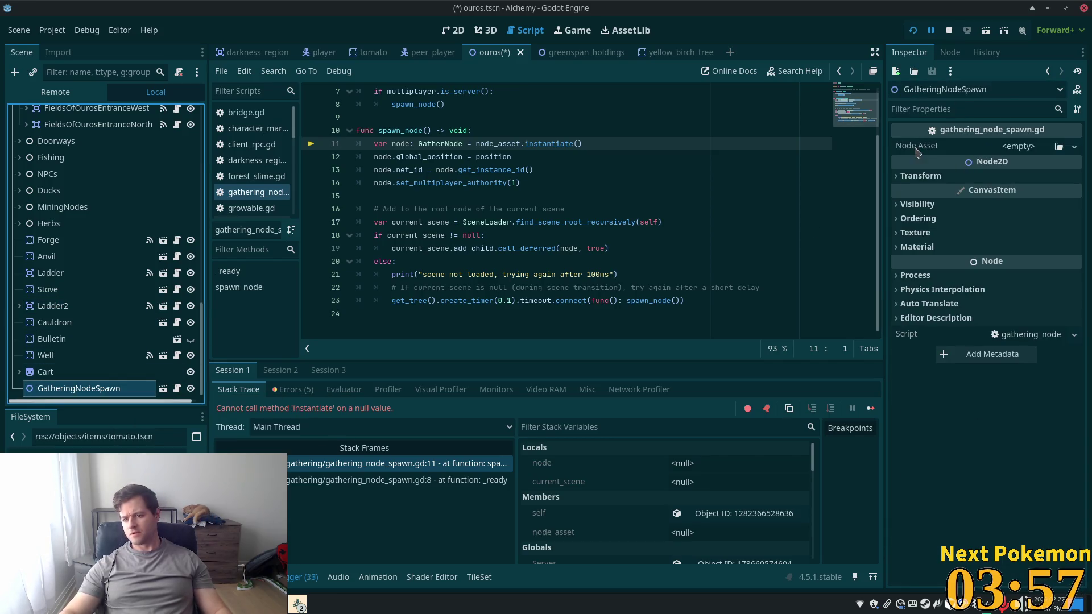
pyautogui.click(929, 177)
pyautogui.rightClick(922, 192)
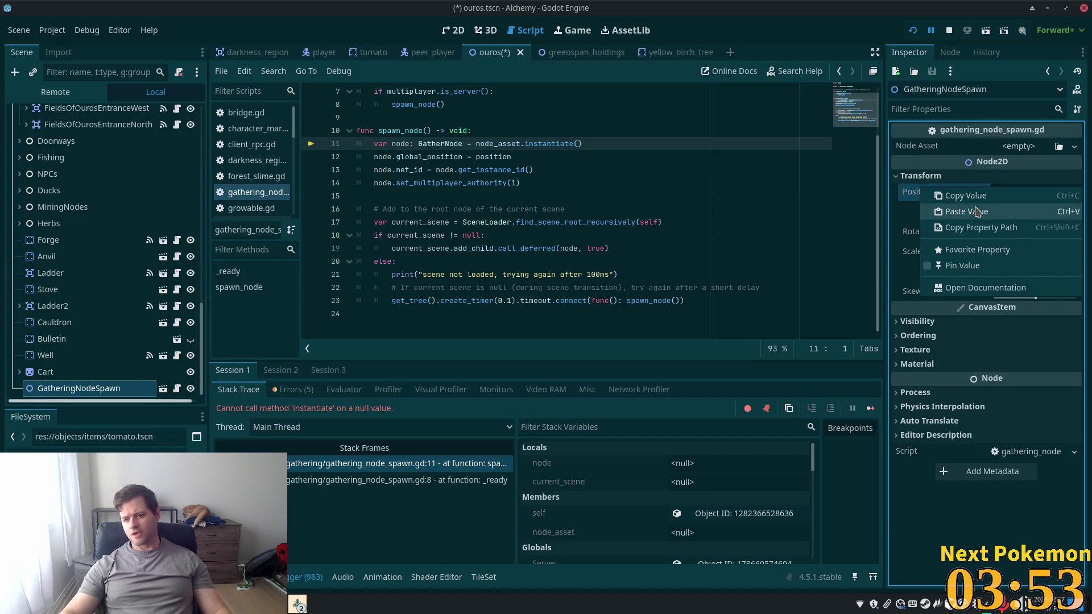
pyautogui.click(927, 210)
pyautogui.hotkey('ctrl', 's')
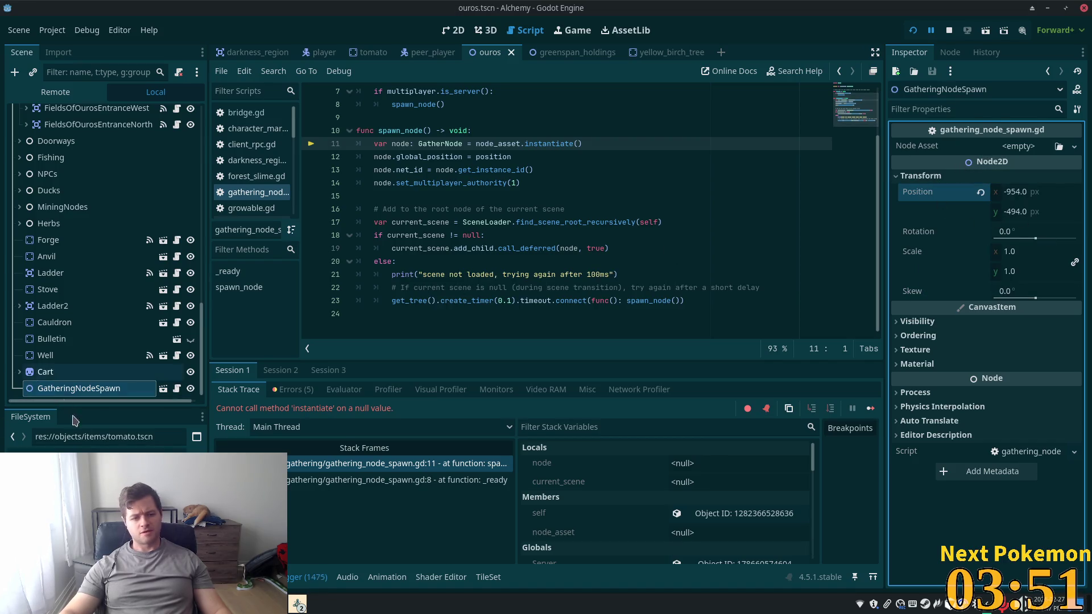
# Assign the woodcutting tree scene as GatheringNodeSpawn's Node Asset and save
pyautogui.click(85, 451)
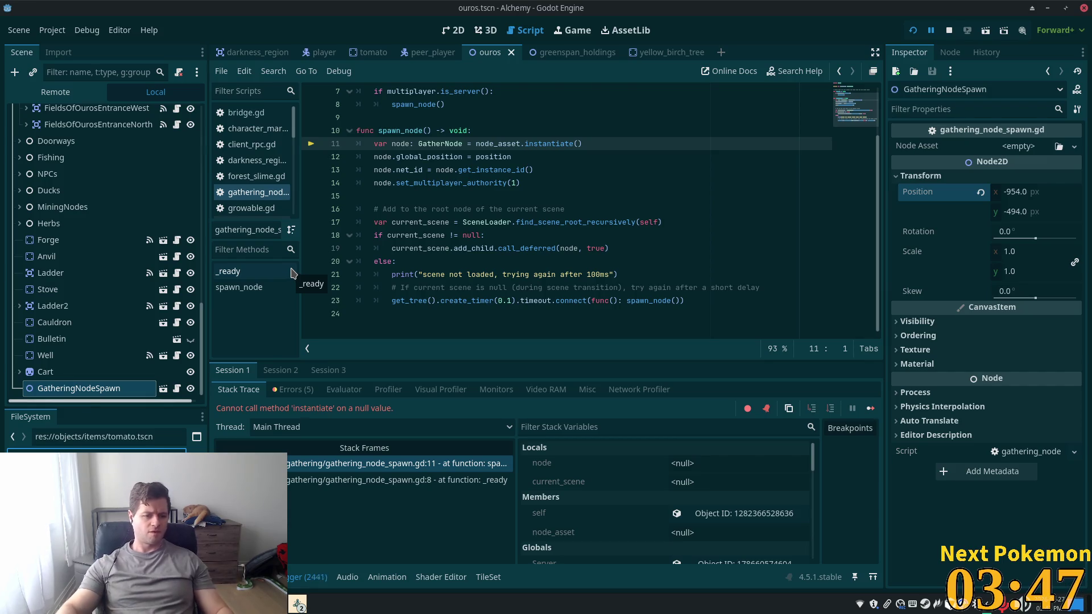
pyautogui.moveTo(85, 458)
pyautogui.mouseDown()
pyautogui.moveTo(1004, 165)
pyautogui.moveTo(1017, 147)
pyautogui.mouseUp()
pyautogui.hotkey('ctrl', 's')
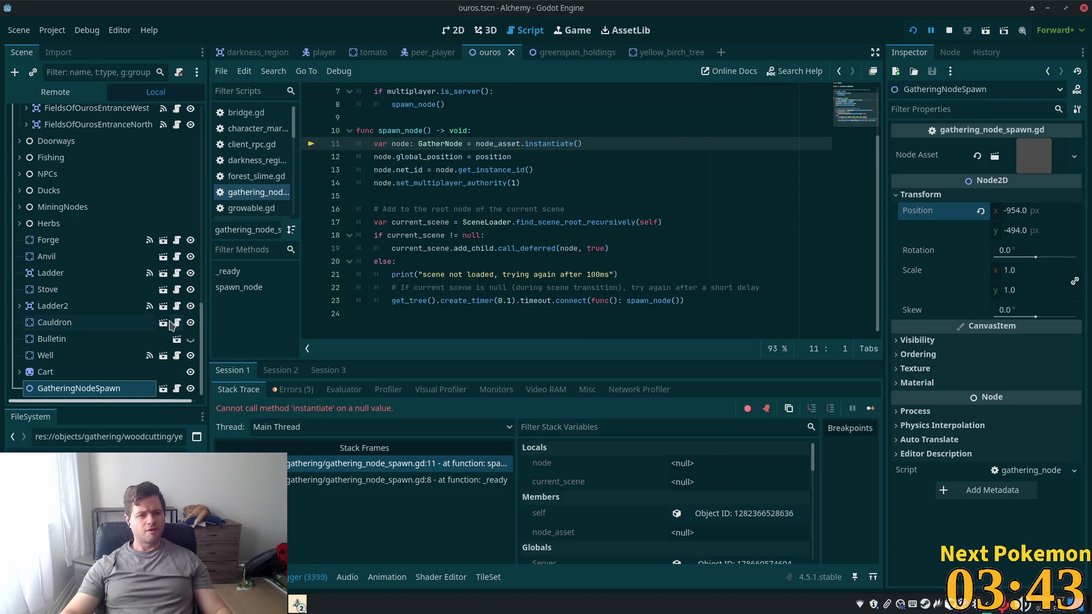
# Move GatheringNodeSpawn under the Trees node and relaunch the game
pyautogui.scroll(5, 203, 329)
pyautogui.scroll(-5, 204, 330)
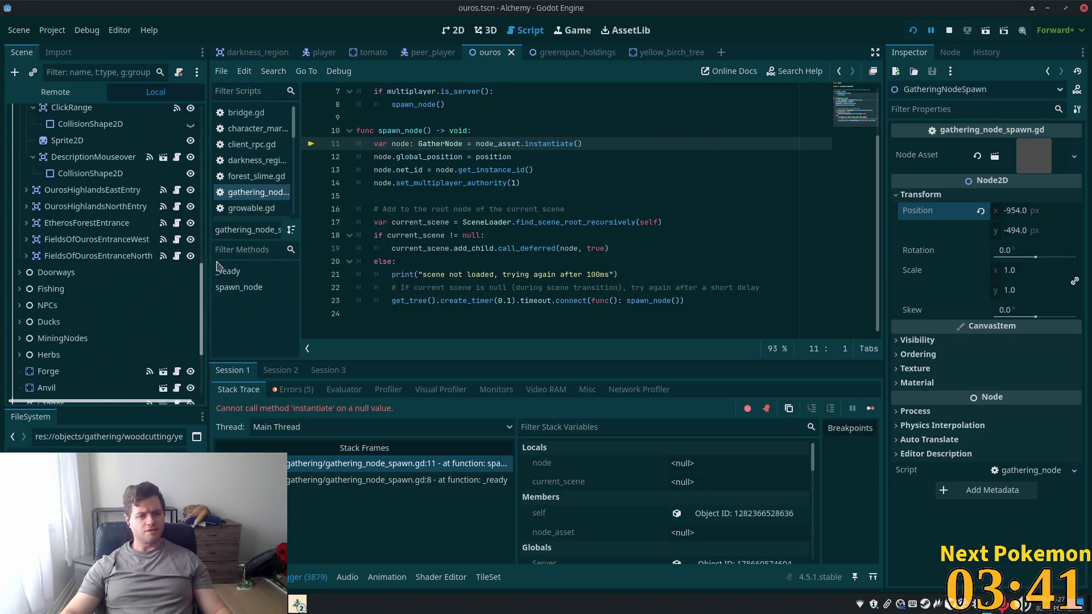
pyautogui.moveTo(55, 391)
pyautogui.mouseDown()
pyautogui.moveTo(62, 105)
pyautogui.moveTo(86, 79)
pyautogui.moveTo(92, 6)
pyautogui.mouseUp()
pyautogui.moveTo(57, 80); pyautogui.dragTo(48, 188)
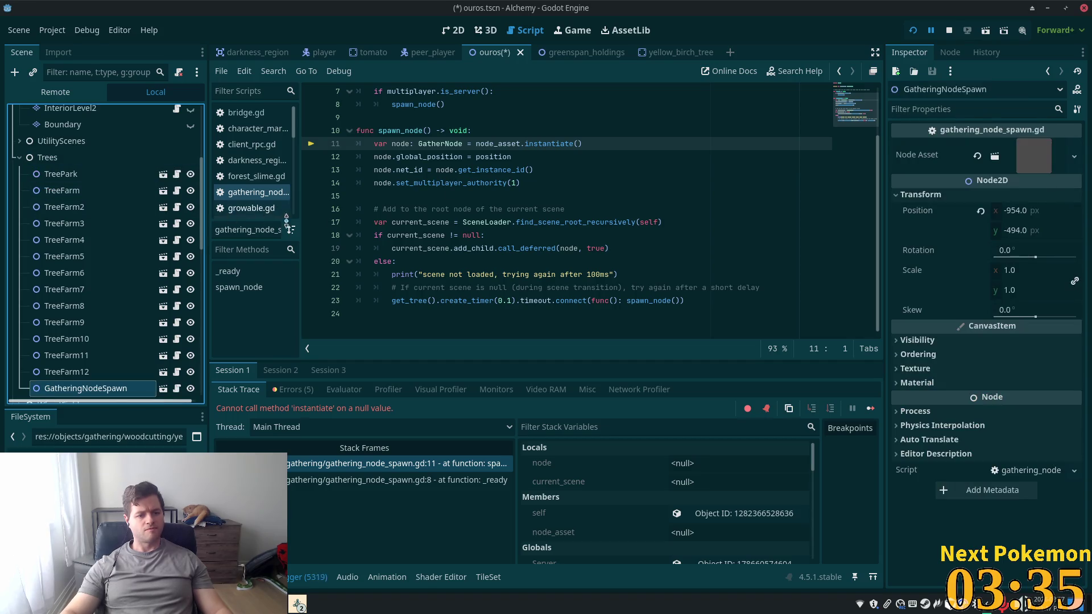
pyautogui.click(917, 31)
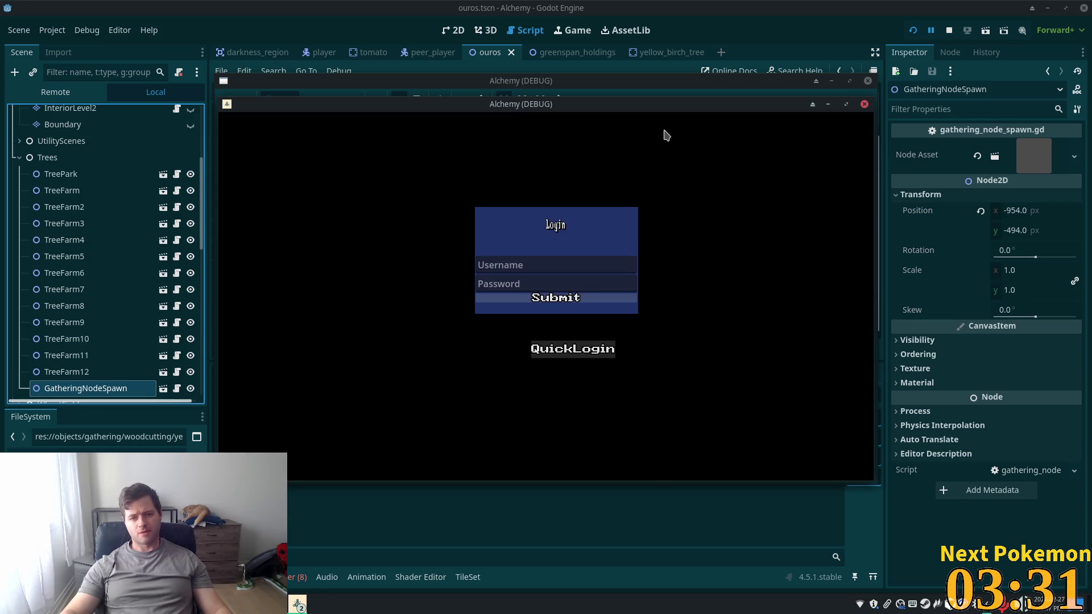
# Walk from the chopped birch tree across the waterfall and back onto the sand
pyautogui.moveTo(660, 112)
pyautogui.mouseDown()
pyautogui.moveTo(512, 149)
pyautogui.moveTo(509, 165)
pyautogui.mouseUp()
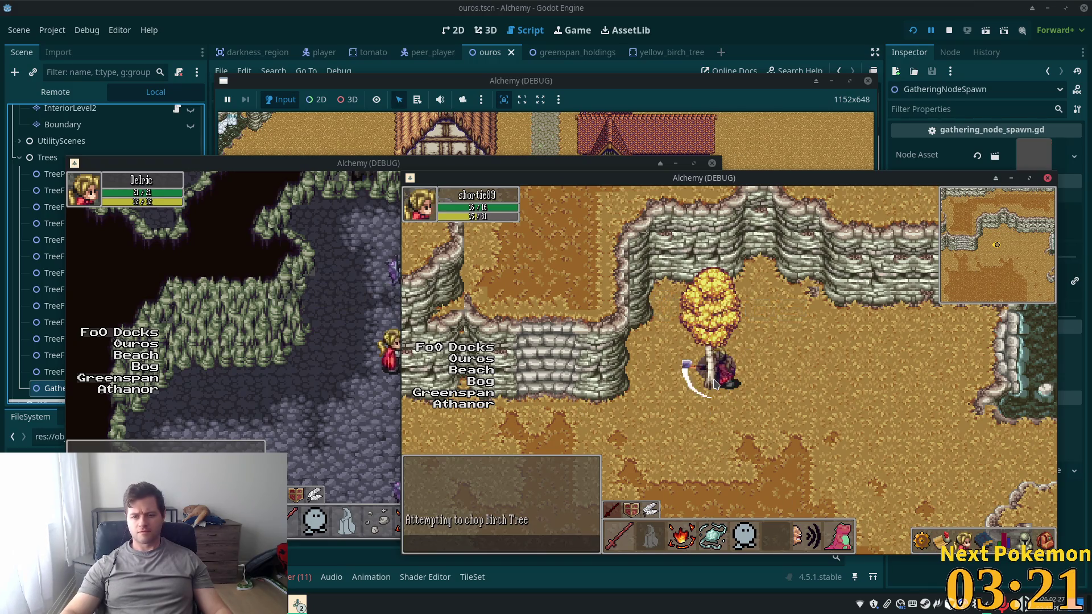
pyautogui.press('Right')
pyautogui.press('Down')
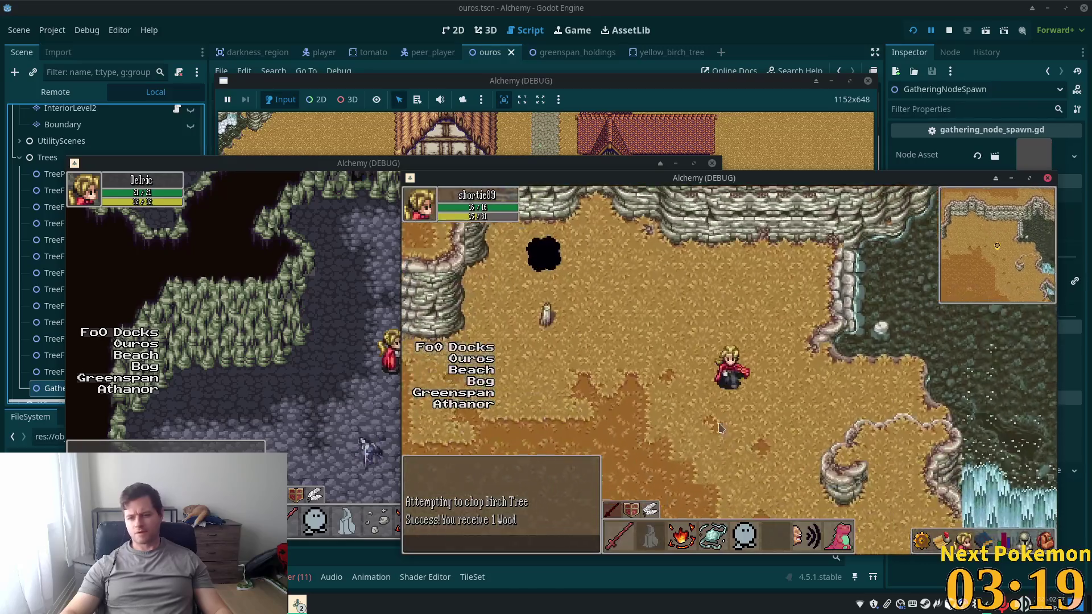
pyautogui.press('Right')
pyautogui.press('Down')
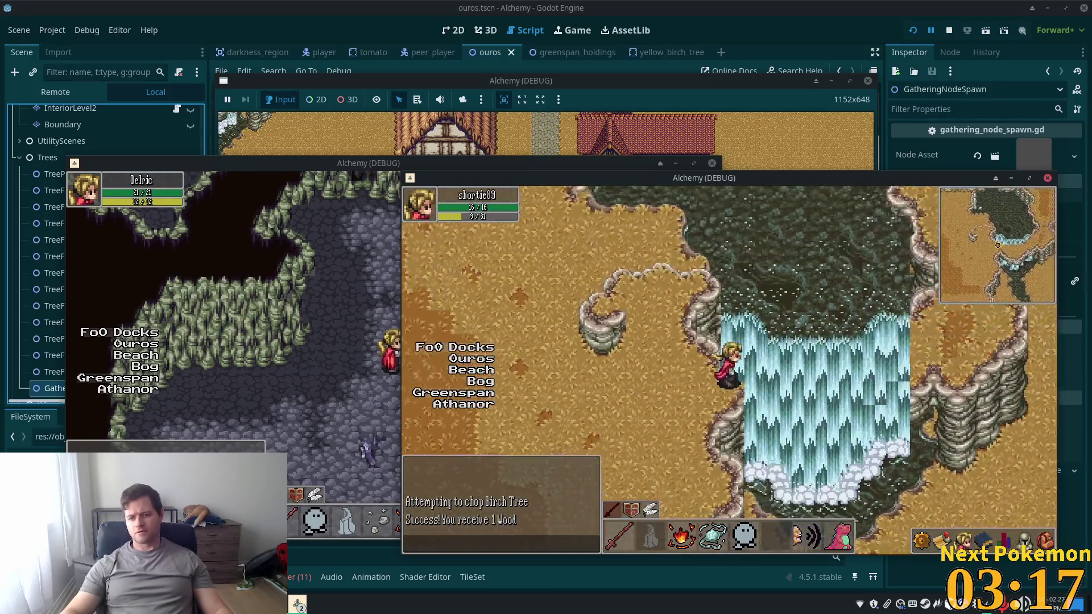
pyautogui.press('Right')
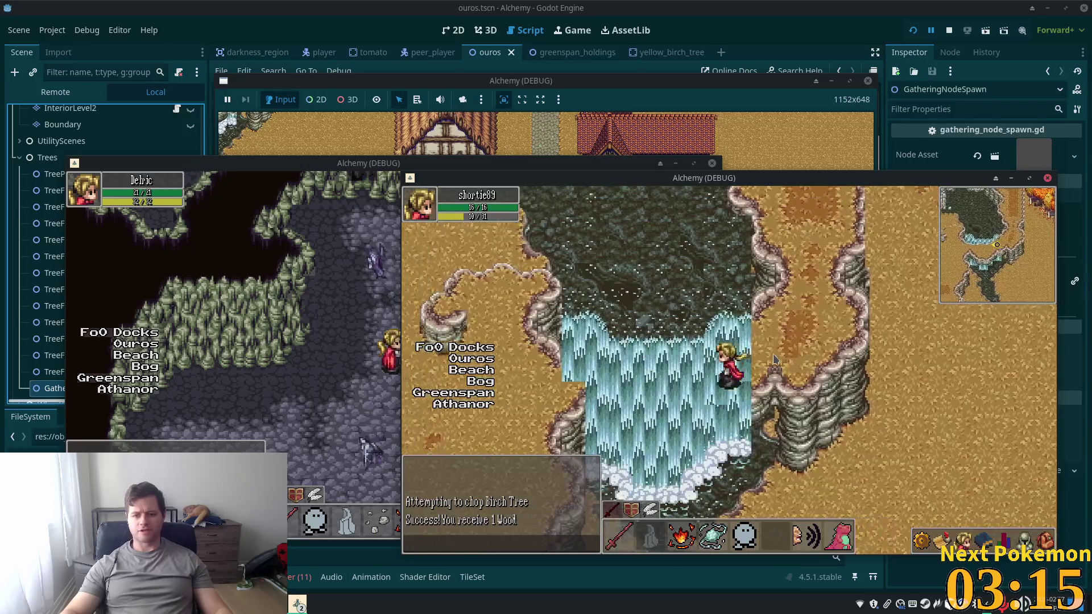
pyautogui.press('Left')
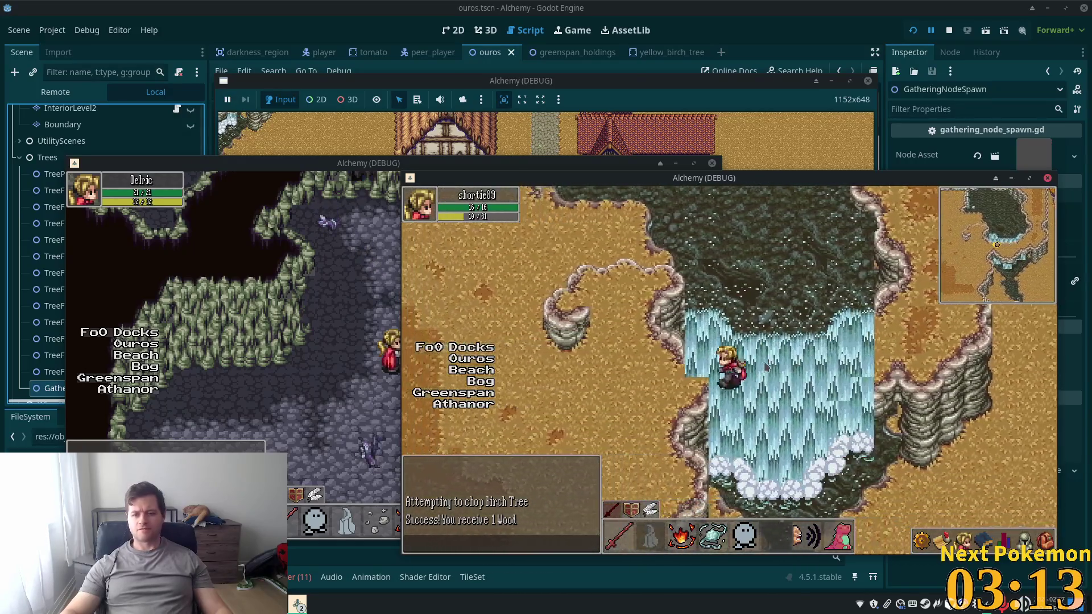
pyautogui.press('Left')
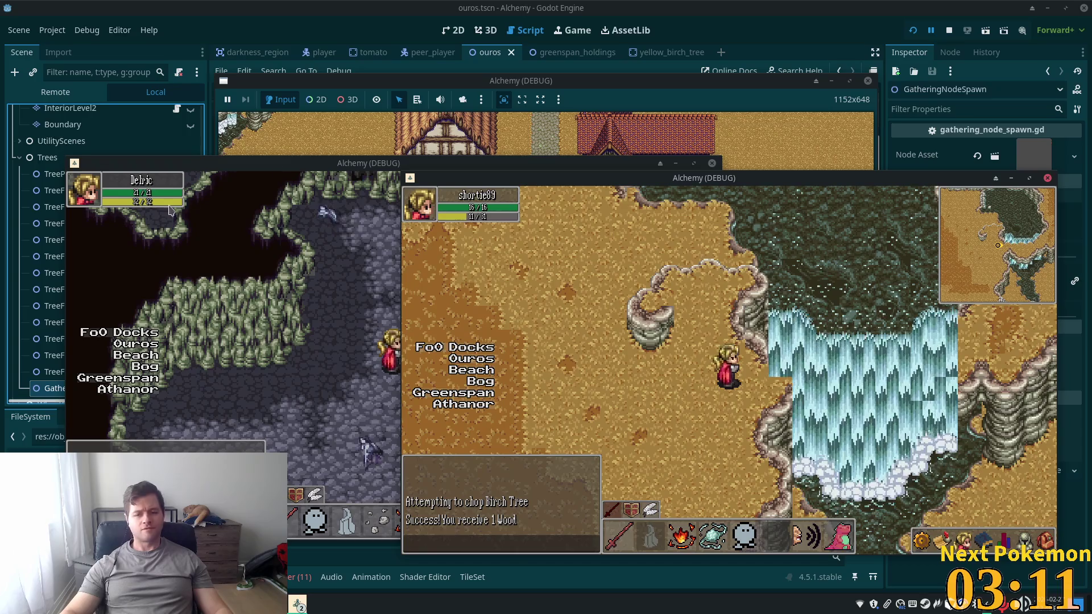
# Rearrange the game windows and bring the editor back to the front
pyautogui.moveTo(747, 181); pyautogui.dragTo(883, 193)
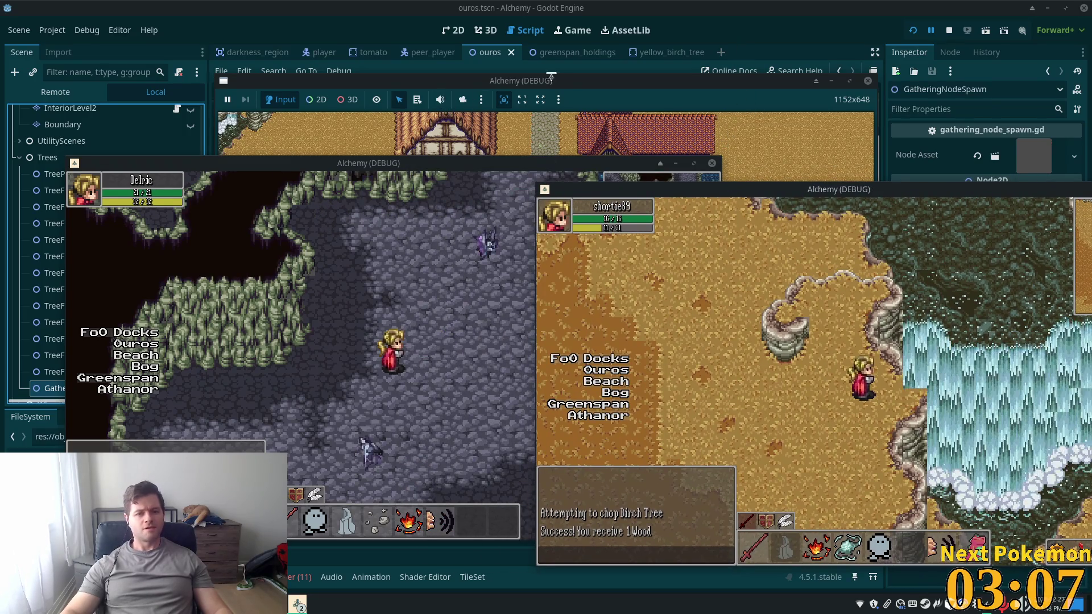
pyautogui.click(551, 78)
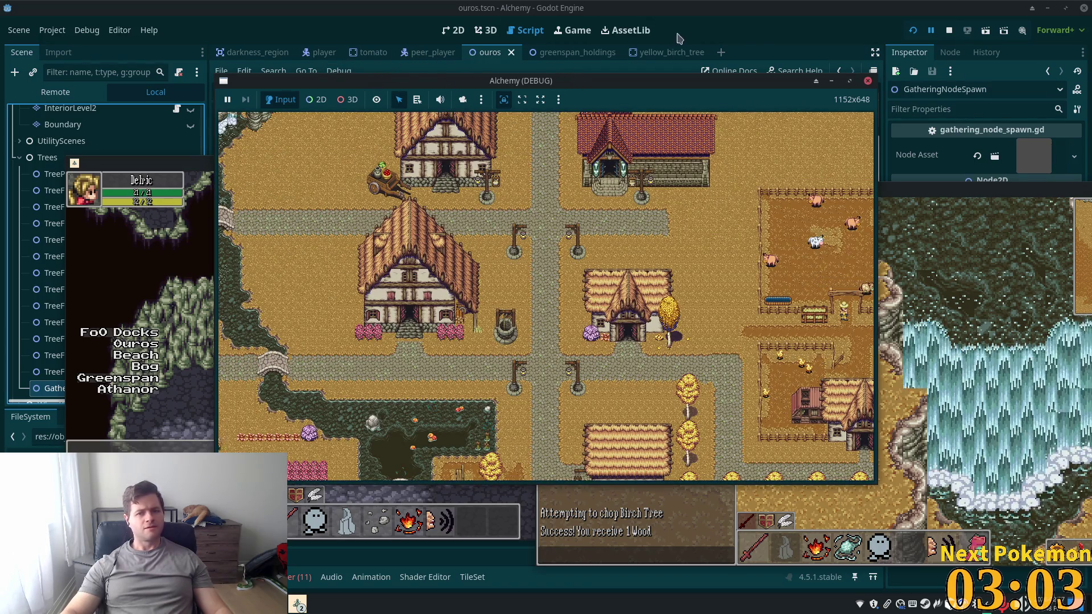
pyautogui.click(765, 35)
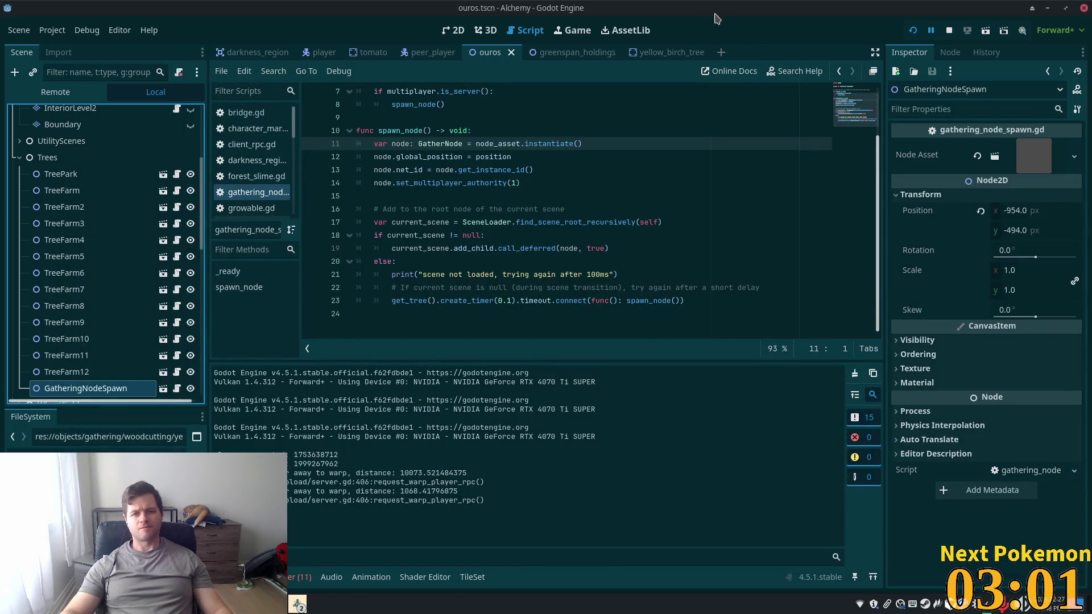
# Unmaximize the editor, collapse Trees in the Scene dock and select the Waterfall layer
pyautogui.doubleClick(716, 19)
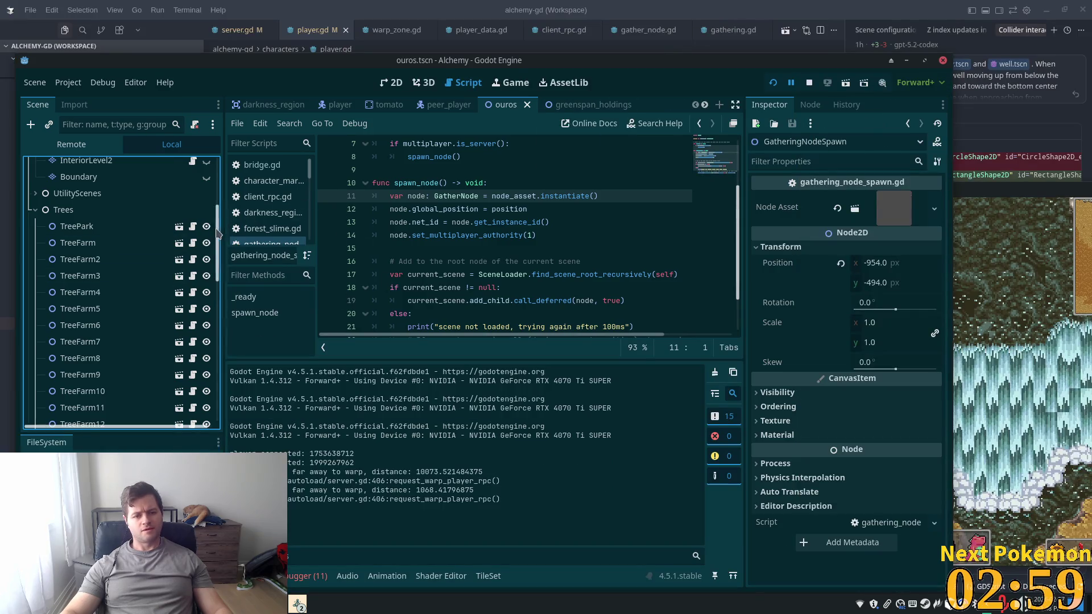
pyautogui.click(36, 210)
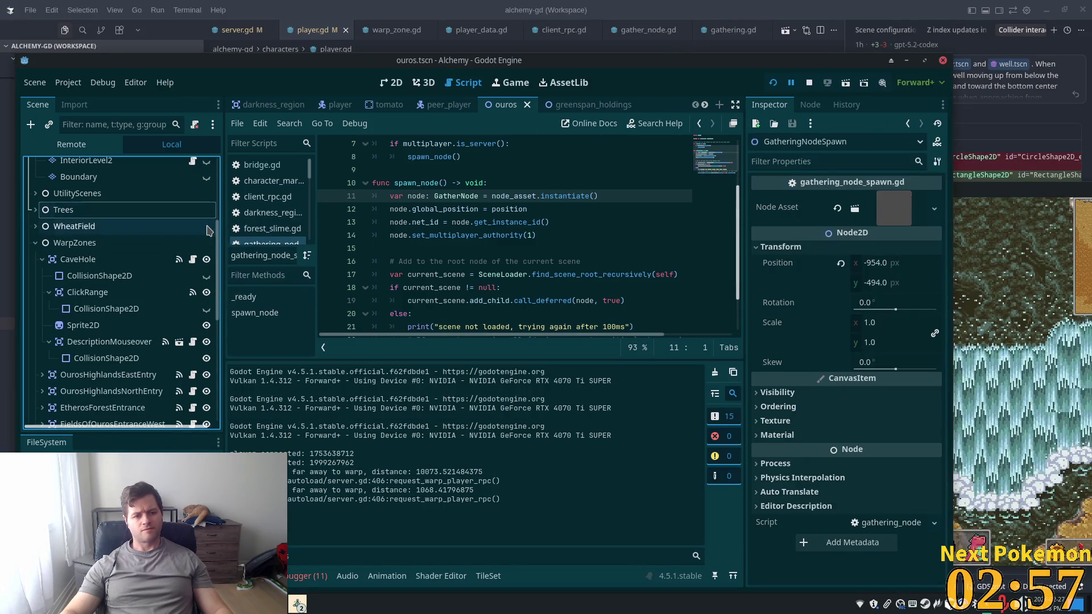
pyautogui.scroll(3, 114, 256)
pyautogui.click(77, 215)
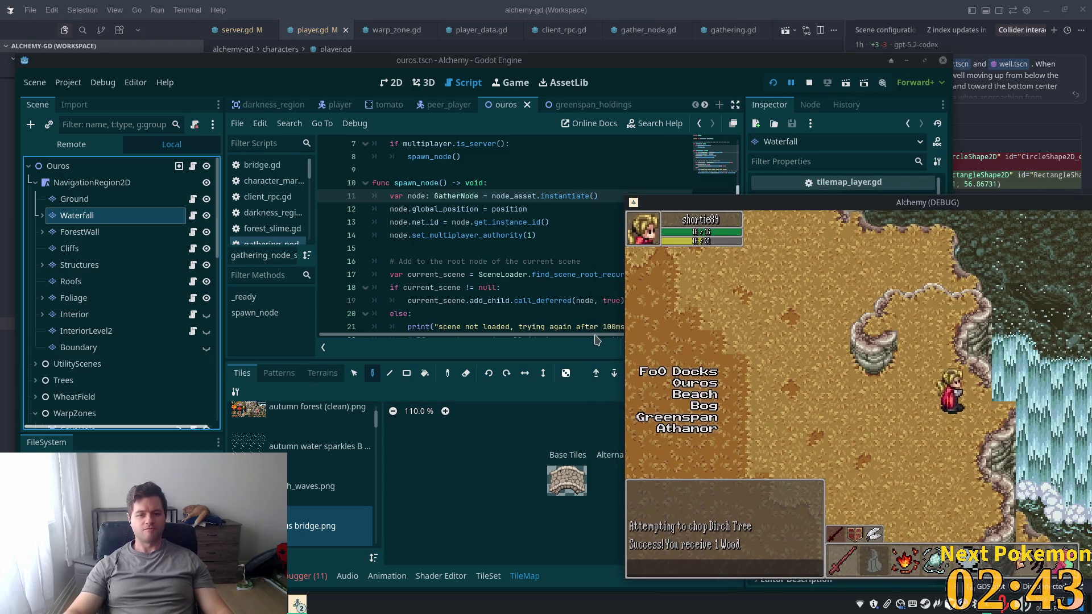
# Enable Y Sort in the Waterfall layer's Ordering settings
pyautogui.click(519, 347)
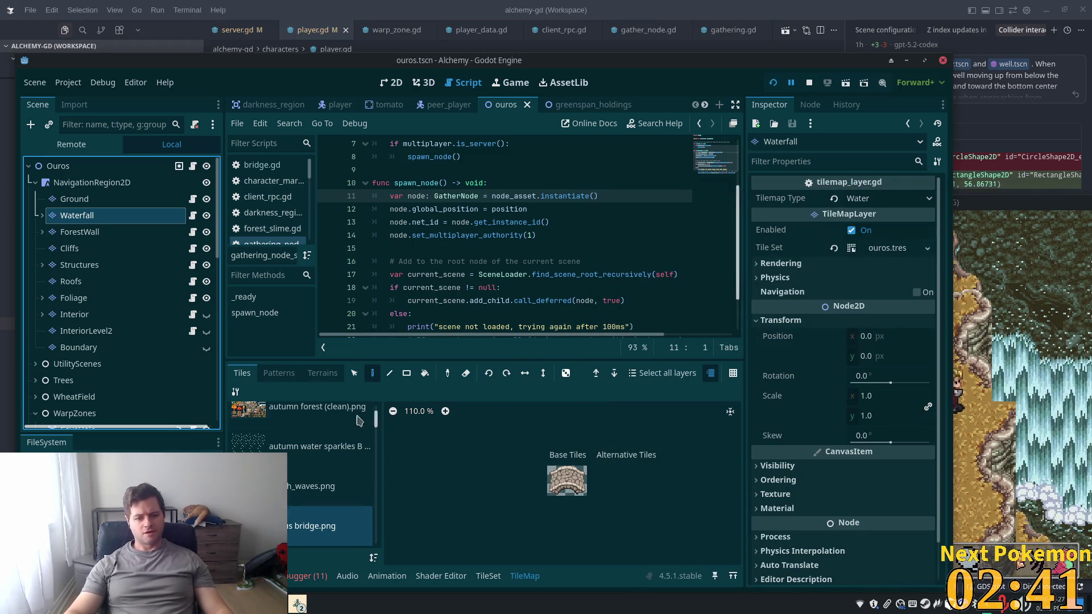
pyautogui.scroll(-2, 762, 449)
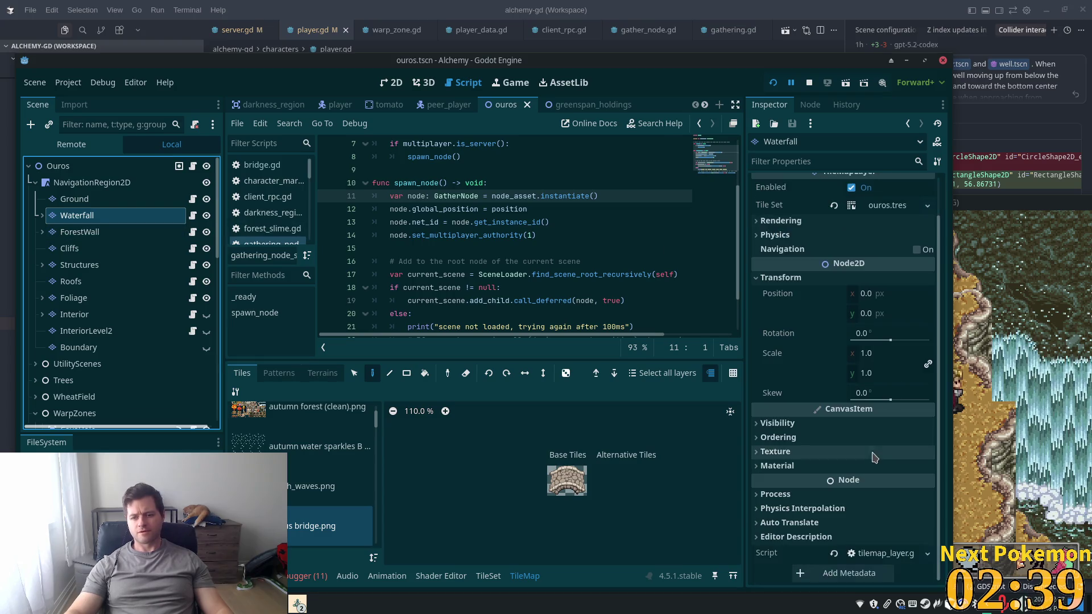
pyautogui.click(757, 438)
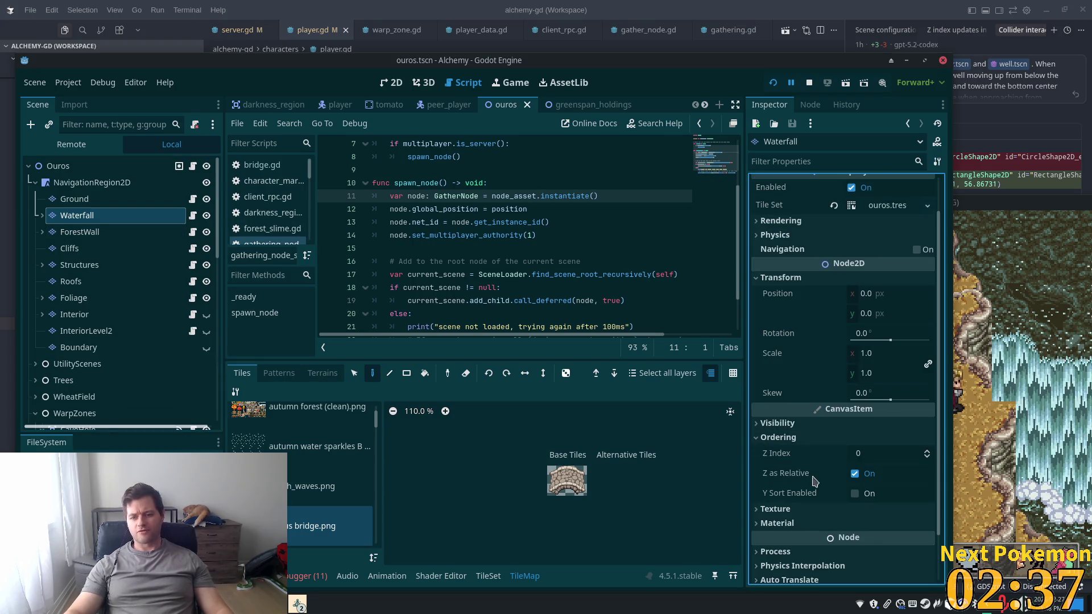
pyautogui.click(856, 493)
# Save and run the game, walk past the waterfall, and expand Waterfall to reveal Waterfall2
pyautogui.press('F5')
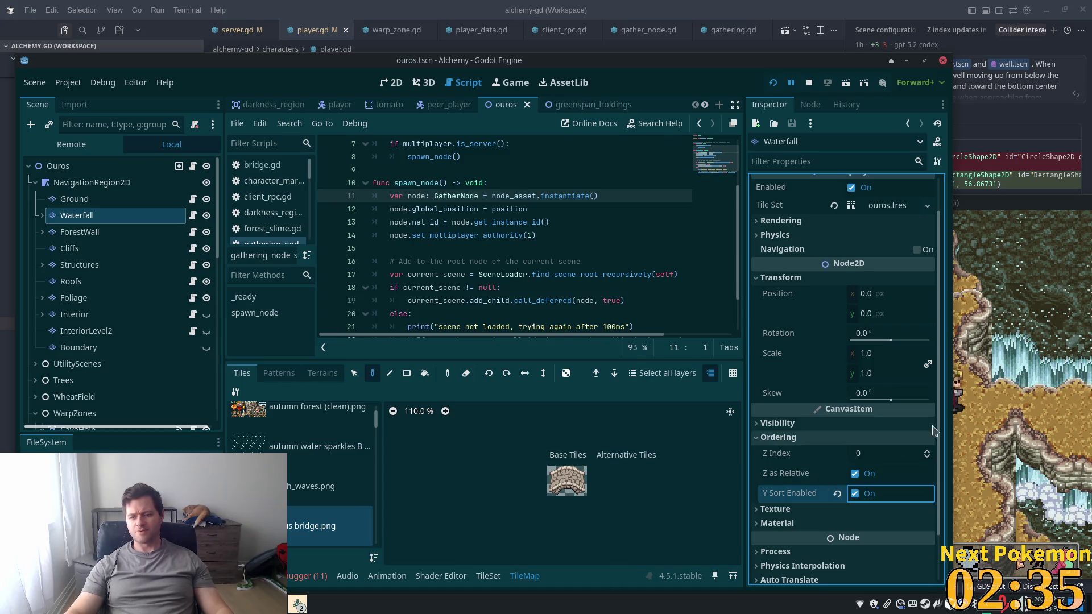
pyautogui.press('Up')
pyautogui.press('Right')
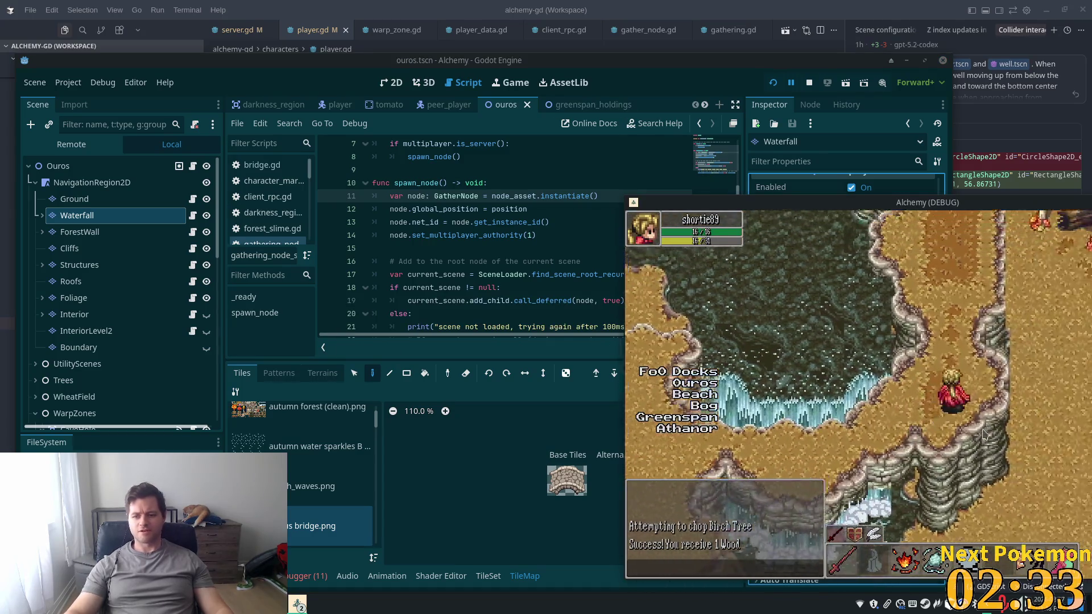
pyautogui.press('Down')
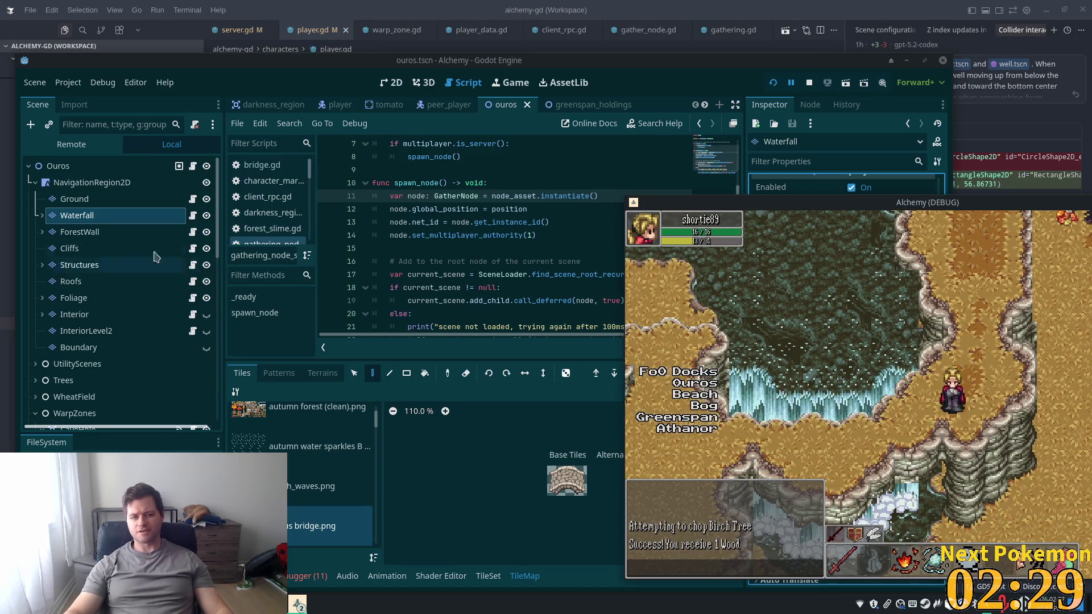
pyautogui.click(42, 216)
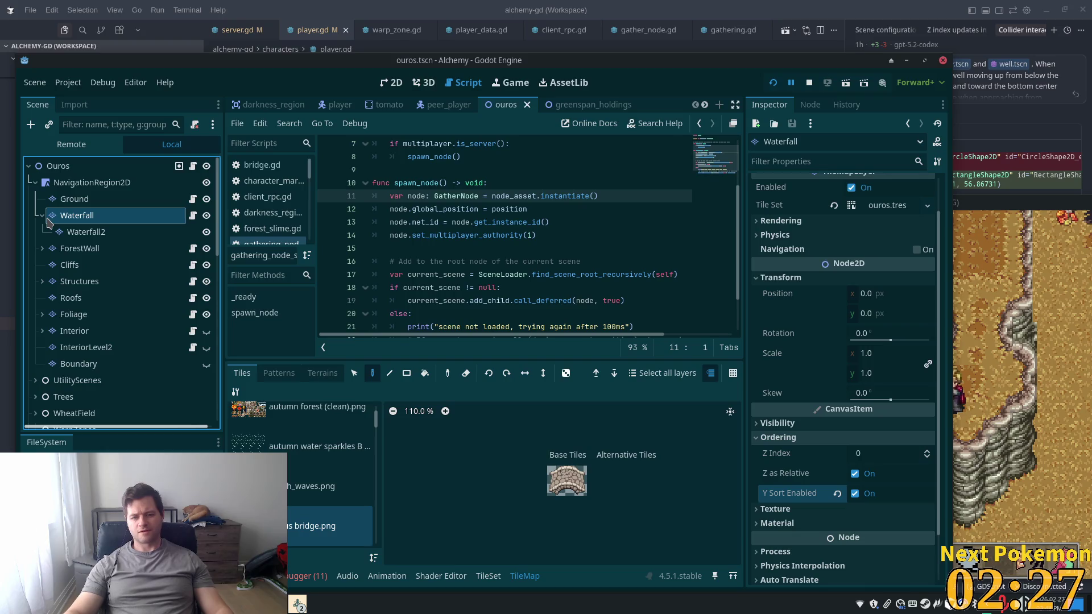
pyautogui.hotkey('alt', 'Tab')
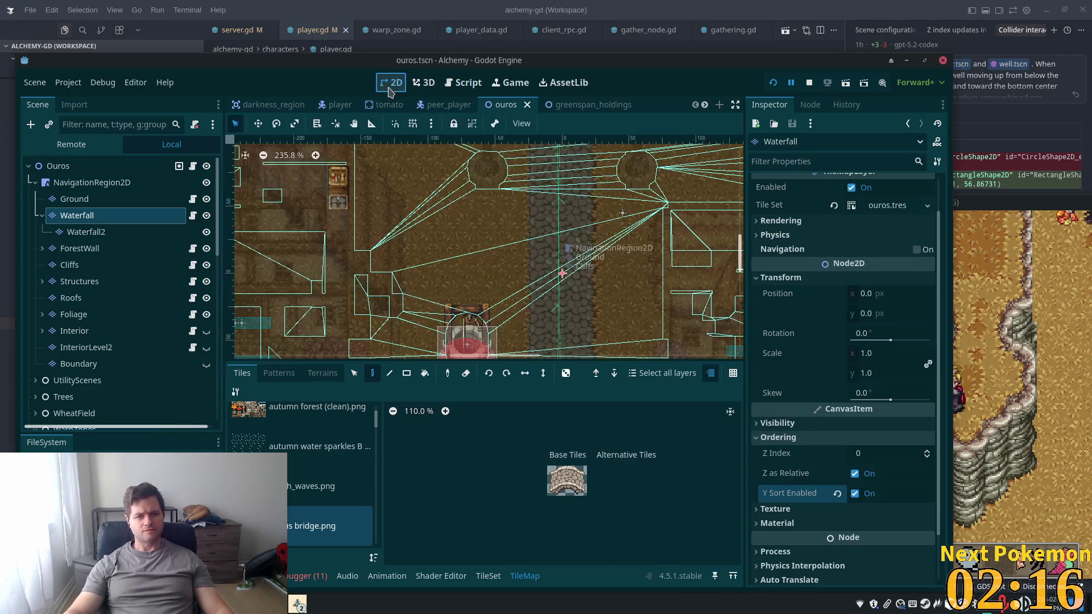
# Show the Ouros map in the 2D editor, zoomed and panned to the waterfall's edge
pyautogui.click(391, 82)
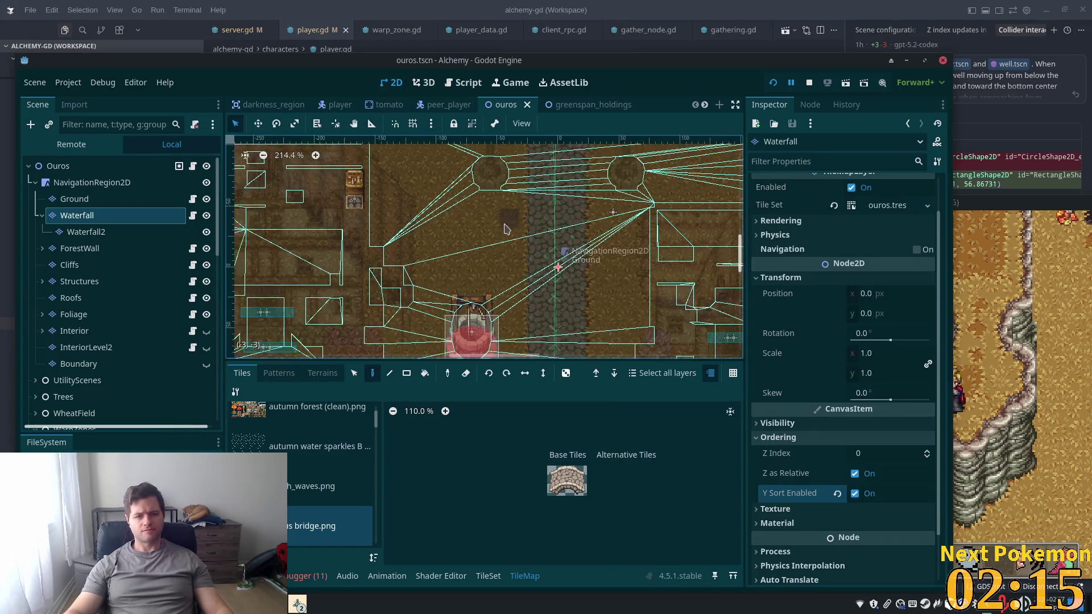
pyautogui.scroll(-8, 505, 228)
pyautogui.moveTo(240, 319)
pyautogui.mouseDown()
pyautogui.moveTo(664, 313)
pyautogui.moveTo(507, 305)
pyautogui.mouseUp()
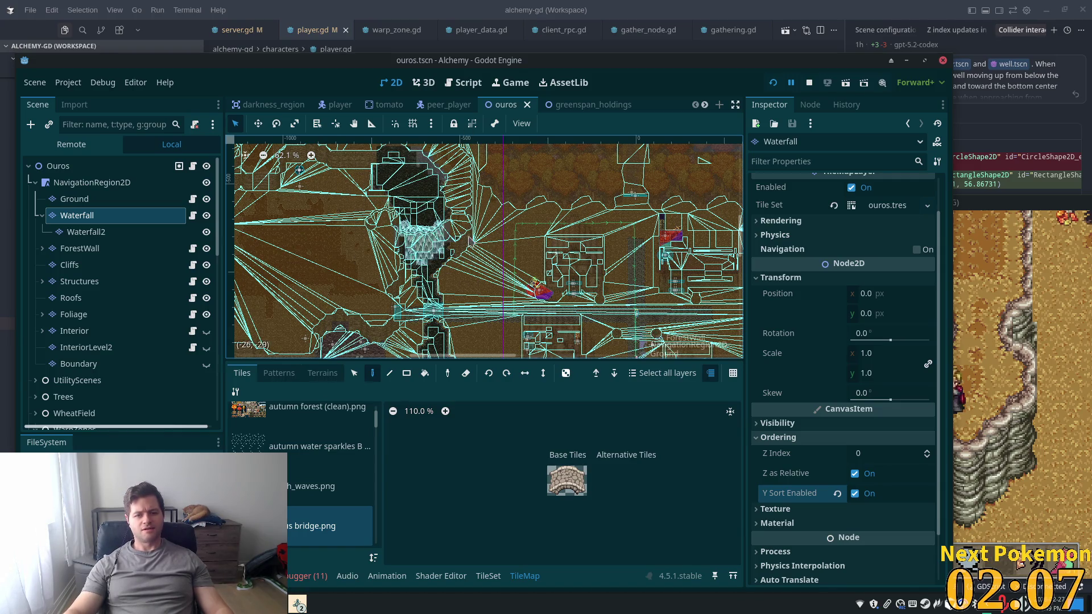
pyautogui.scroll(4, 430, 219)
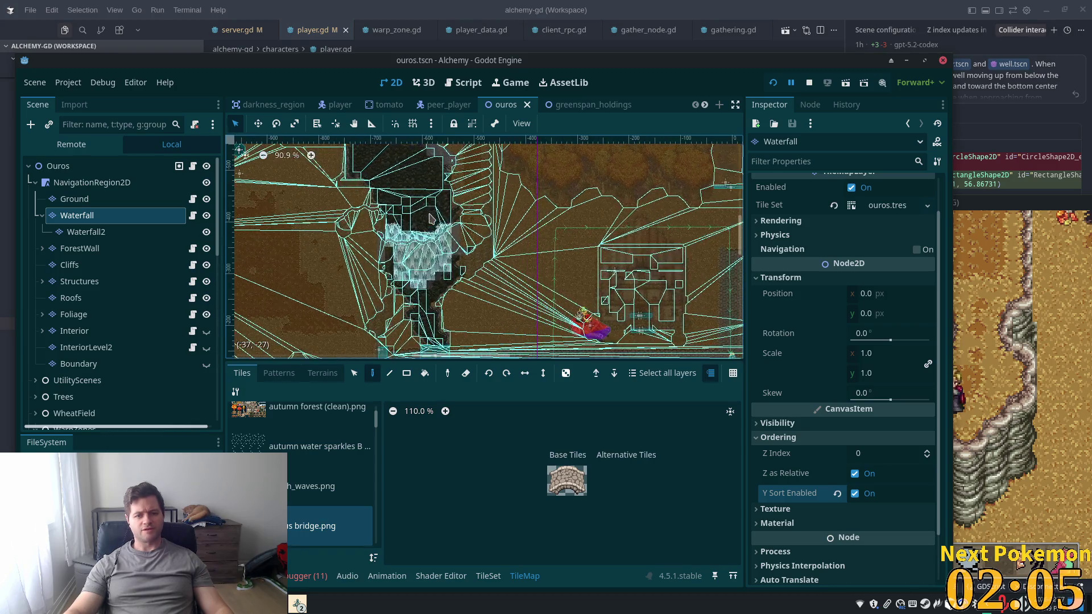
pyautogui.scroll(15, 432, 219)
pyautogui.scroll(1, 447, 225)
pyautogui.moveTo(446, 225)
pyautogui.mouseDown()
pyautogui.moveTo(490, 320)
pyautogui.moveTo(396, 222)
pyautogui.moveTo(393, 205)
pyautogui.moveTo(412, 251)
pyautogui.mouseUp()
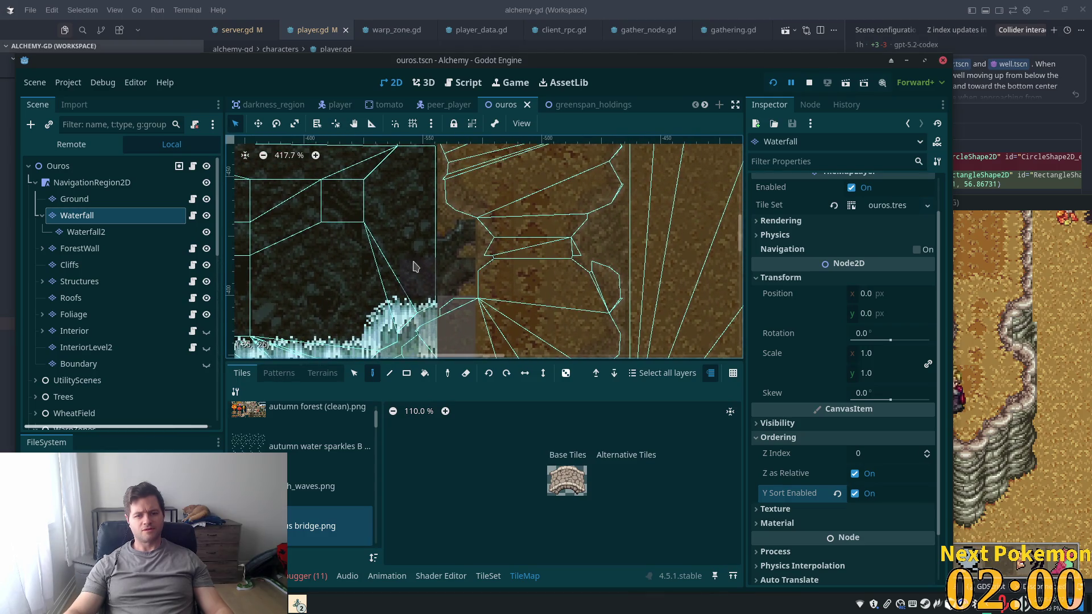
# Inspect the Ground and Cliffs layers, undo a stray tile paint, and reselect Ground
pyautogui.click(75, 200)
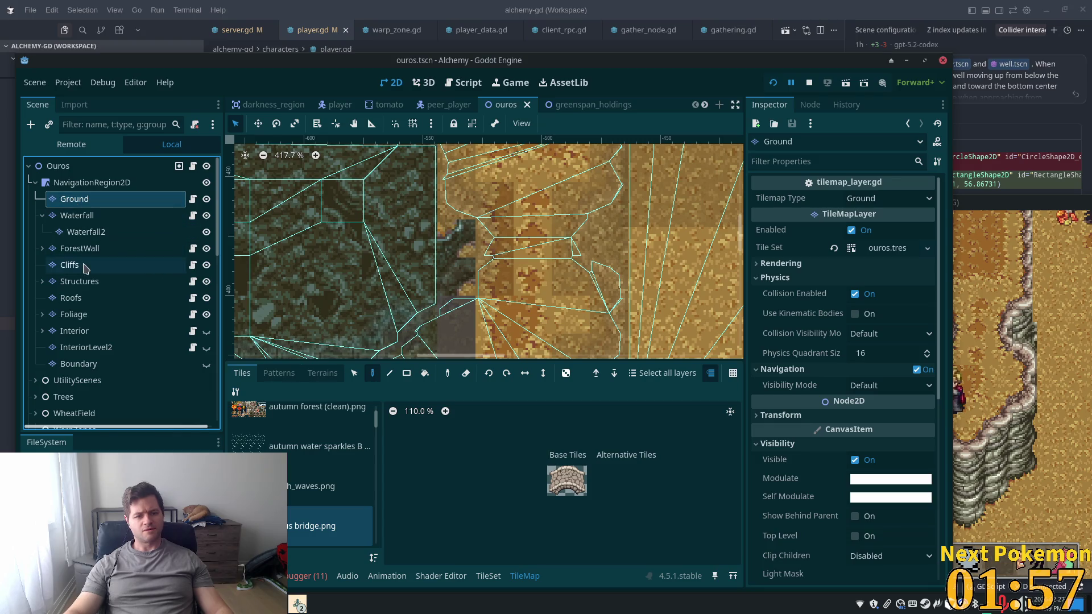
pyautogui.click(69, 266)
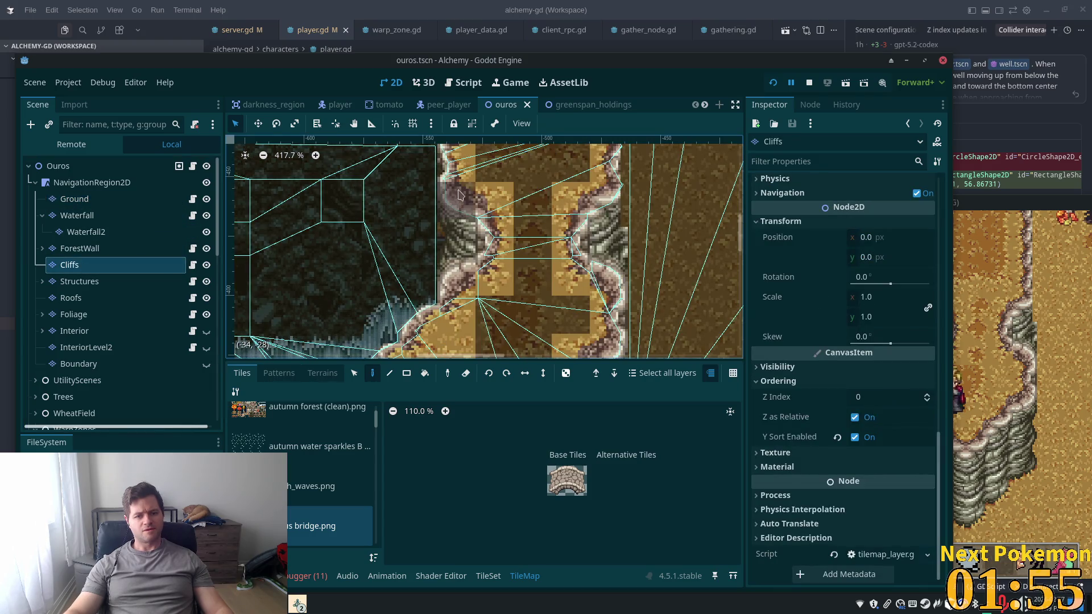
pyautogui.scroll(4, 515, 266)
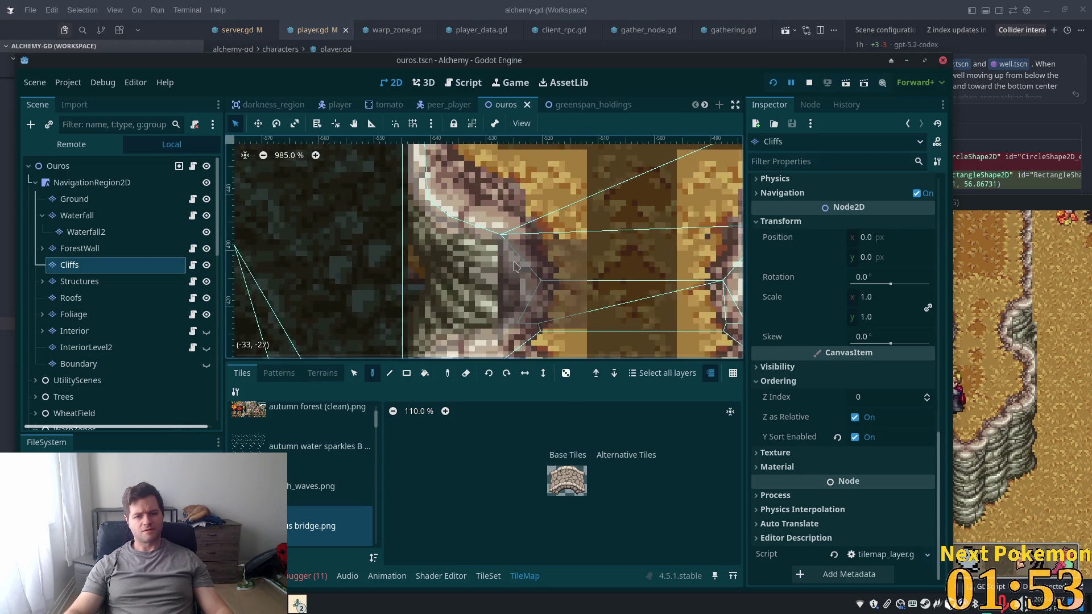
pyautogui.scroll(1, 515, 266)
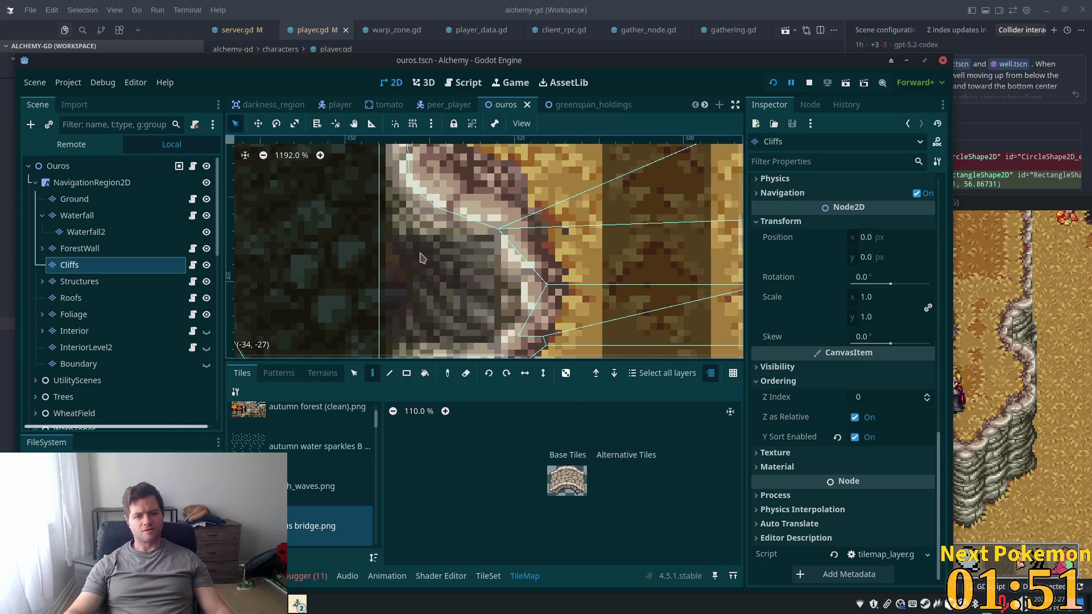
pyautogui.click(421, 259)
pyautogui.hotkey('ctrl', 'z')
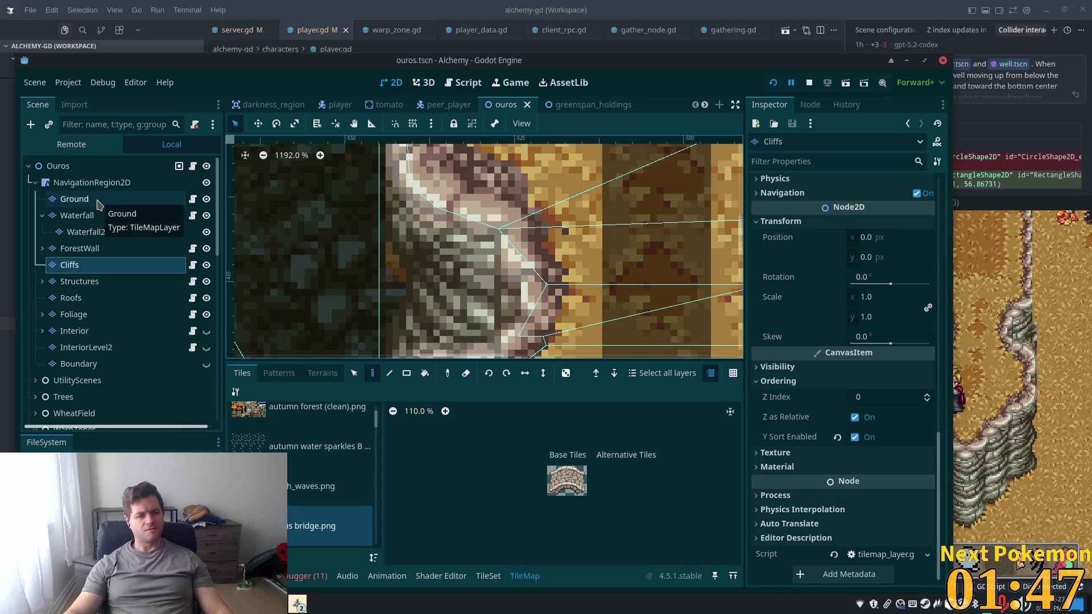
pyautogui.click(74, 199)
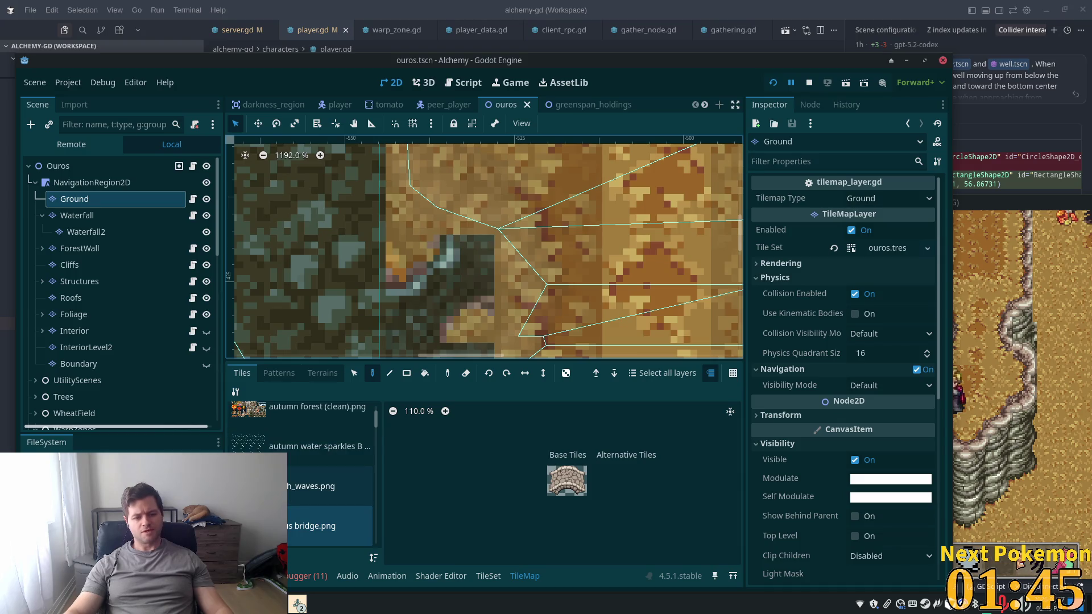
# Paint a dark autumn forest (clean).png tile on the Ground layer beside the cliff and save
pyautogui.scroll(2, 288, 468)
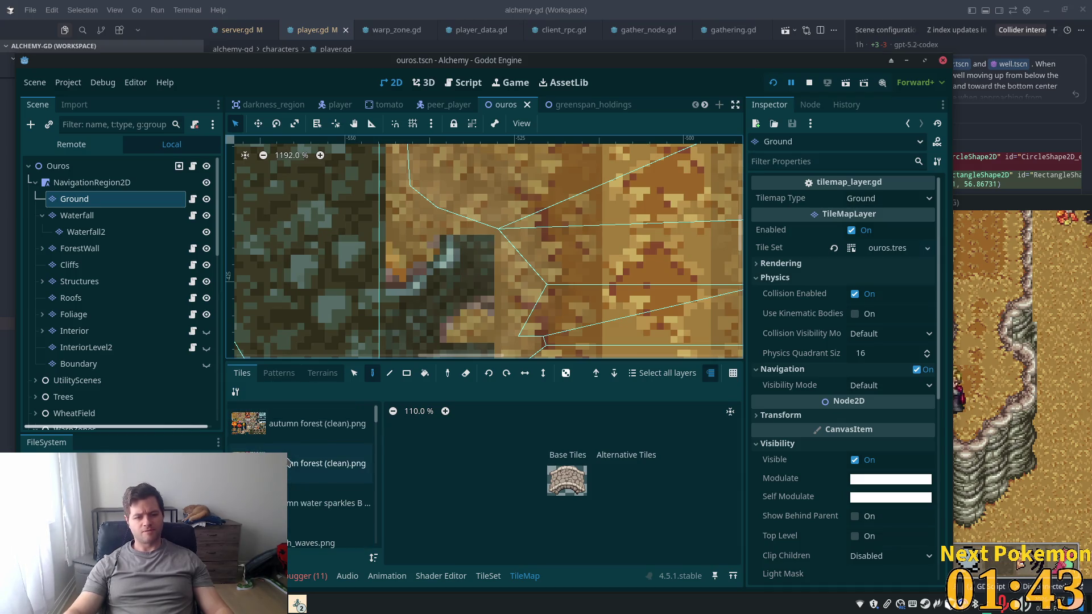
pyautogui.click(272, 435)
pyautogui.click(653, 551)
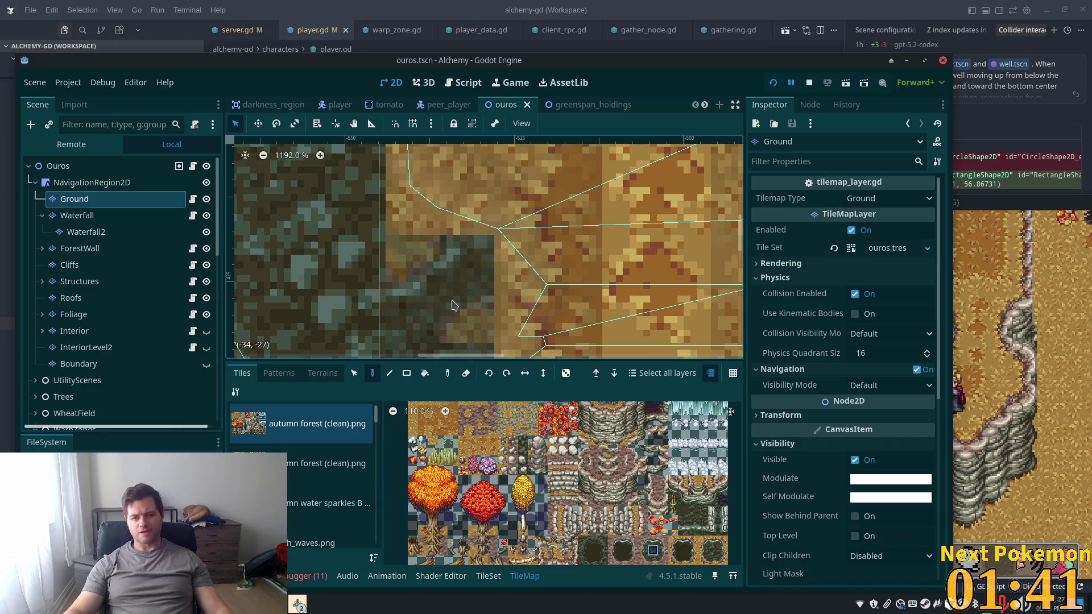
pyautogui.click(440, 289)
pyautogui.hotkey('ctrl', 's')
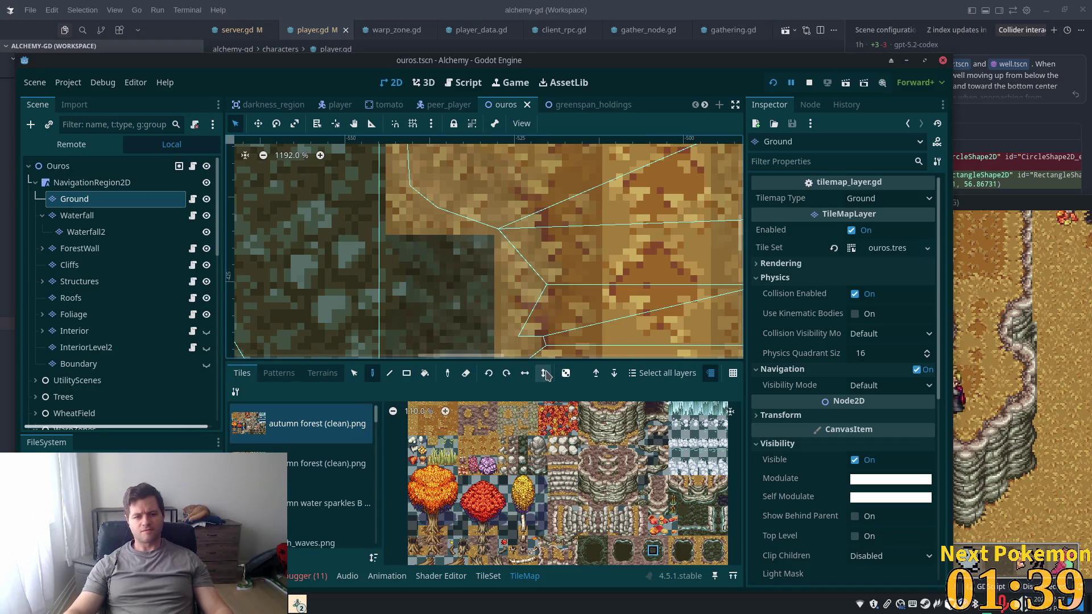
# Walk the character up and left in the running game to check the new tile
pyautogui.click(1034, 298)
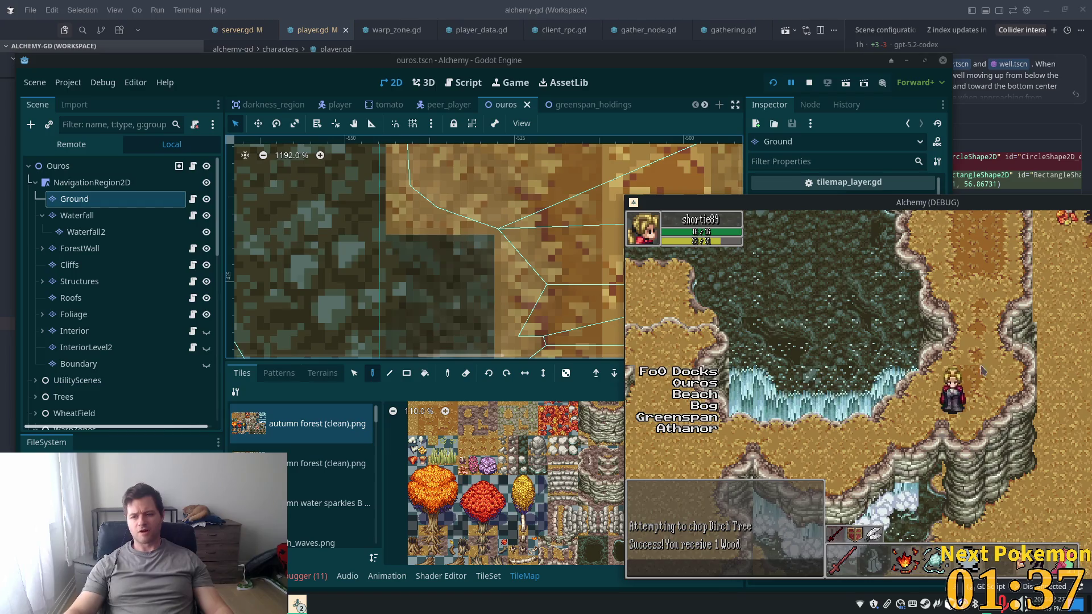
pyautogui.press('Up')
pyautogui.press('Left')
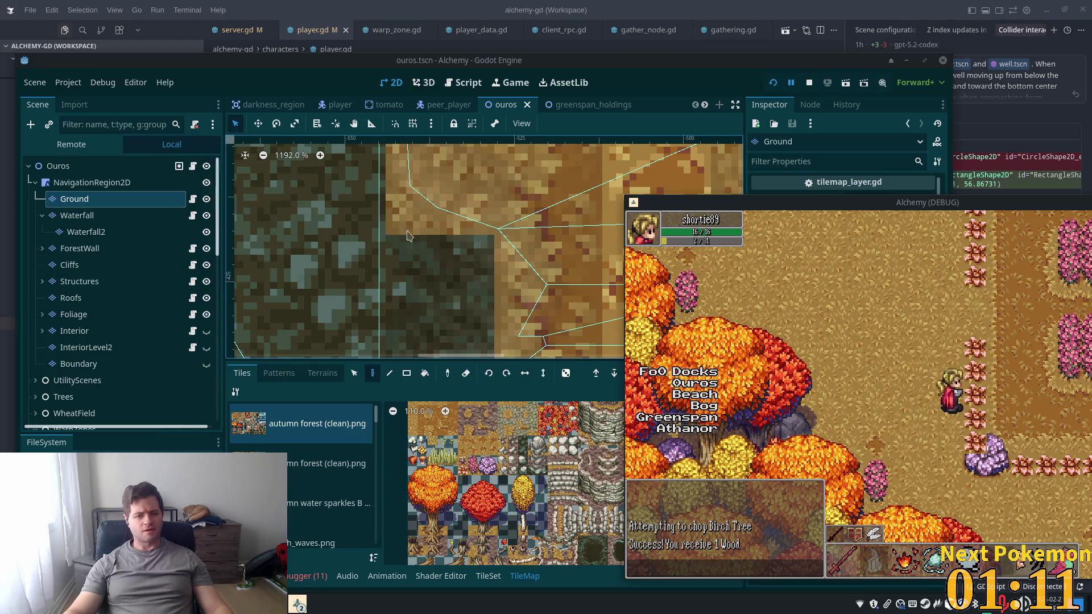
pyautogui.hotkey('alt', 'Tab')
pyautogui.hotkey('alt', 'Tab')
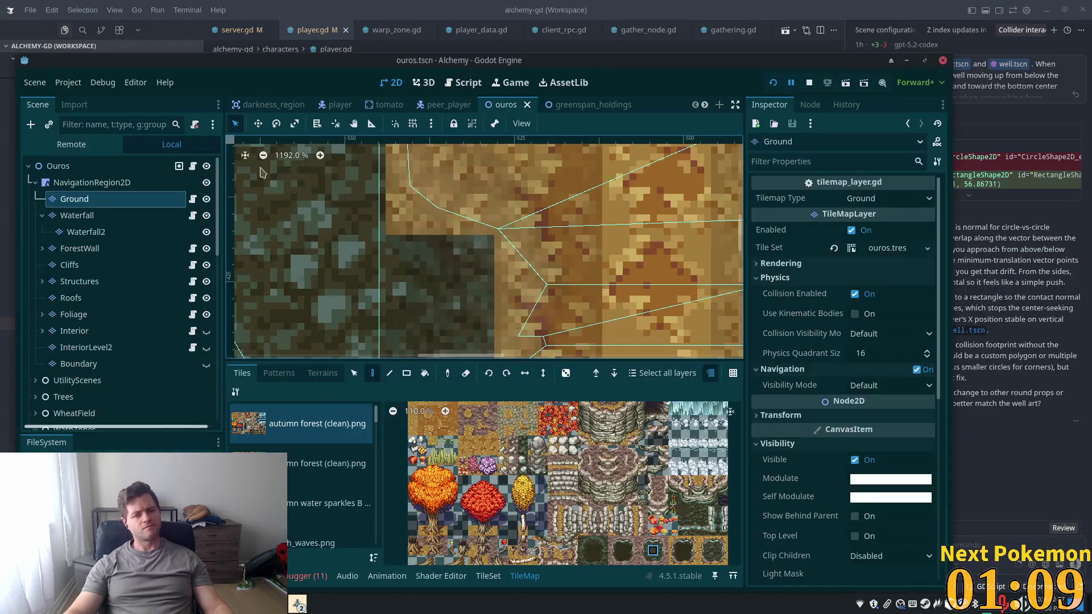
# Maximize the editor window and enlarge the map view by lowering the bottom panel
pyautogui.doubleClick(413, 65)
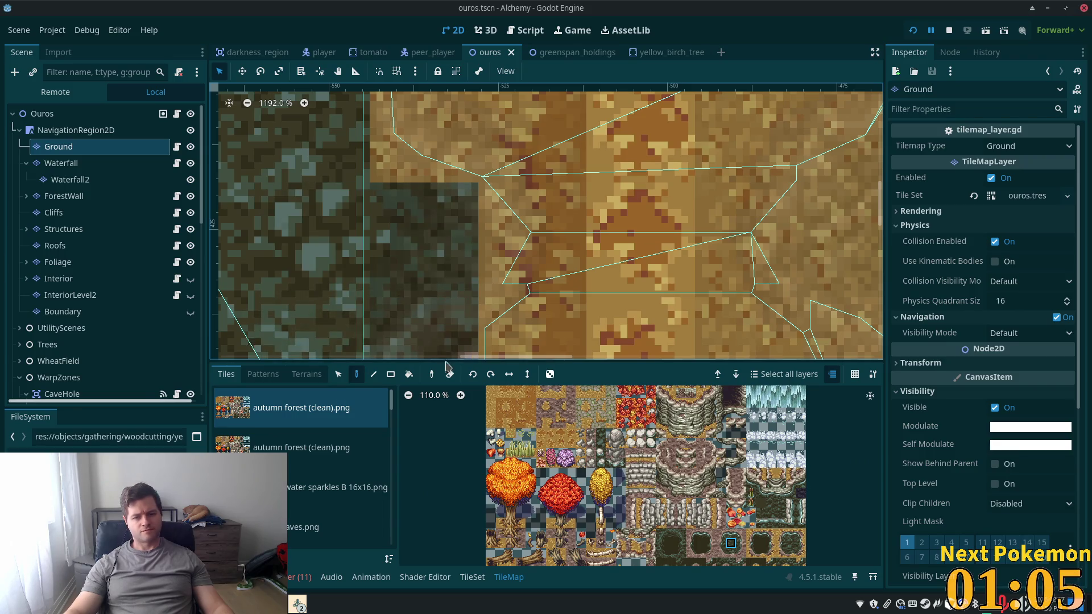
pyautogui.moveTo(448, 366); pyautogui.dragTo(448, 430)
pyautogui.scroll(-3, 478, 343)
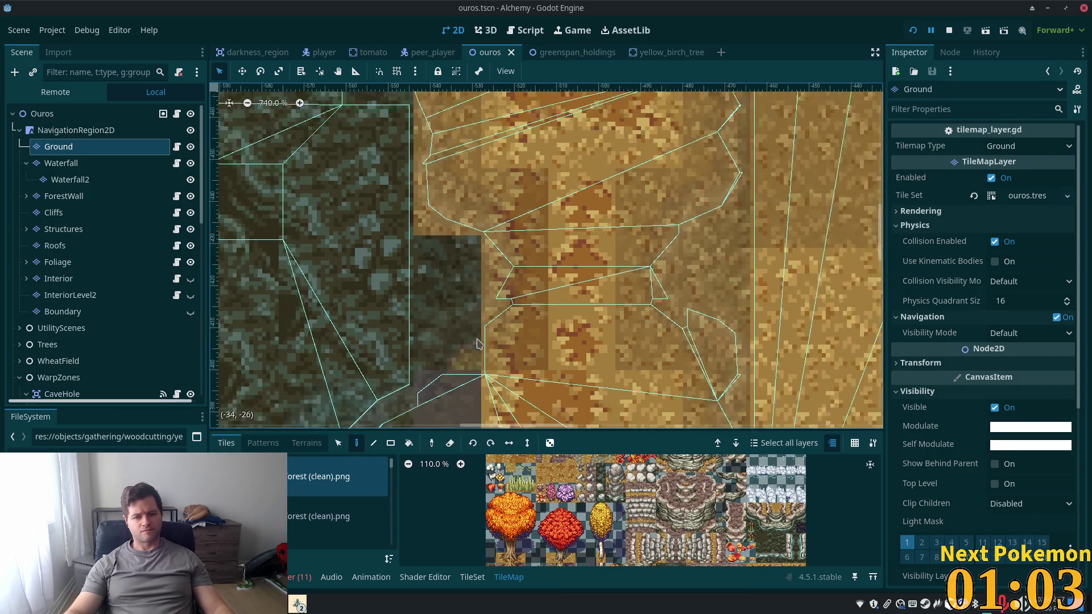
pyautogui.scroll(-12, 477, 343)
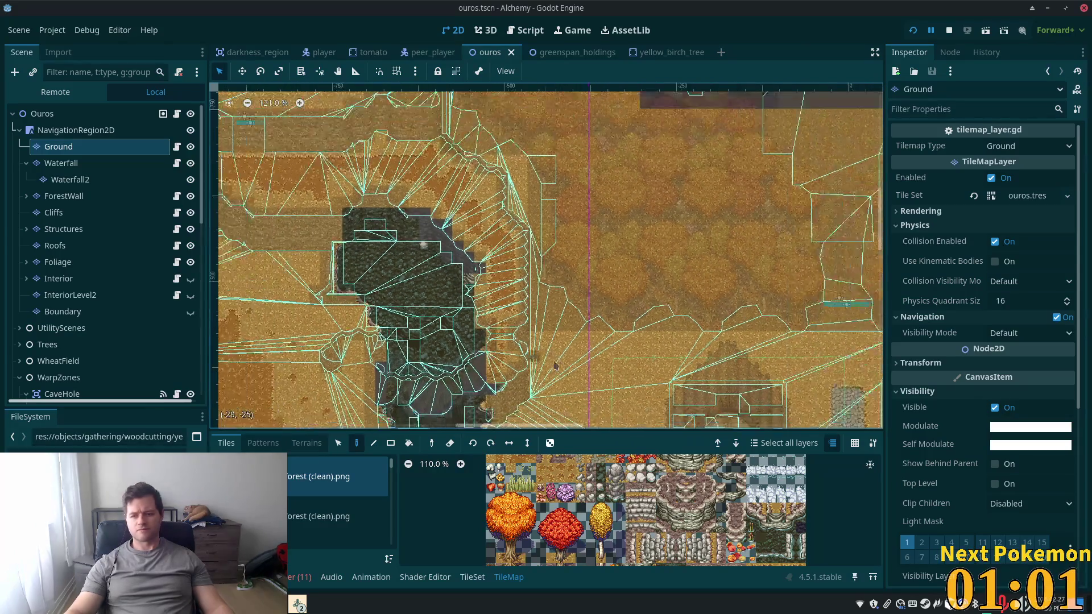
pyautogui.scroll(-3, 553, 366)
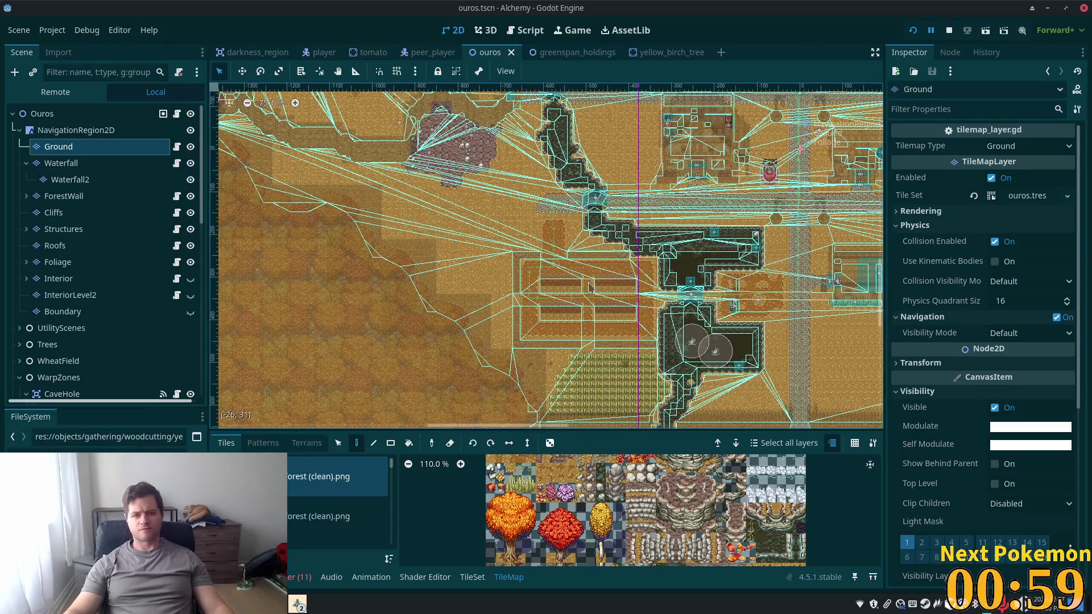
# Clear the NavigationRegion2D's baked NavigationPolygon, then reselect the Ground layer
pyautogui.click(76, 129)
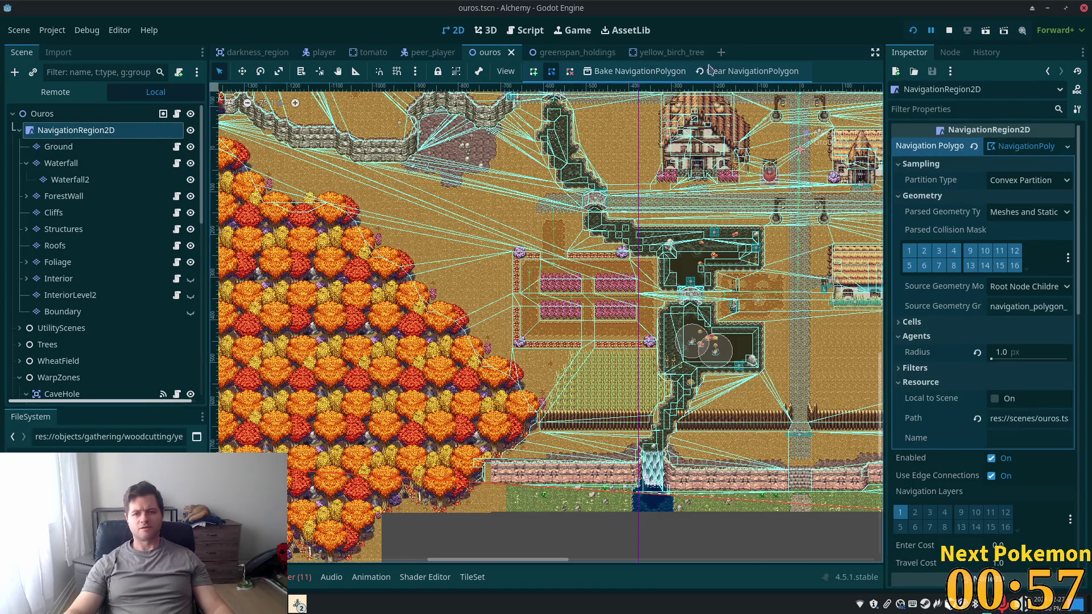
pyautogui.click(702, 72)
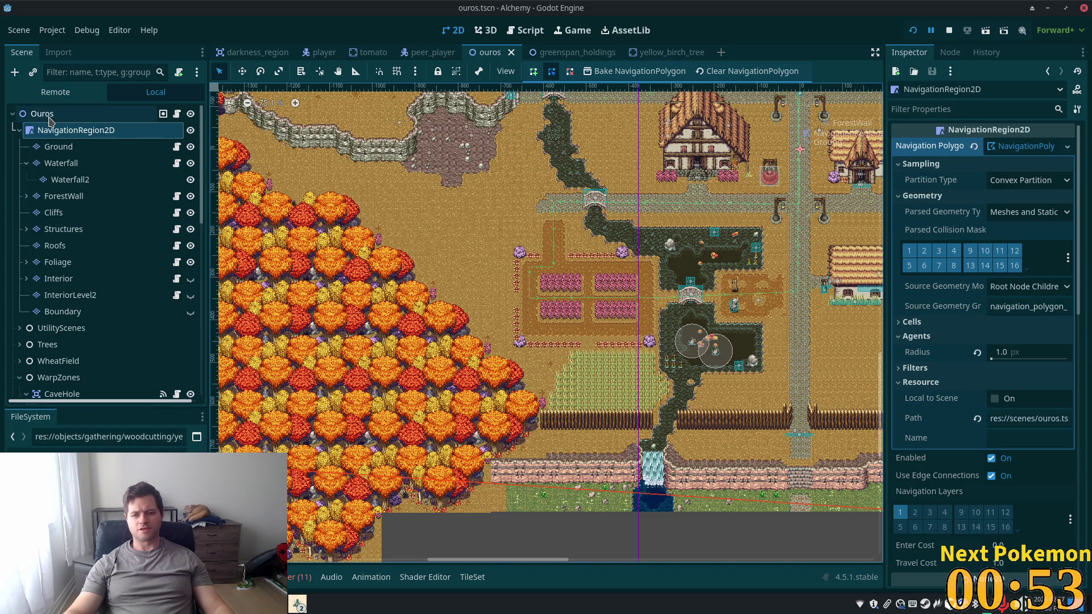
pyautogui.scroll(7, 520, 344)
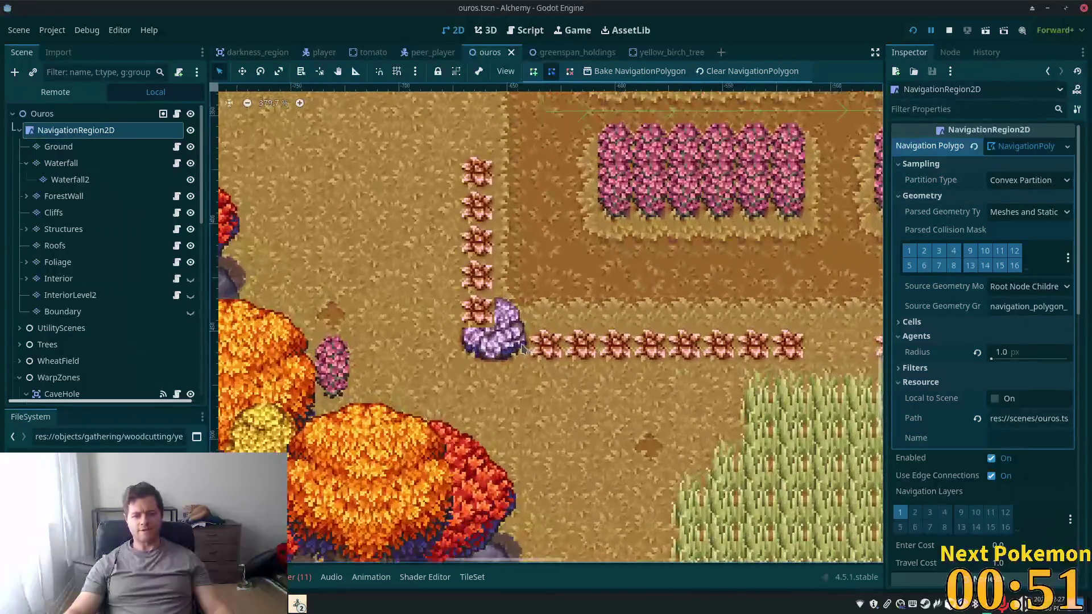
pyautogui.scroll(2, 521, 344)
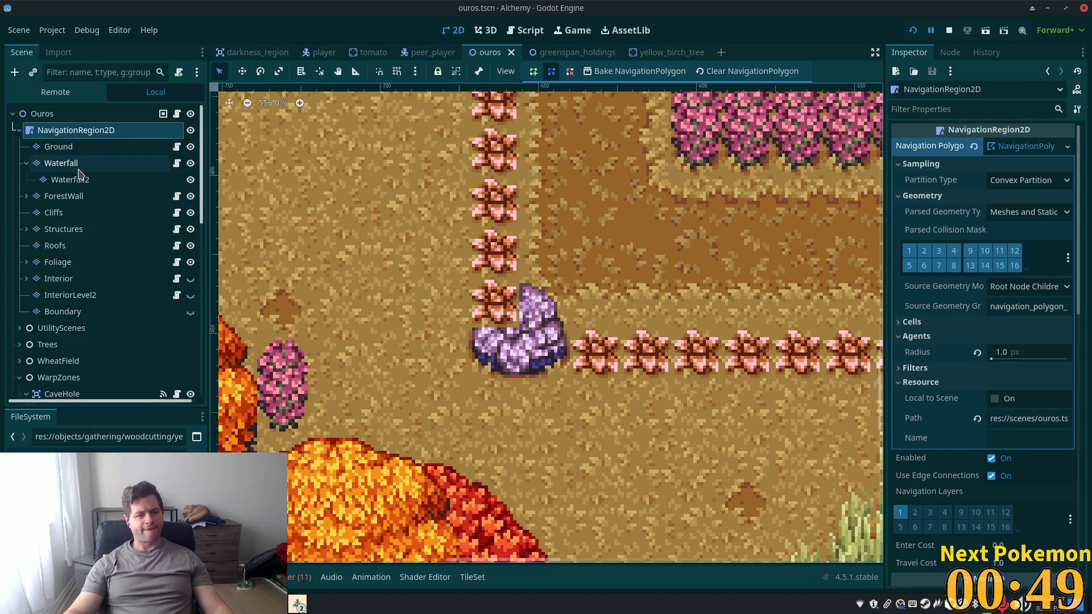
pyautogui.click(59, 147)
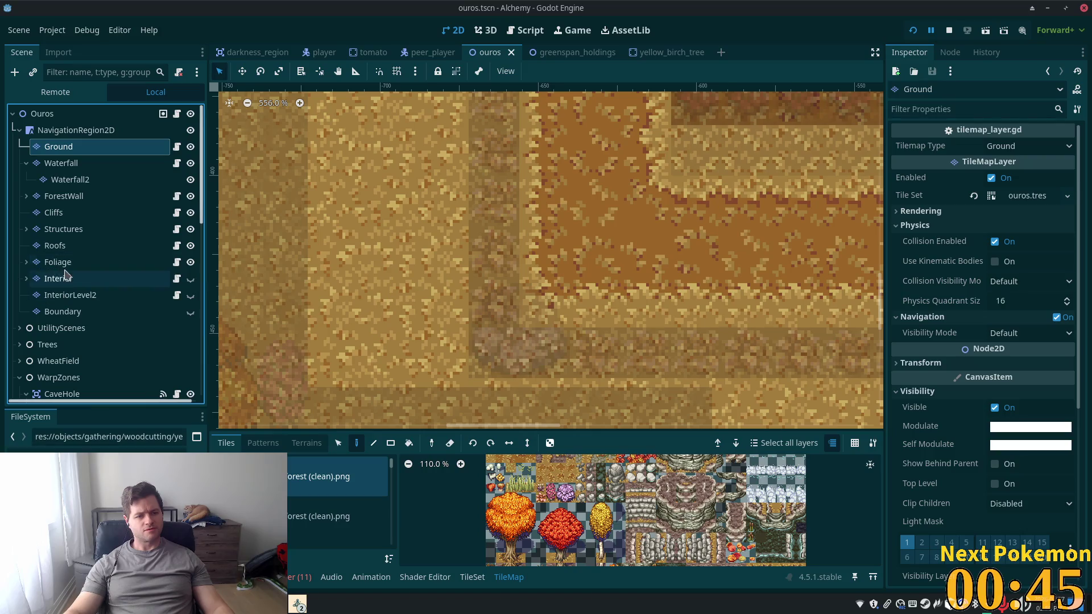
# Enable Y Sort and Z as Relative on the Foliage2 layer and save the ouros scene
pyautogui.click(60, 262)
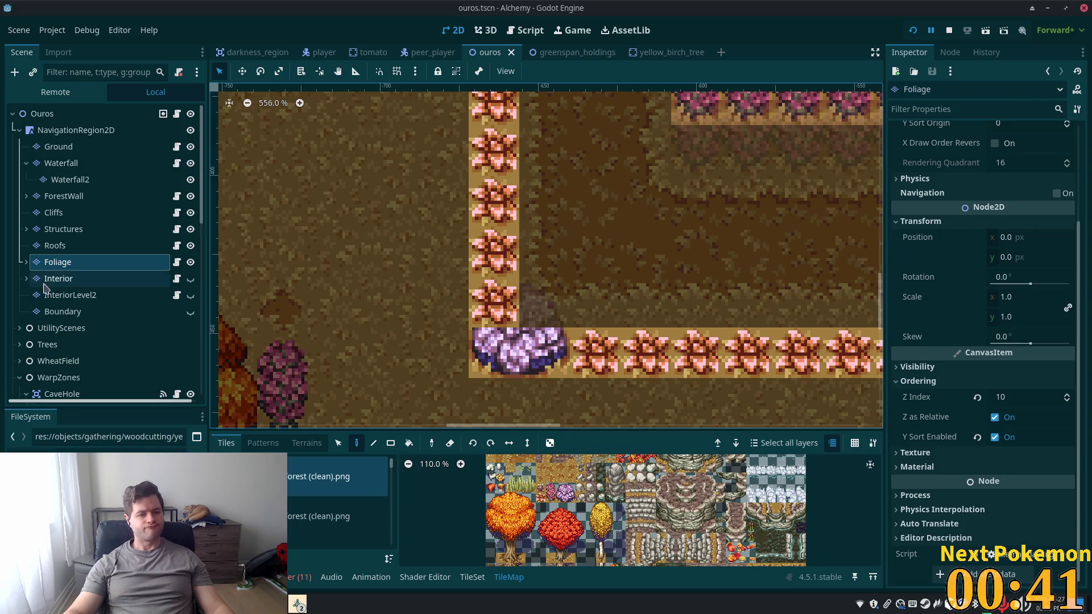
pyautogui.click(26, 262)
pyautogui.scroll(-6, 654, 279)
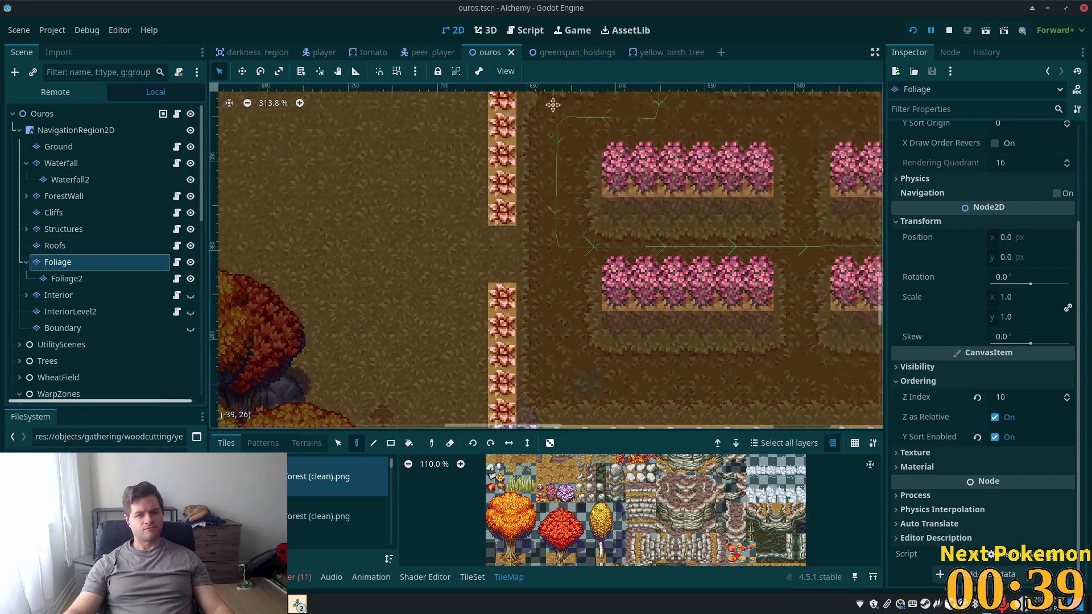
pyautogui.hscroll(-4, 814, 422)
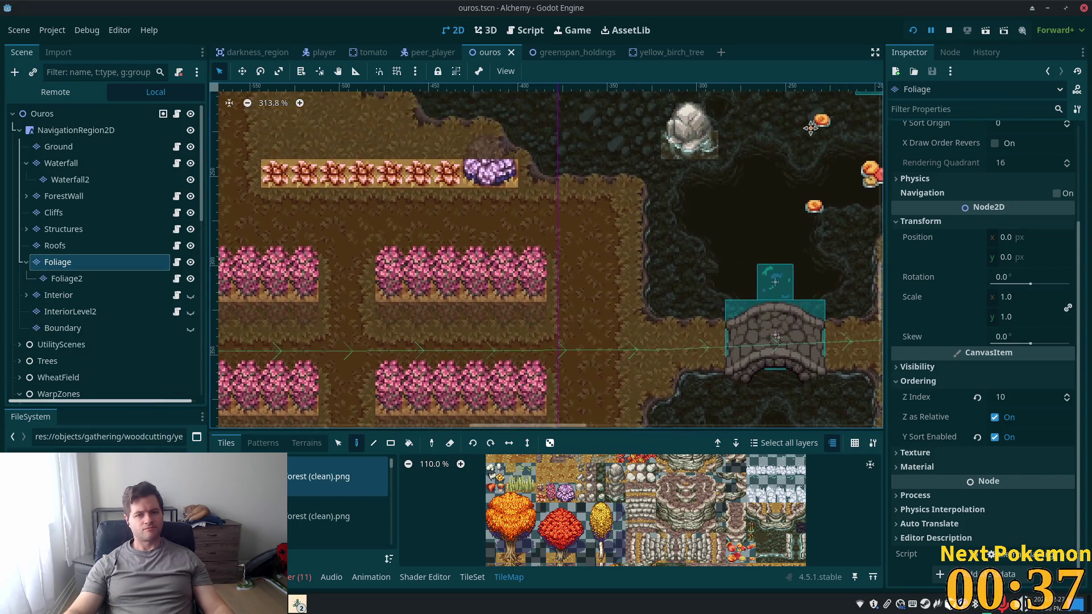
pyautogui.scroll(-5, 292, 219)
pyautogui.scroll(6, 494, 257)
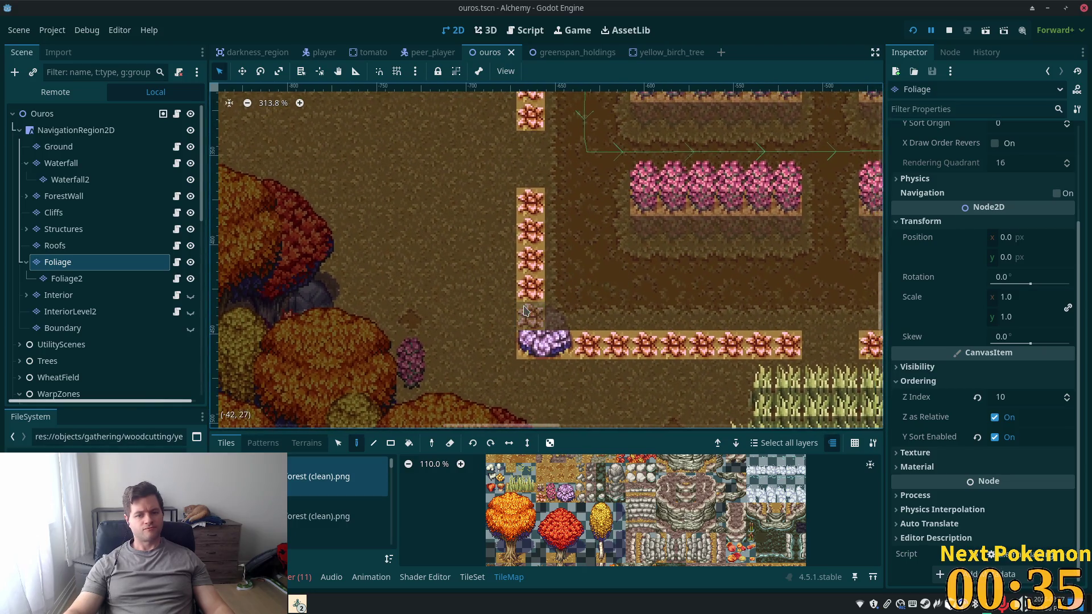
pyautogui.click(67, 278)
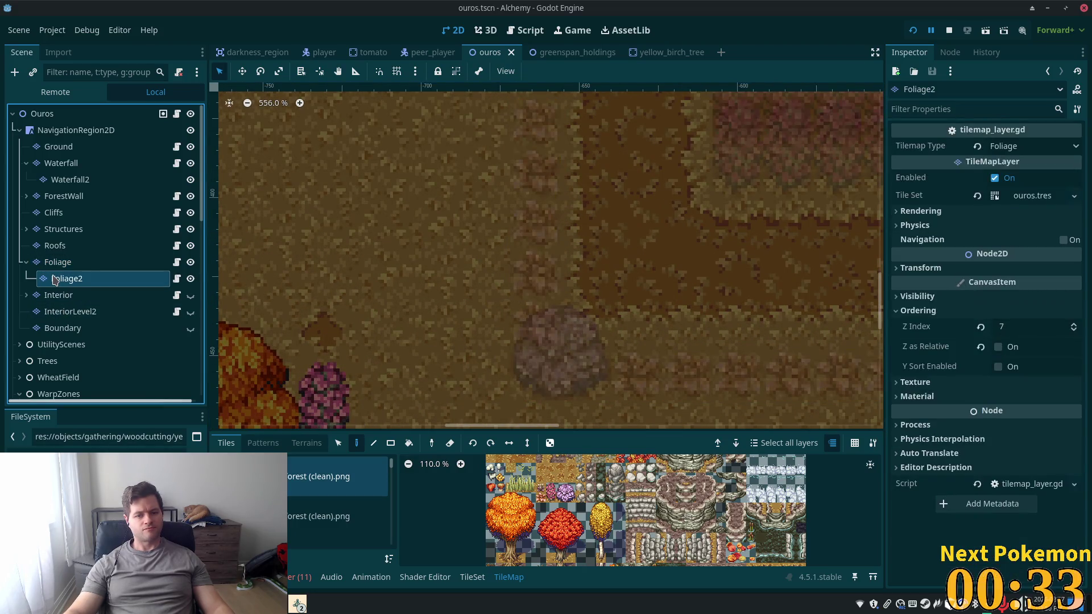
pyautogui.scroll(5, 690, 307)
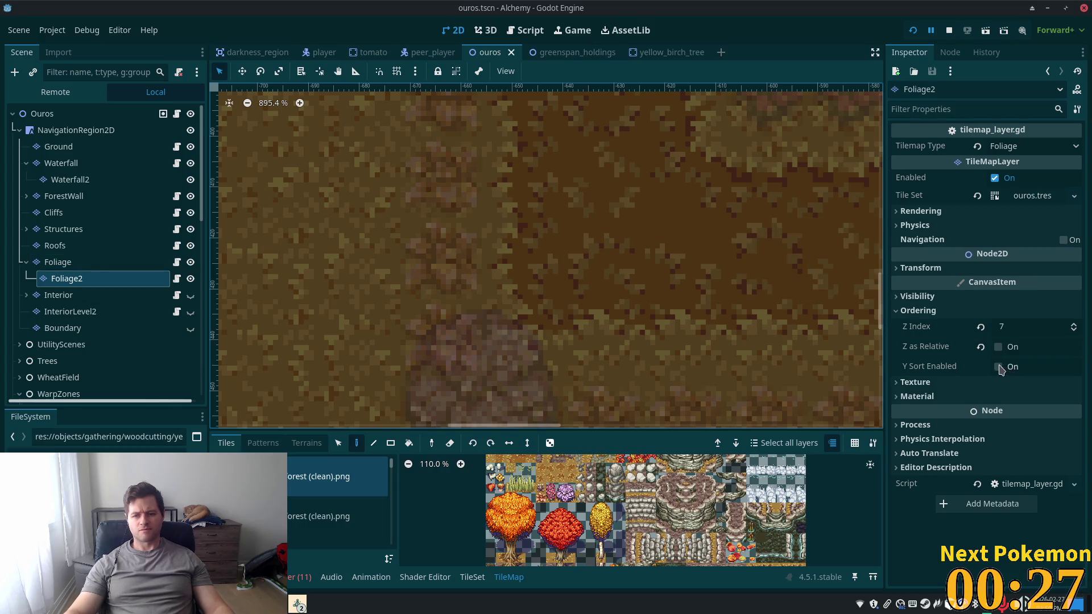
pyautogui.click(999, 368)
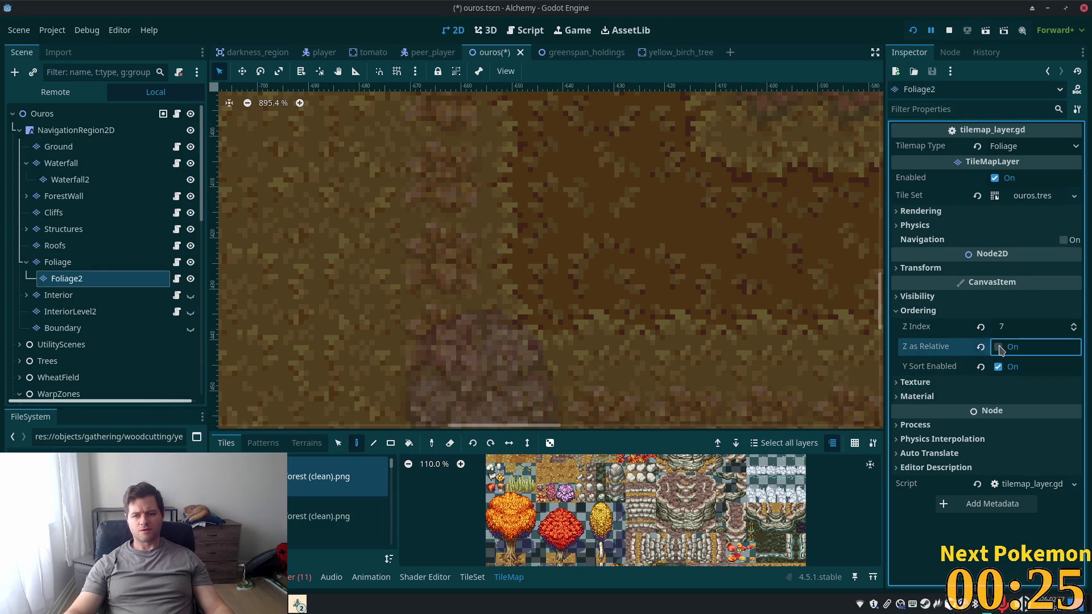
pyautogui.click(998, 347)
pyautogui.hotkey('ctrl', 's')
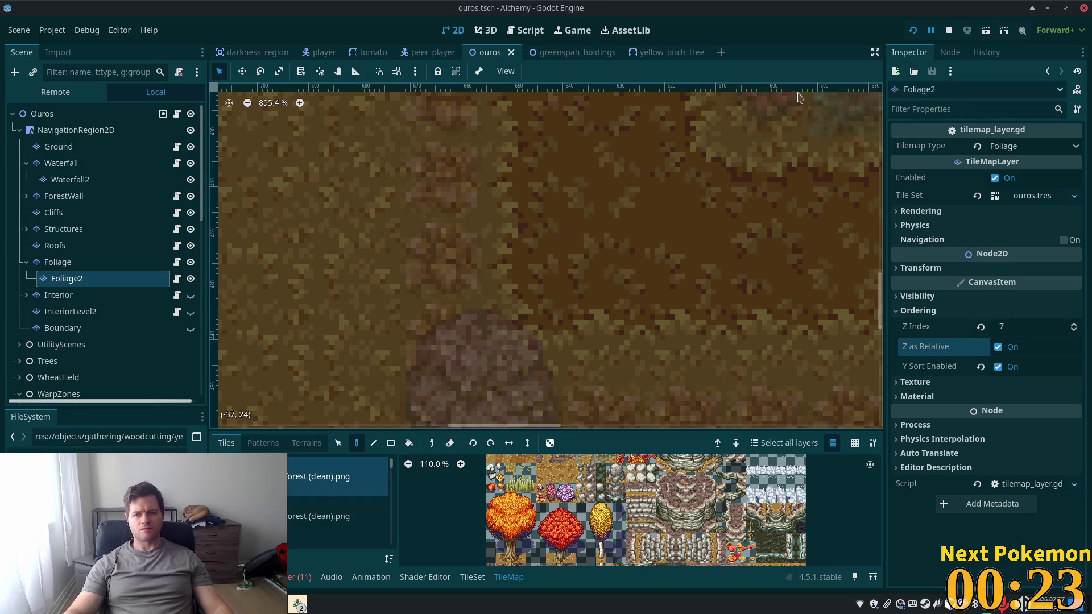
# Select the Foliage, ForestWall and Ouros root nodes and pan the map over the flower beds to the town
pyautogui.click(49, 262)
pyautogui.click(57, 196)
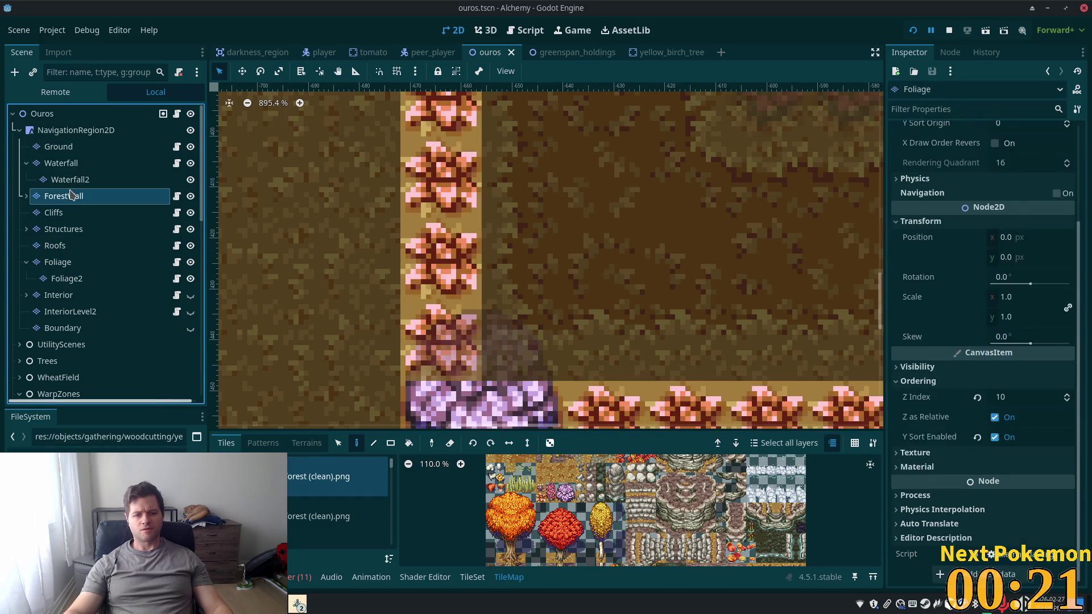
pyautogui.click(42, 114)
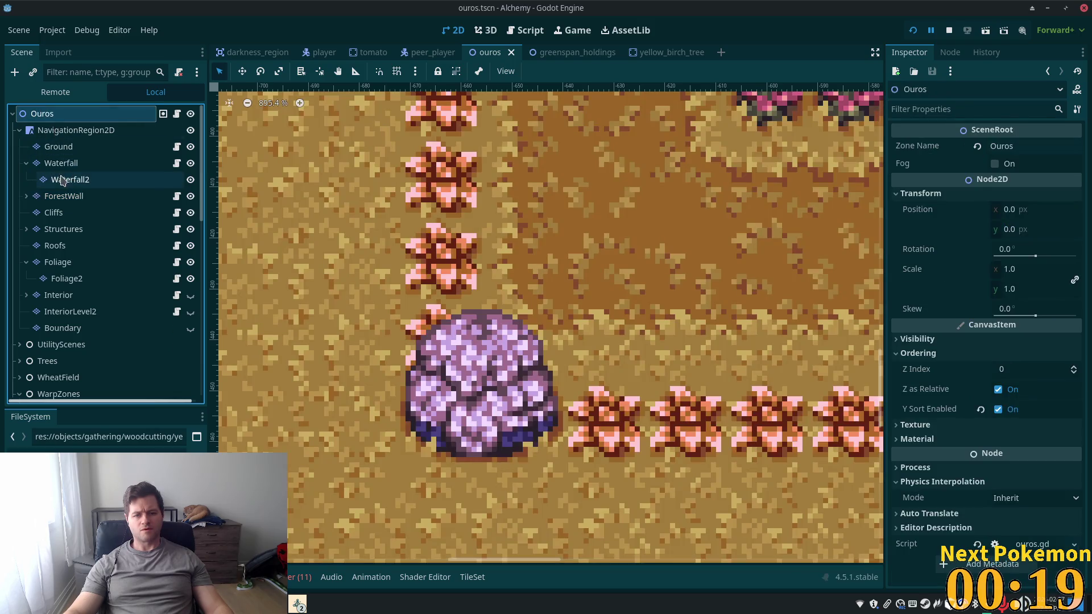
pyautogui.scroll(-6, 531, 230)
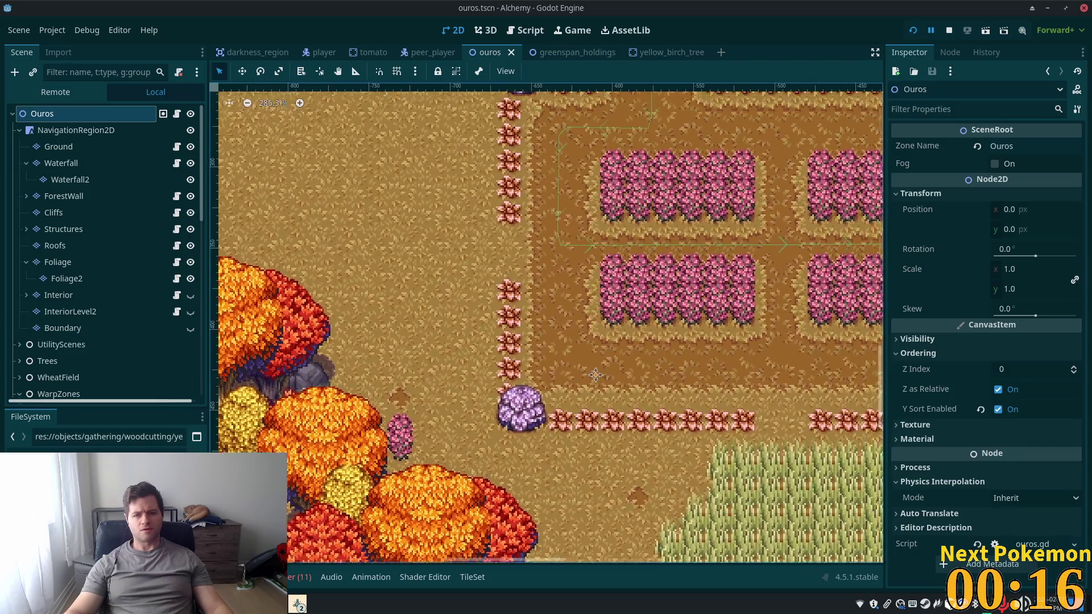
pyautogui.moveTo(596, 375); pyautogui.dragTo(470, 488)
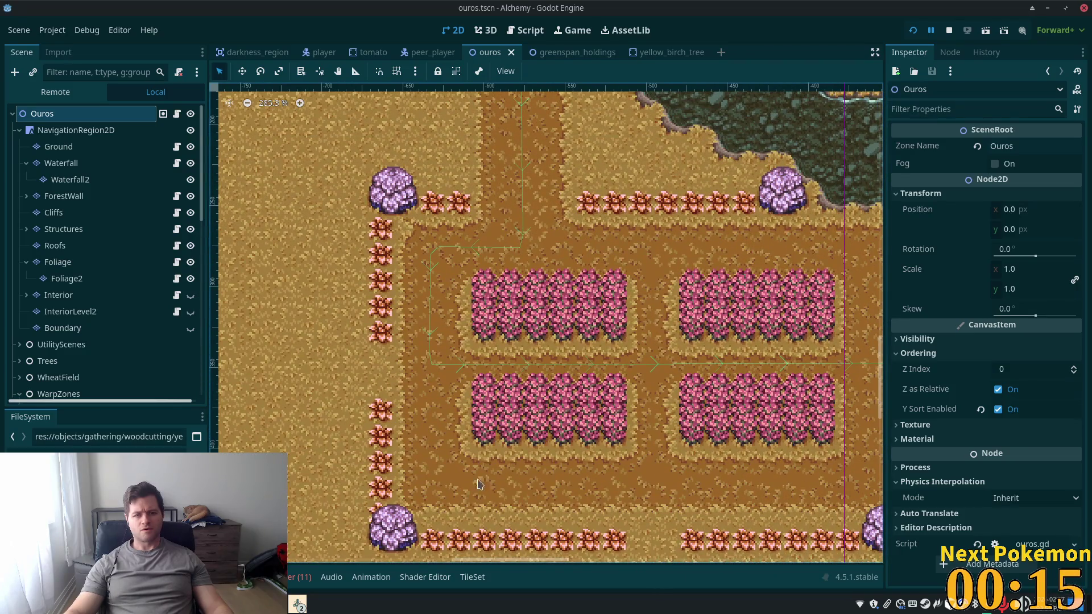
pyautogui.scroll(-4, 480, 485)
pyautogui.scroll(-3, 541, 440)
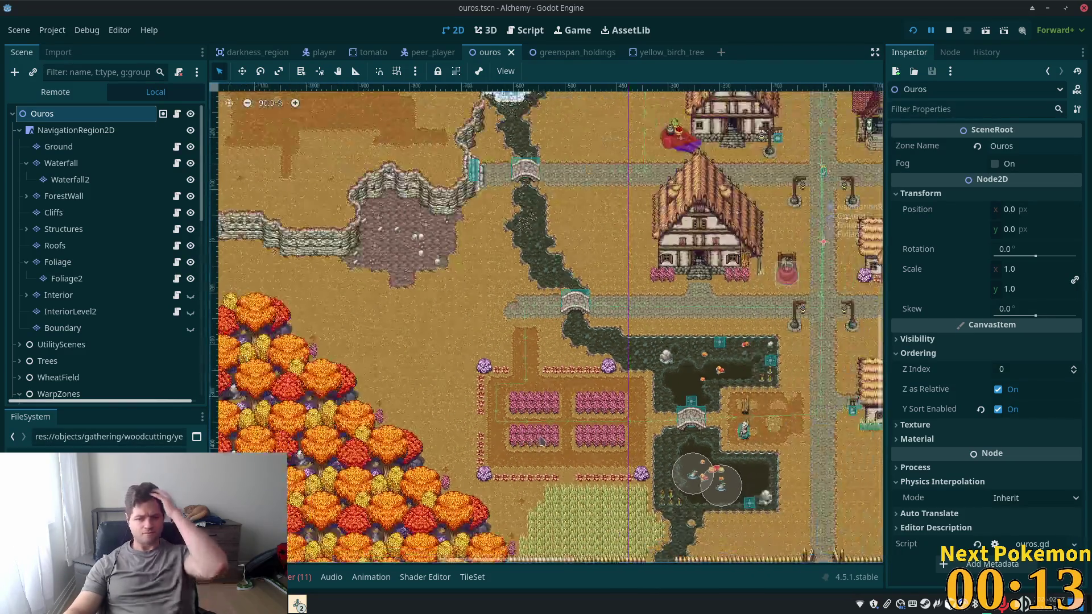
pyautogui.moveTo(620, 410)
pyautogui.mouseDown()
pyautogui.moveTo(318, 384)
pyautogui.moveTo(193, 541)
pyautogui.moveTo(405, 515)
pyautogui.mouseUp()
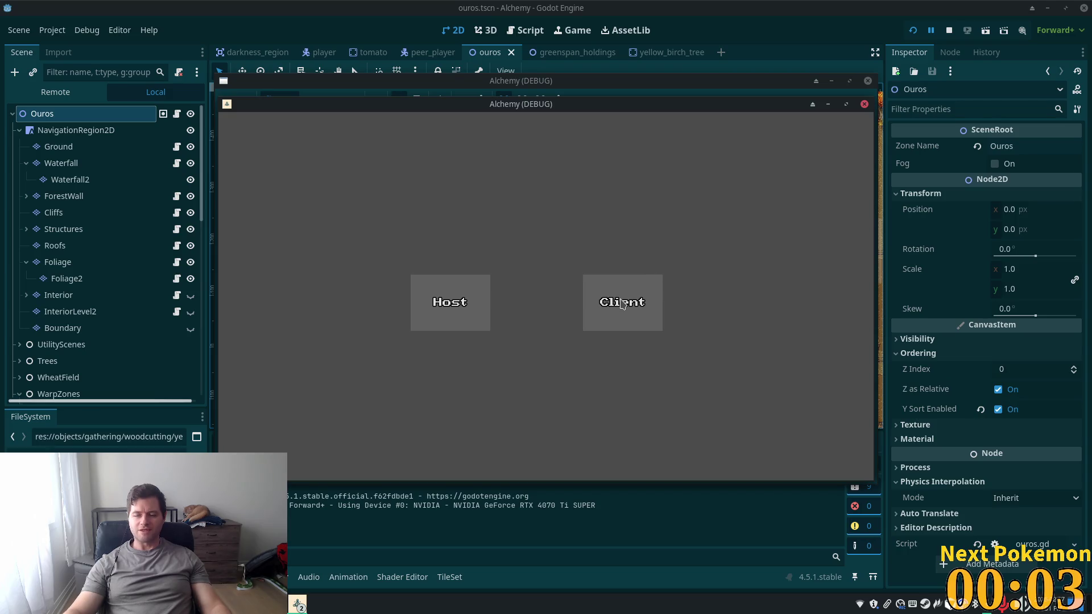
# Join the game as a client with QuickLogin and bring the Ouros game window forward
pyautogui.click(622, 303)
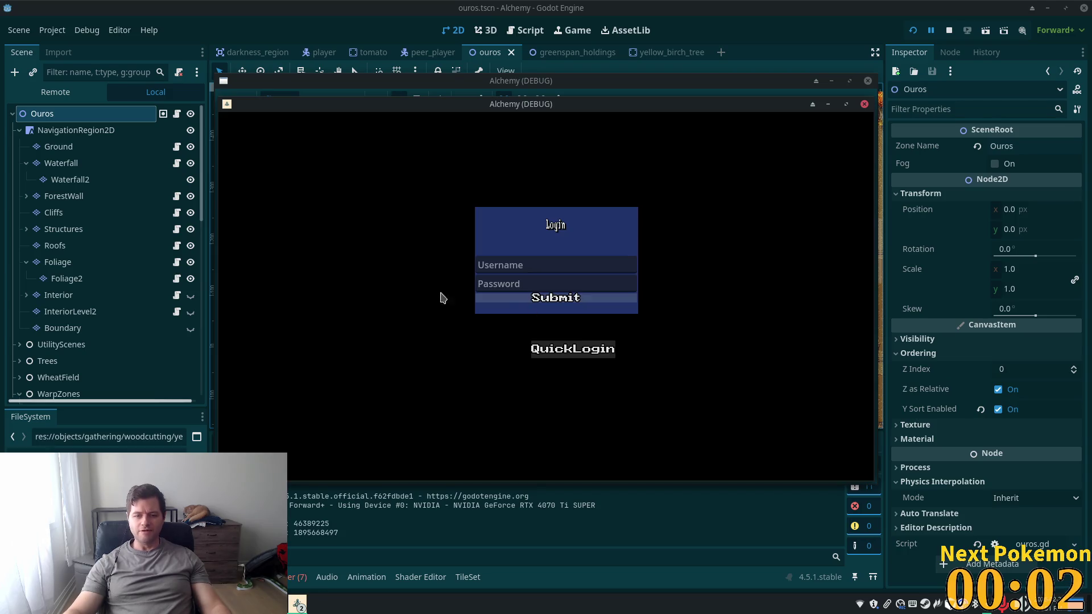
pyautogui.click(490, 297)
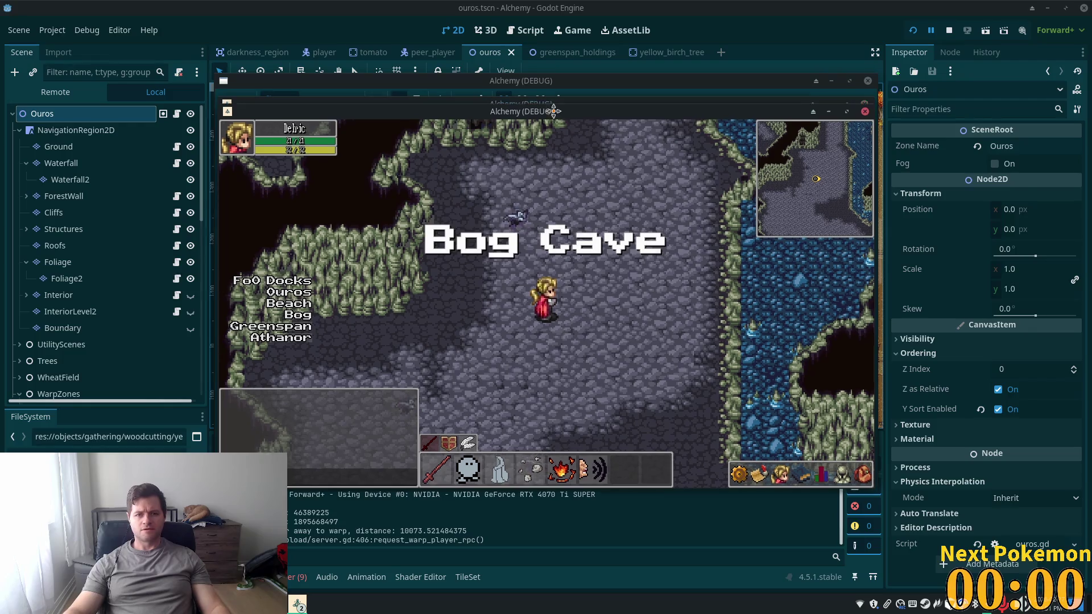
pyautogui.moveTo(554, 112); pyautogui.dragTo(737, 180)
pyautogui.click(455, 242)
# Walk the character down-right through the wheat field and back up along the fence
pyautogui.press('w')
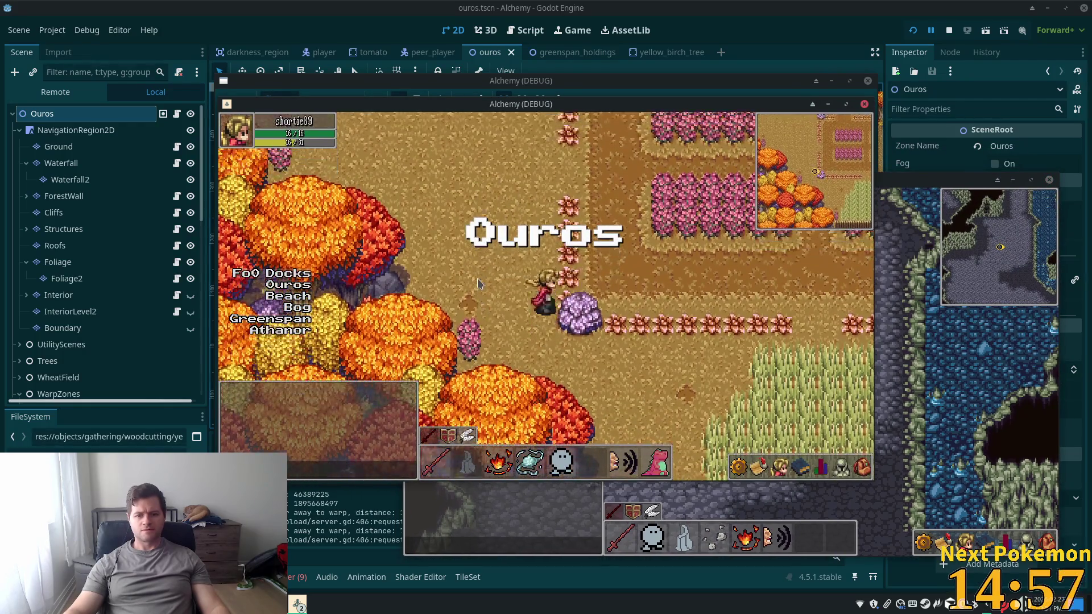
pyautogui.press('d')
pyautogui.press('s')
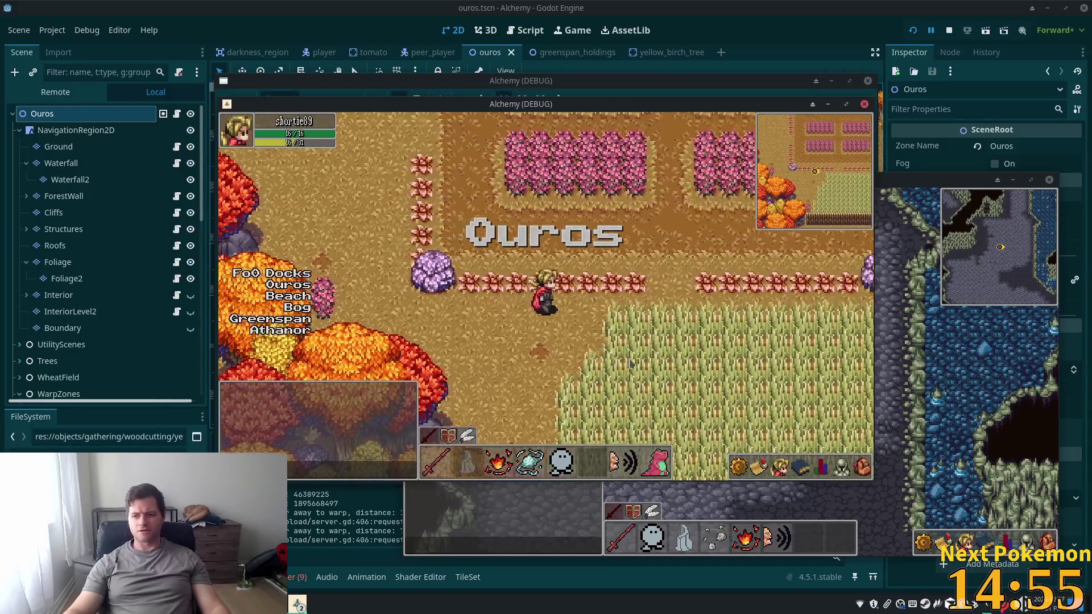
pyautogui.press('d')
pyautogui.press('s')
pyautogui.press('d')
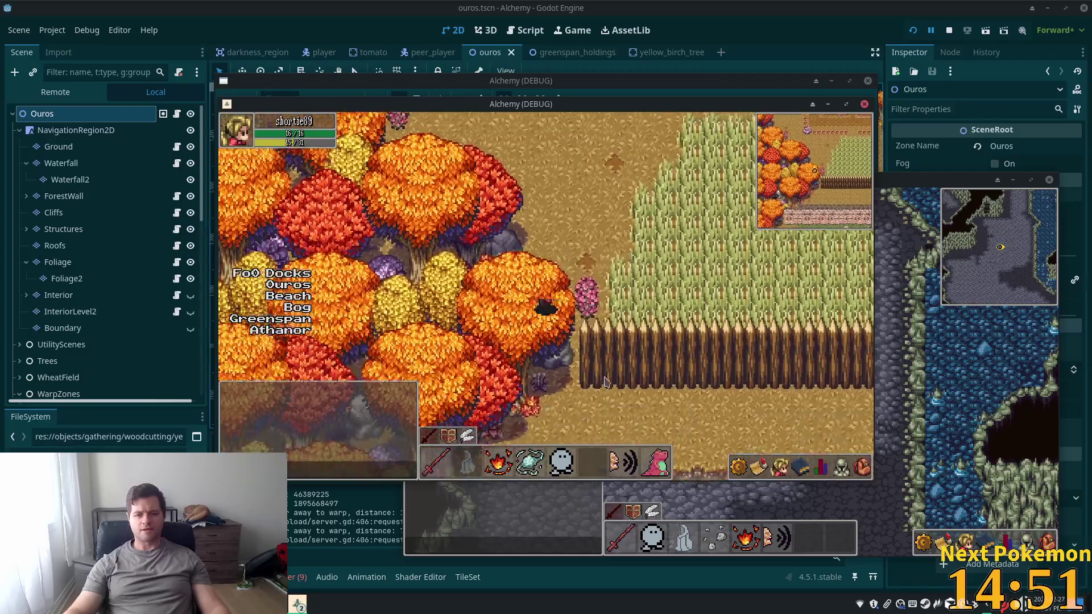
pyautogui.press('d')
pyautogui.press('s')
pyautogui.press('w')
pyautogui.press('a')
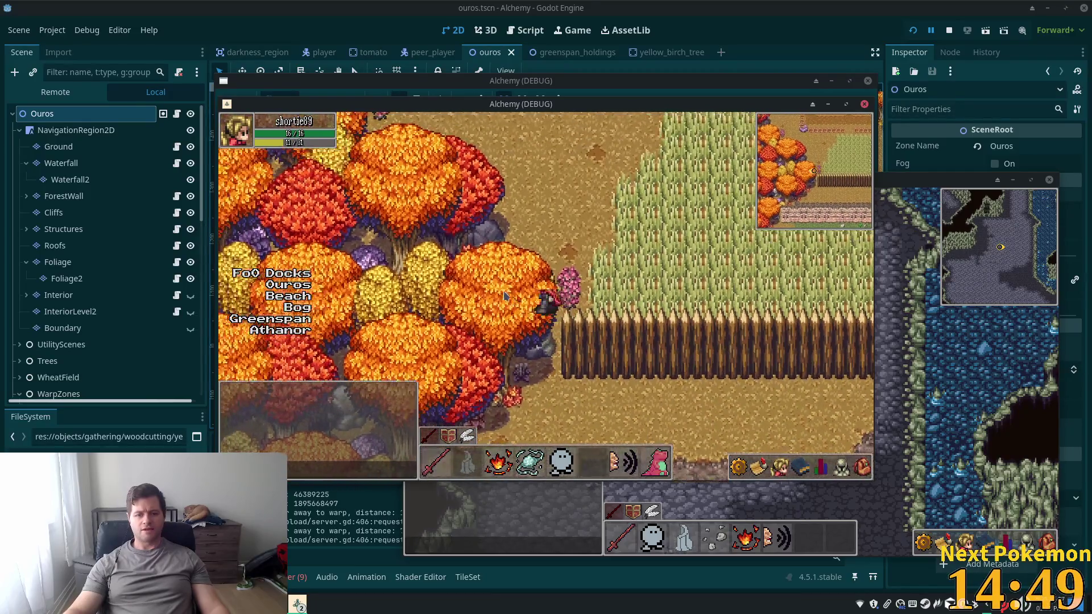
# Walk the character up-left behind the trees and strike the orange tree beside it
pyautogui.press('w')
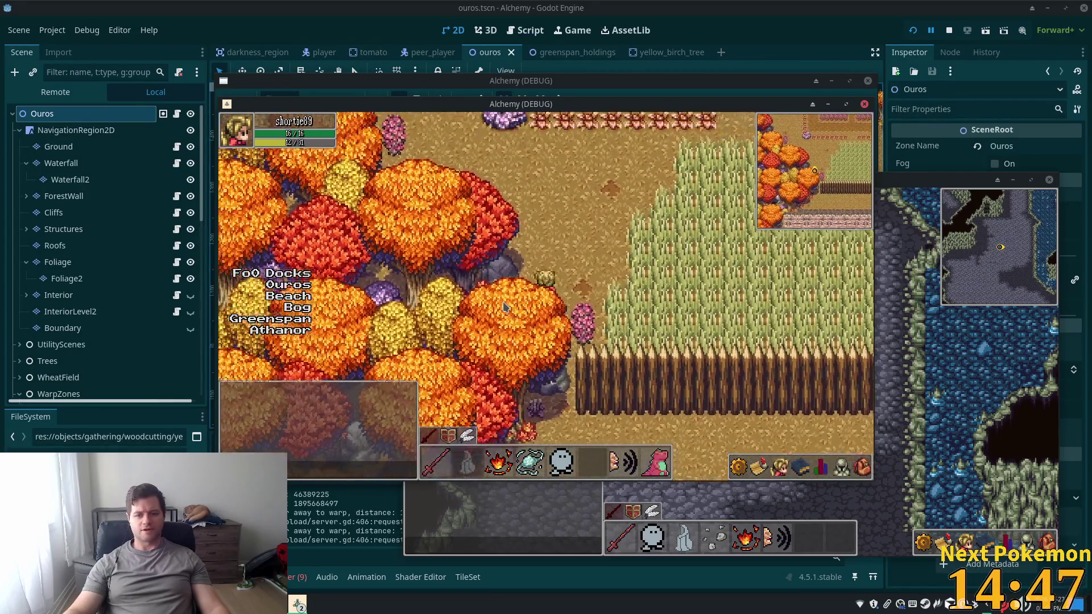
pyautogui.press('w')
pyautogui.press('a')
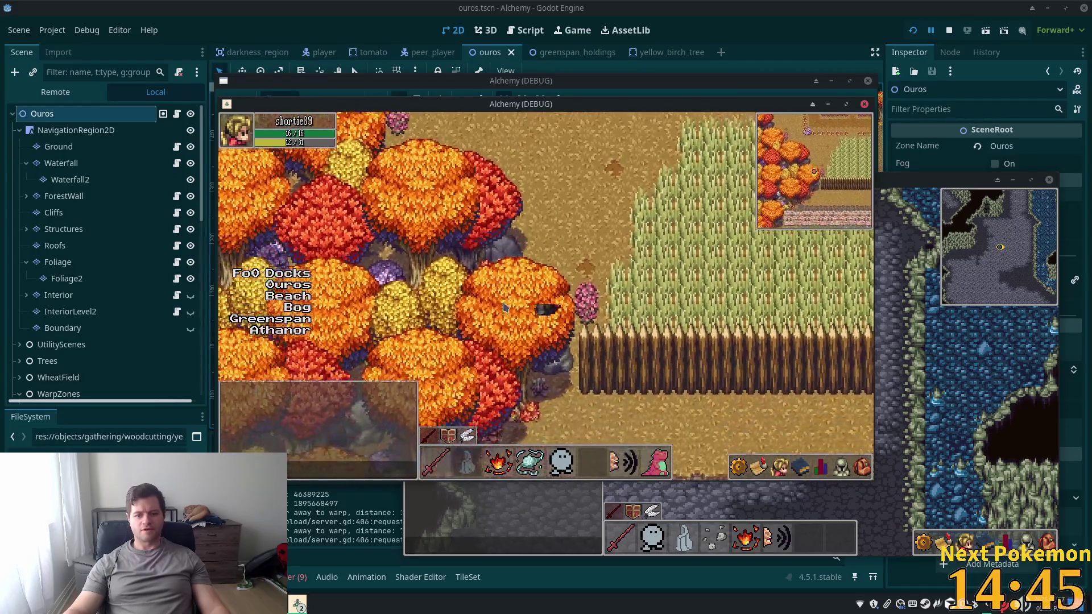
pyautogui.press('w')
pyautogui.press('a')
pyautogui.press('w')
pyautogui.press('a')
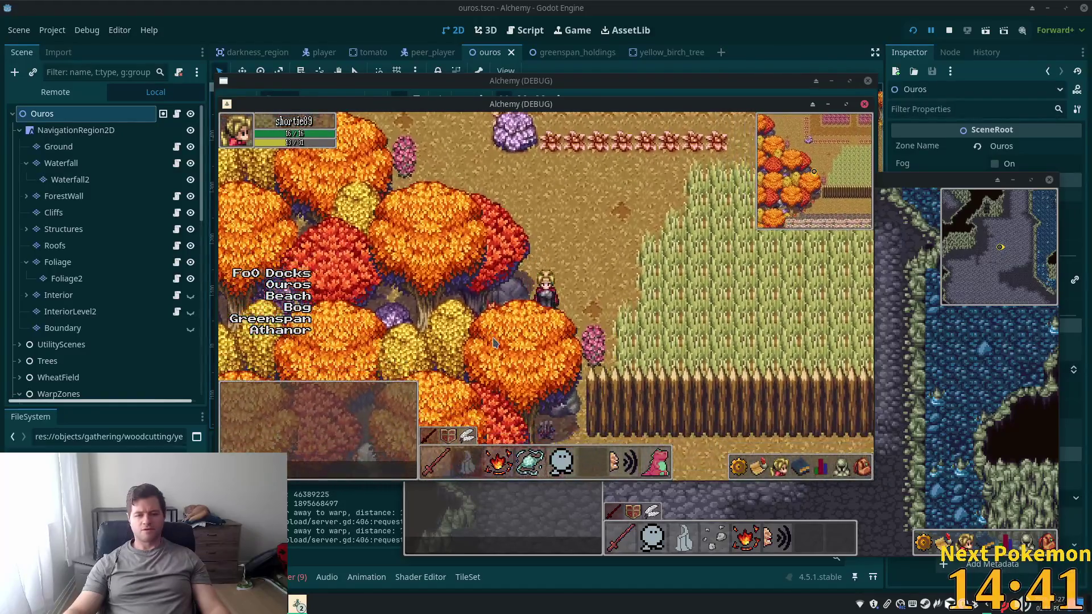
pyautogui.press('s')
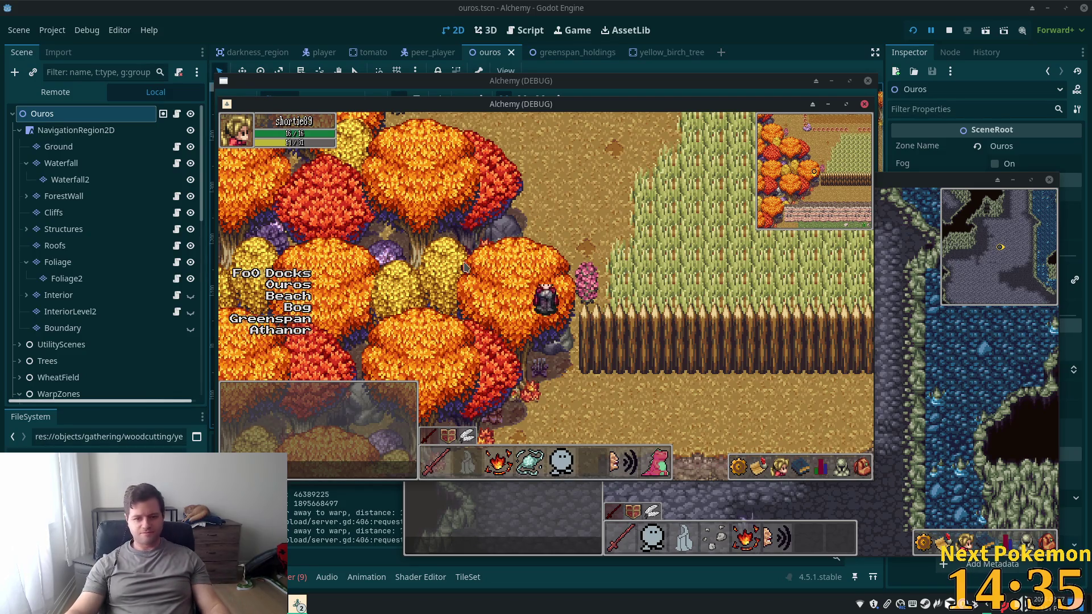
pyautogui.click(565, 293)
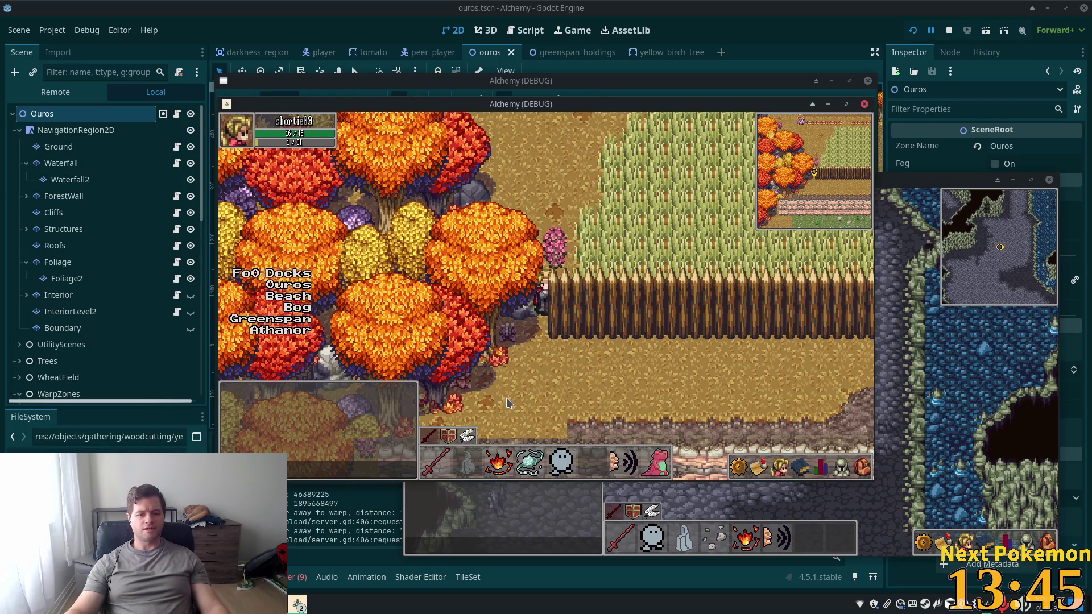
pyautogui.click(57, 196)
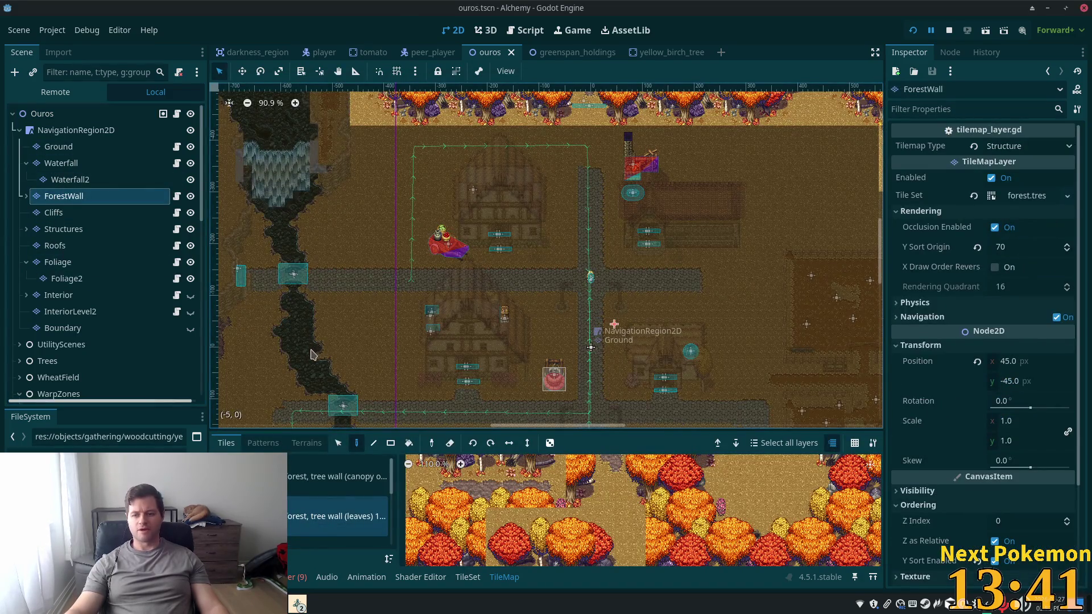
pyautogui.scroll(-6, 373, 342)
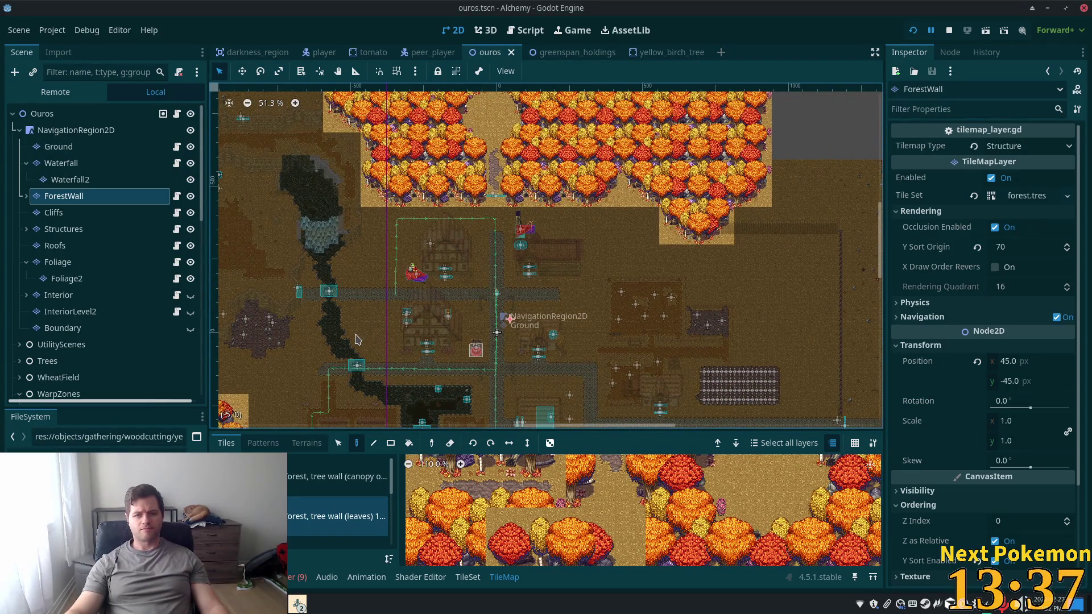
pyautogui.click(243, 73)
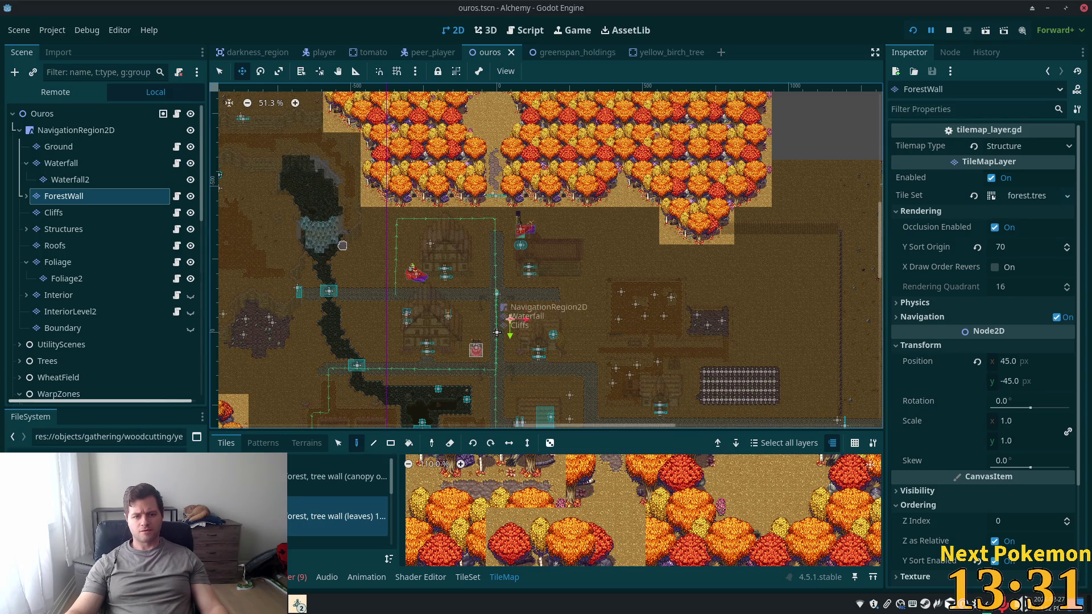
pyautogui.scroll(-2, 305, 184)
pyautogui.moveTo(305, 183); pyautogui.dragTo(499, 161)
pyautogui.scroll(7, 500, 160)
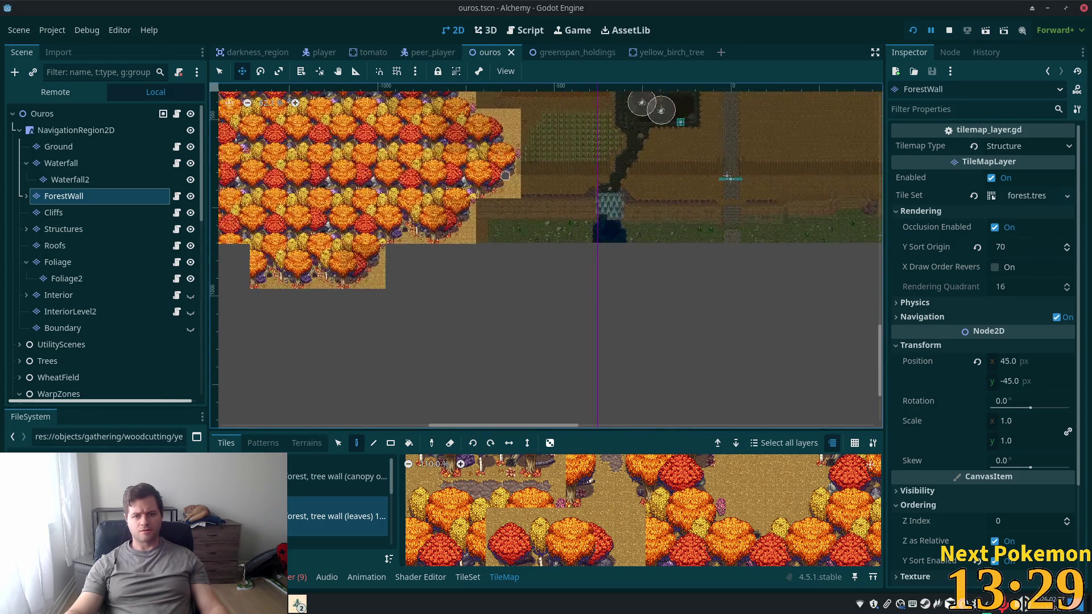
pyautogui.scroll(4, 503, 210)
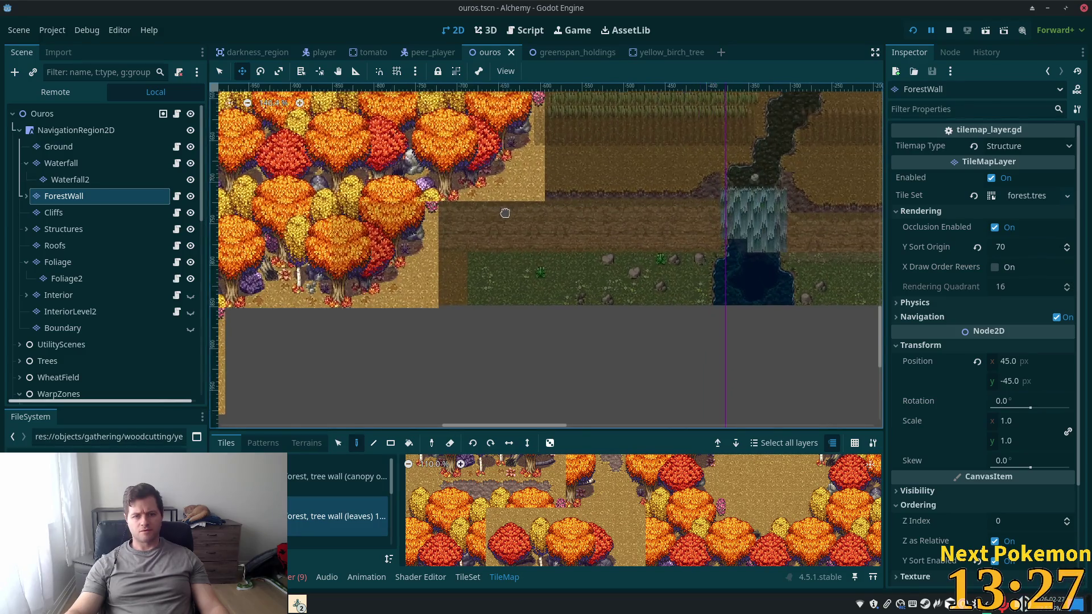
pyautogui.scroll(2, 492, 310)
pyautogui.moveTo(490, 312)
pyautogui.mouseDown()
pyautogui.moveTo(480, 341)
pyautogui.moveTo(473, 302)
pyautogui.moveTo(466, 325)
pyautogui.mouseUp()
pyautogui.hotkey('ctrl', 'z')
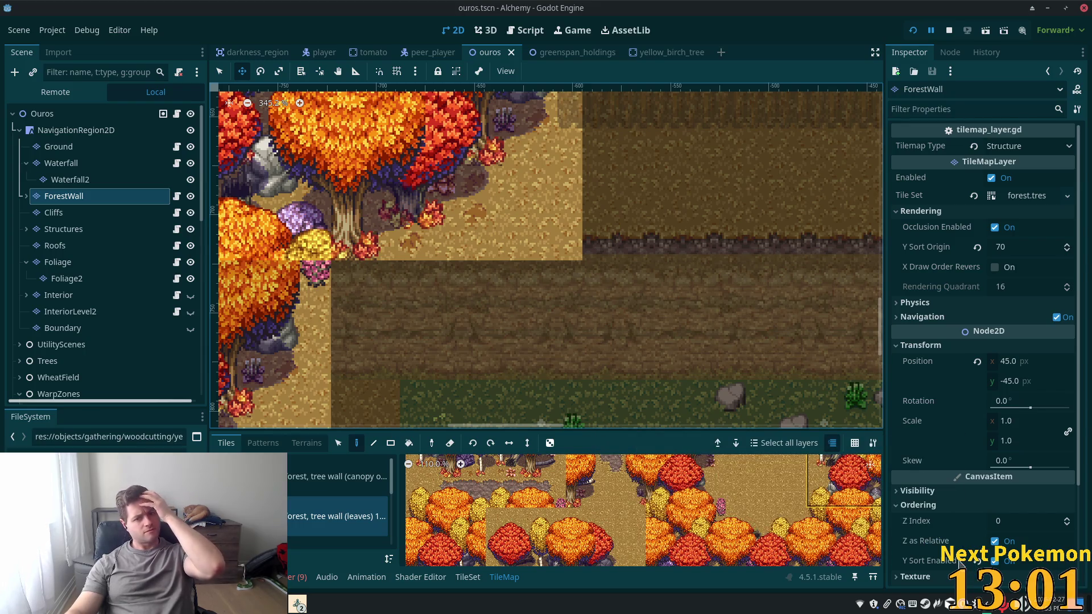
# Move the ForestWall layer up to position 44, -66 and zoom to check its placement
pyautogui.moveTo(956, 562)
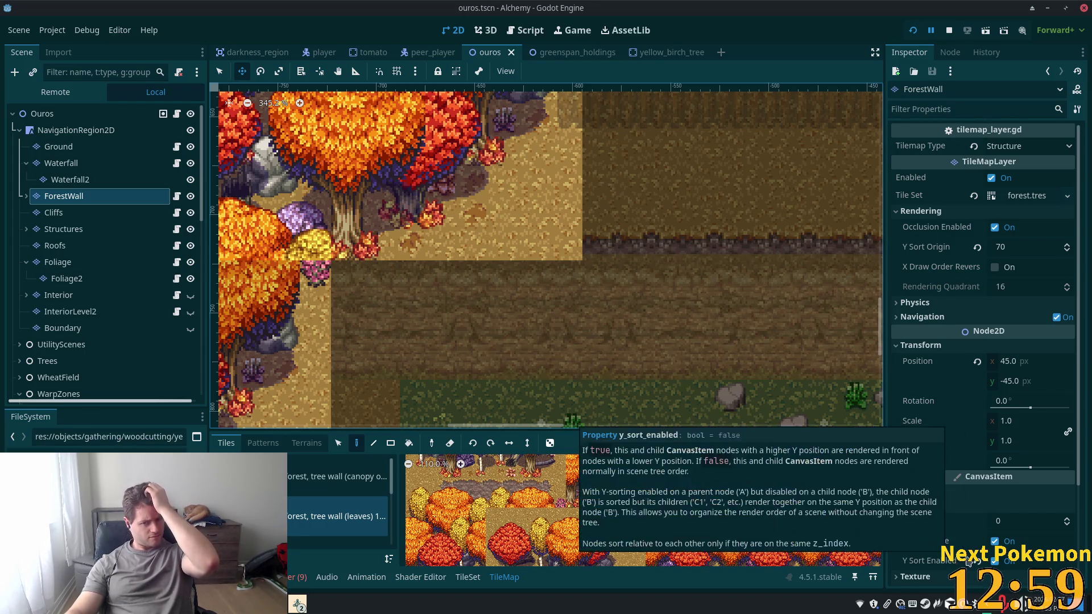
pyautogui.moveTo(510, 289); pyautogui.dragTo(508, 248)
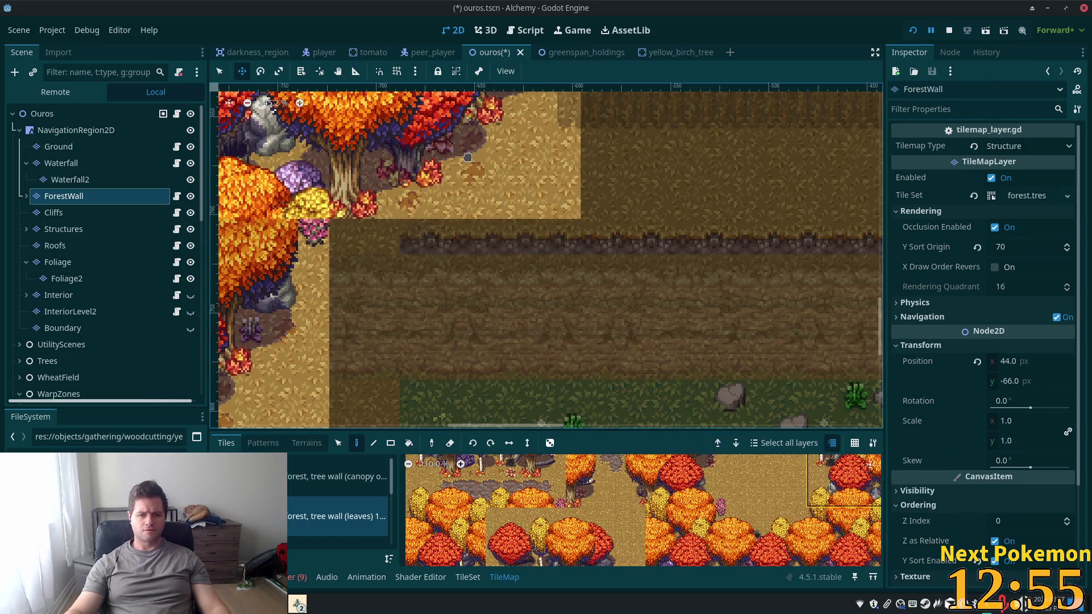
pyautogui.scroll(-3, 507, 228)
pyautogui.scroll(-5, 569, 217)
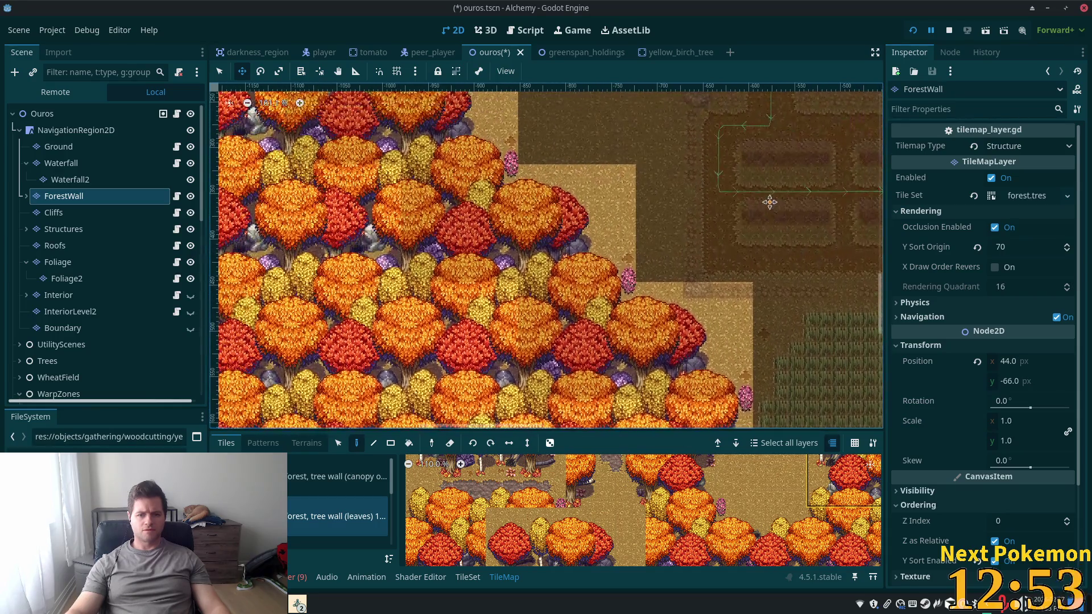
pyautogui.scroll(3, 693, 173)
pyautogui.scroll(5, 392, 227)
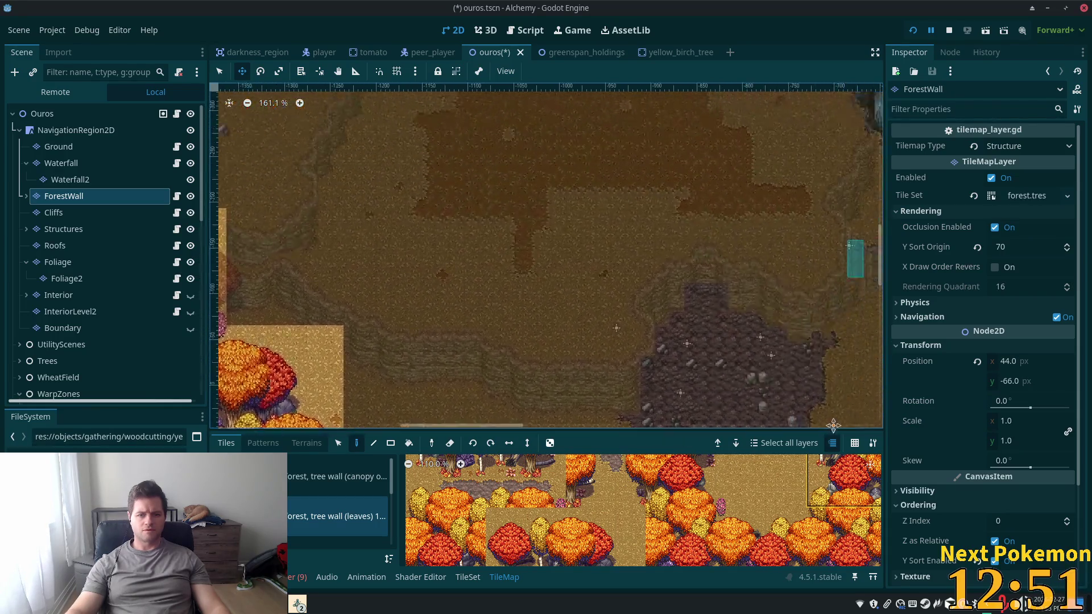
# Scroll right and around the map to inspect the forest edges after the move
pyautogui.hscroll(5, 266, 263)
pyautogui.hscroll(10, 265, 263)
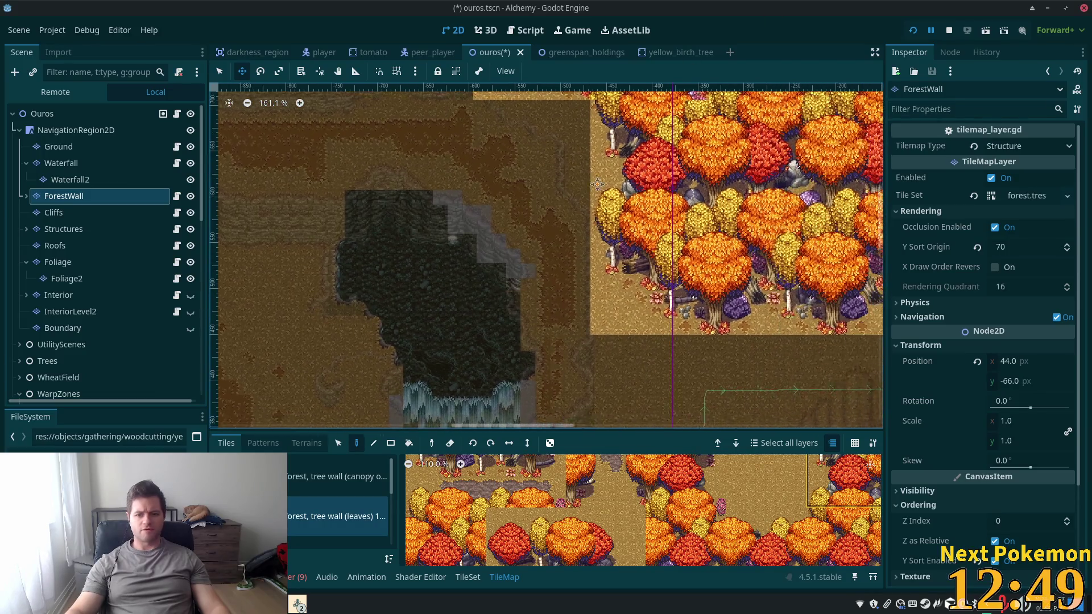
pyautogui.scroll(-2, 839, 145)
pyautogui.scroll(1, 839, 145)
pyautogui.hscroll(2, 834, 147)
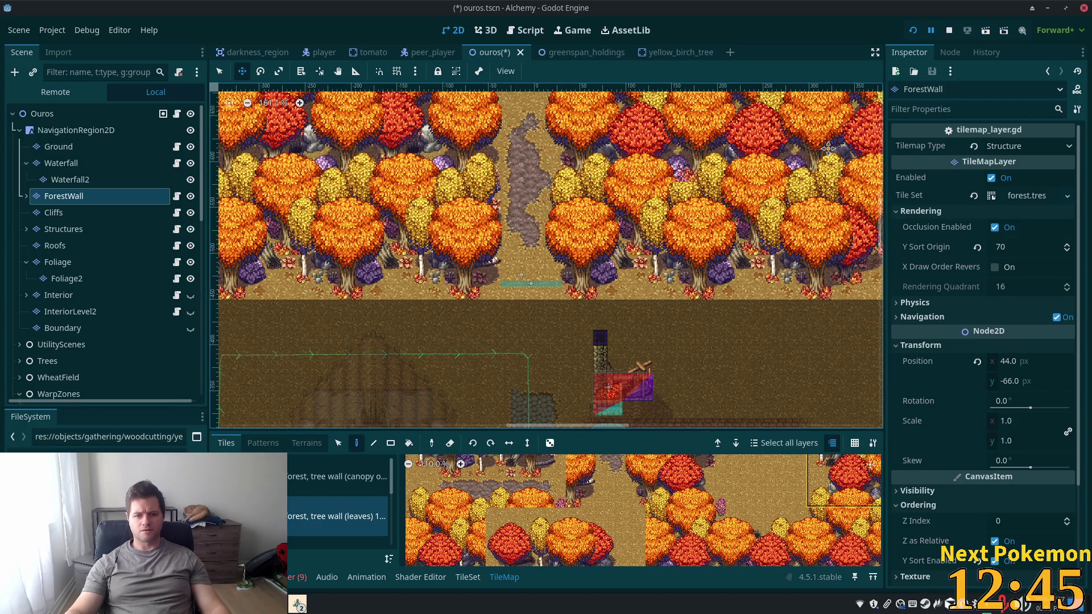
pyautogui.scroll(-2, 788, 391)
pyautogui.hscroll(15, 788, 390)
pyautogui.scroll(1, 761, 349)
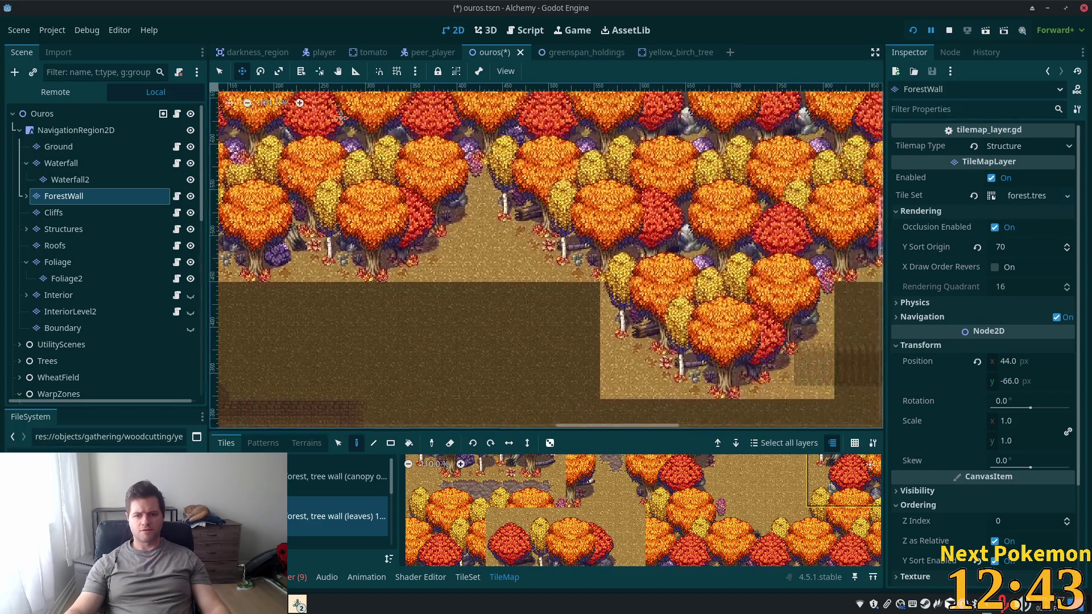
pyautogui.hscroll(10, 795, 384)
pyautogui.scroll(-3, 795, 384)
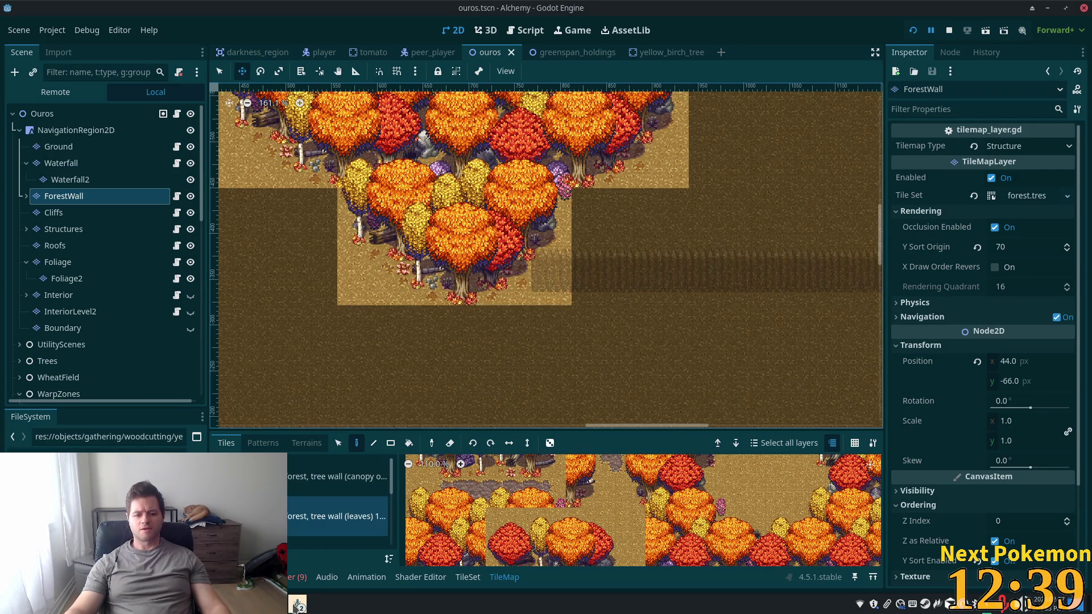
# Bring the Alchemy (DEBUG) window forward and walk the character up along the wooden fence
pyautogui.click(298, 604)
pyautogui.click(358, 560)
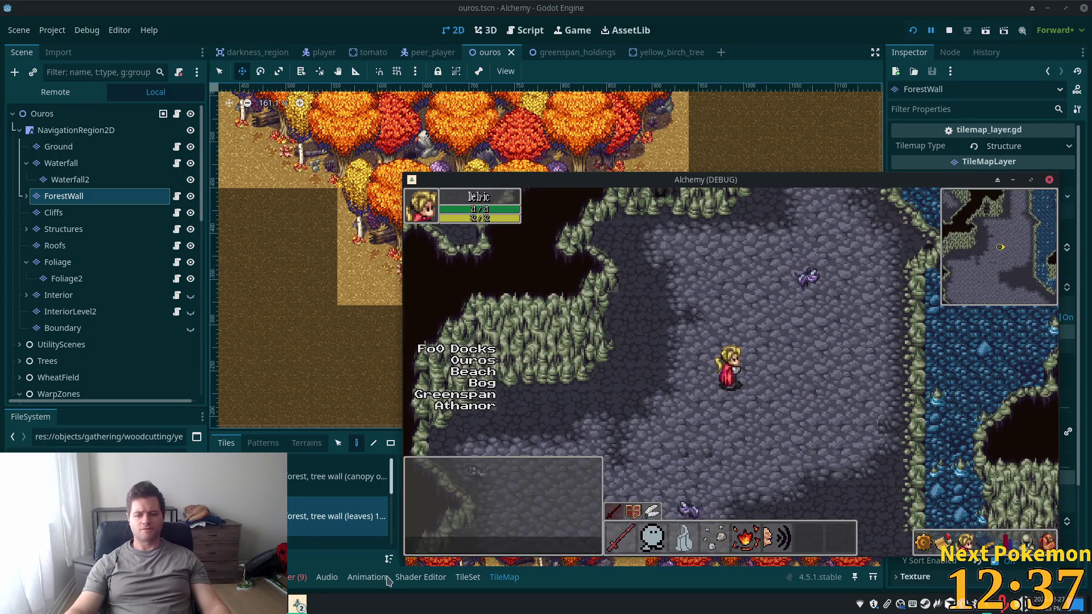
pyautogui.click(298, 604)
pyautogui.click(342, 531)
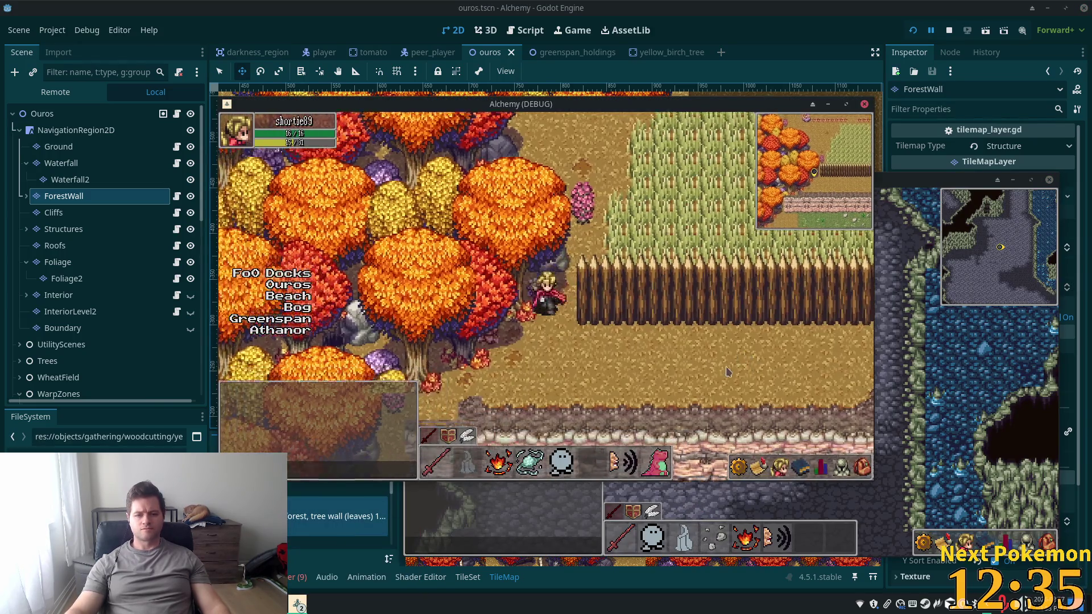
pyautogui.press('w')
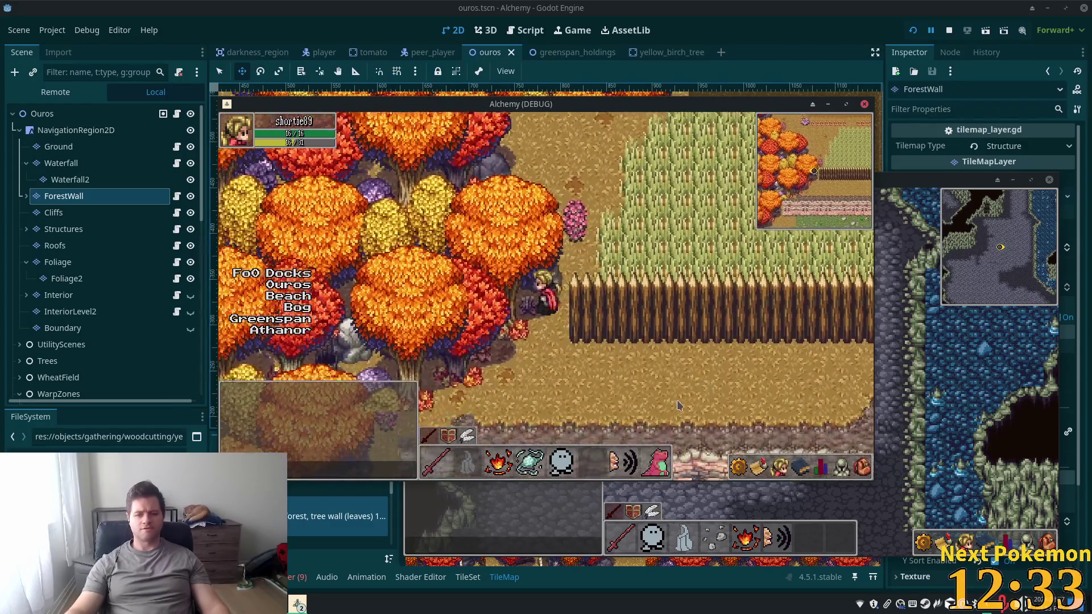
pyautogui.press('w')
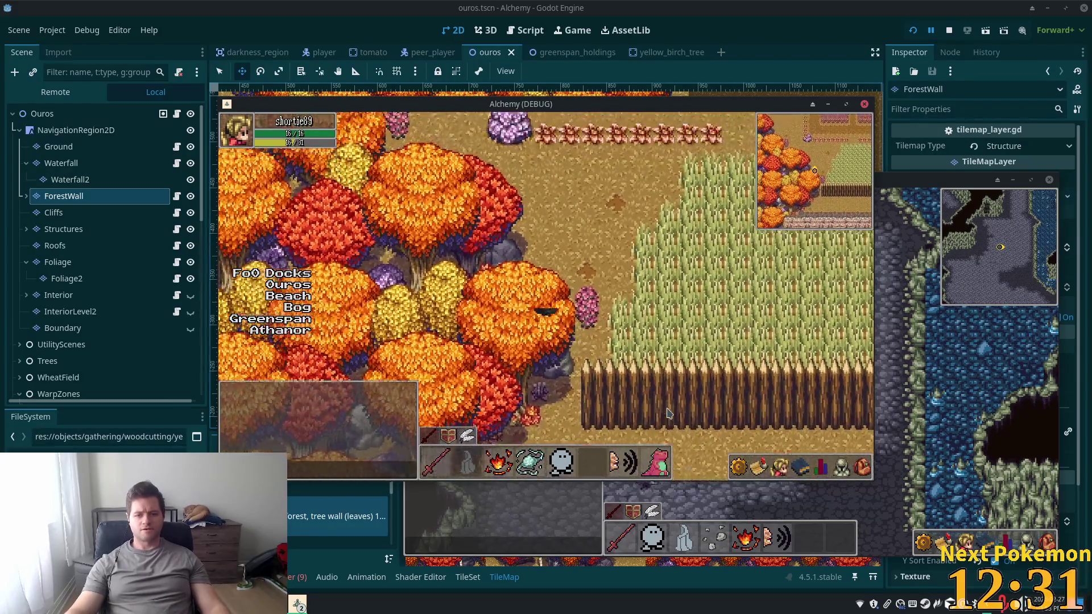
pyautogui.press('w')
# Restore ForestWall to 45, -45 in the editor, then walk the character left and up-left past the trees
pyautogui.click(686, 185)
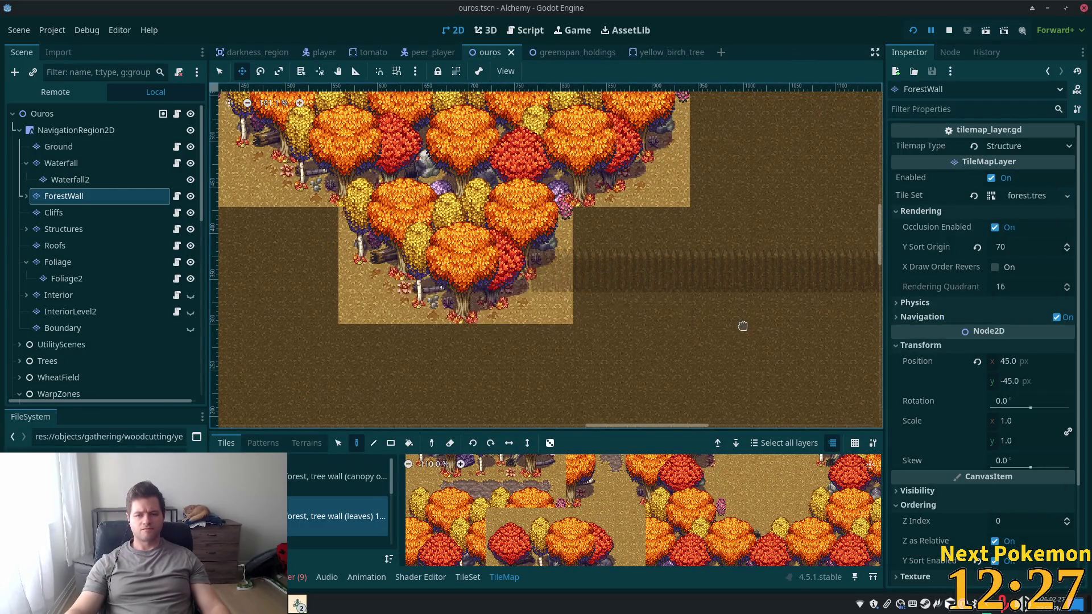
pyautogui.hotkey('alt', 'Tab')
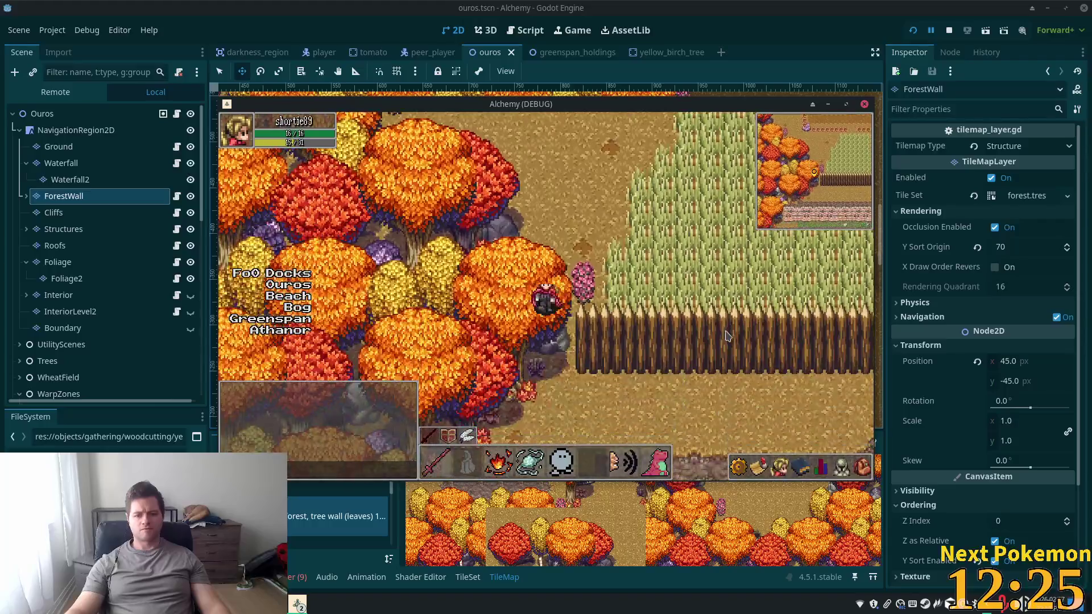
pyautogui.press('Left')
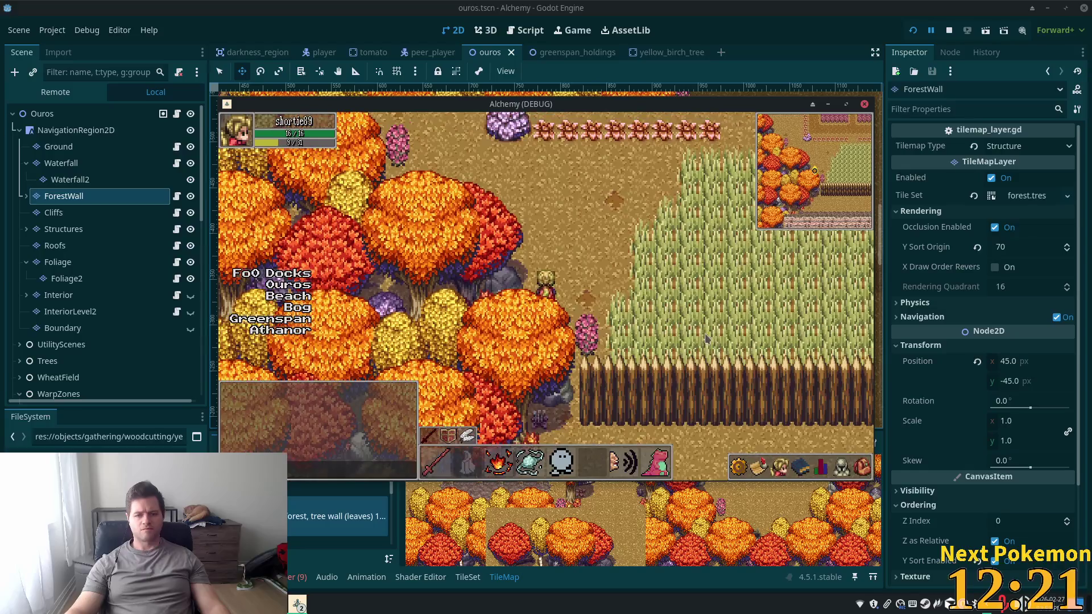
pyautogui.hotkey('Up', 'Left')
pyautogui.press('Up')
pyautogui.press('Left')
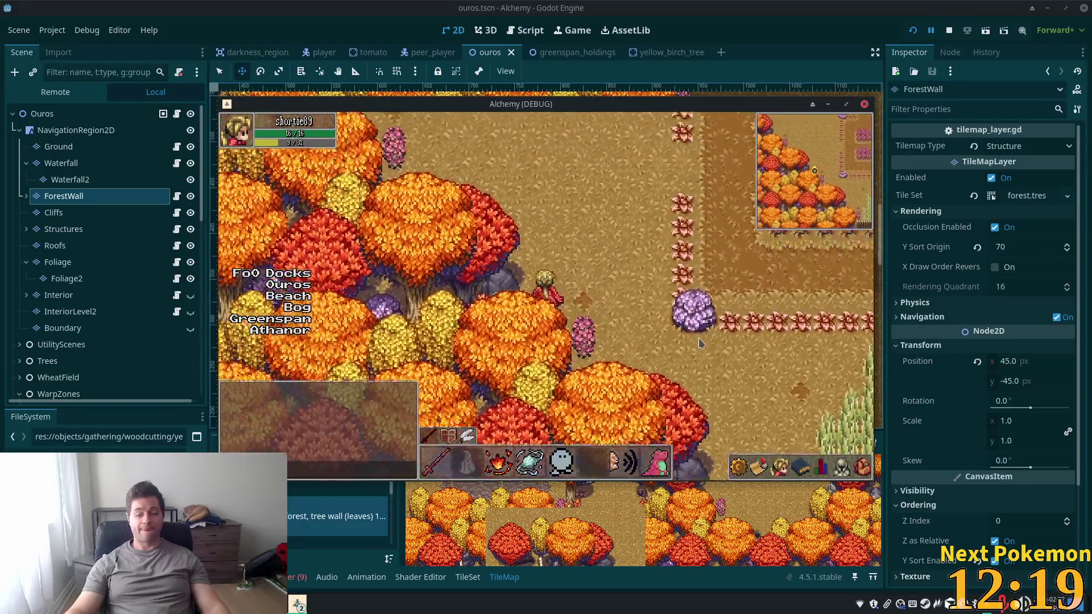
pyautogui.press('Up')
pyautogui.press('Left')
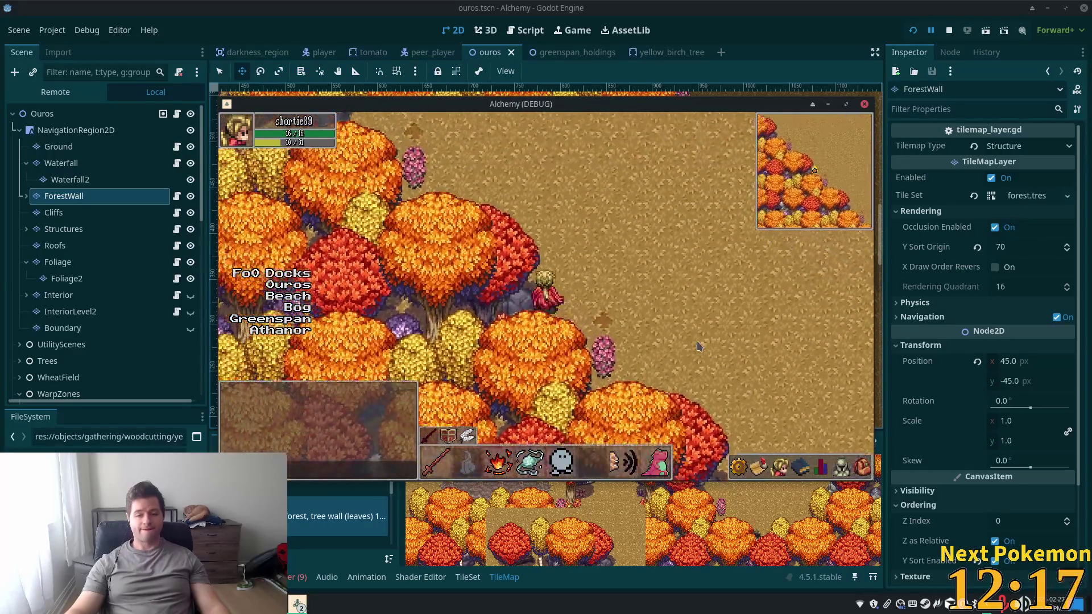
# Walk the character along the forest edge to the cliffs, then up-right and left behind the trees
pyautogui.press('Up')
pyautogui.press('Left')
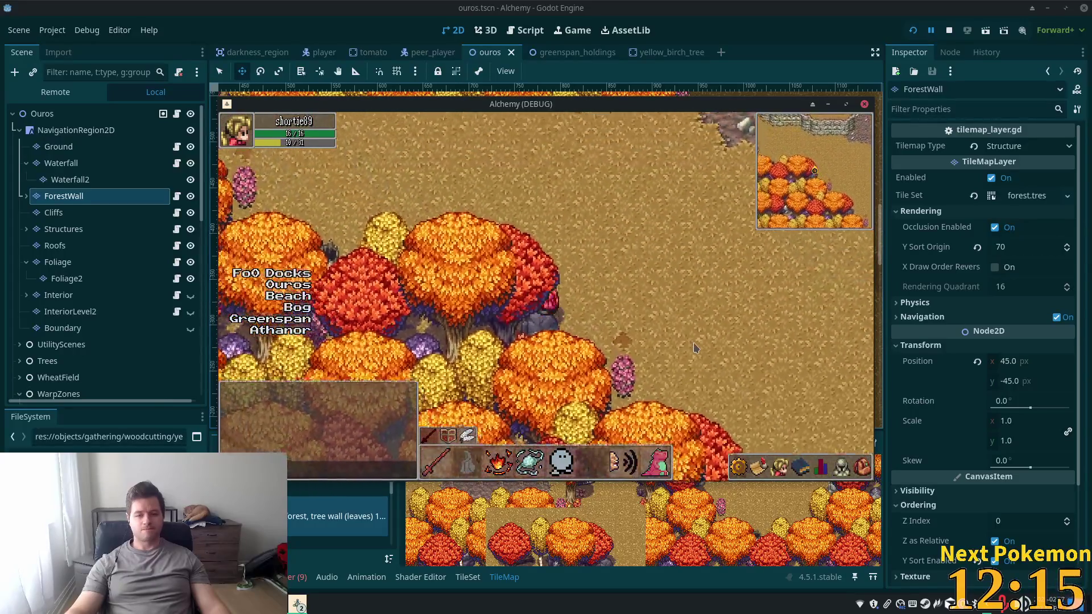
pyautogui.press('Up')
pyautogui.press('Left')
pyautogui.press('Up')
pyautogui.press('Left')
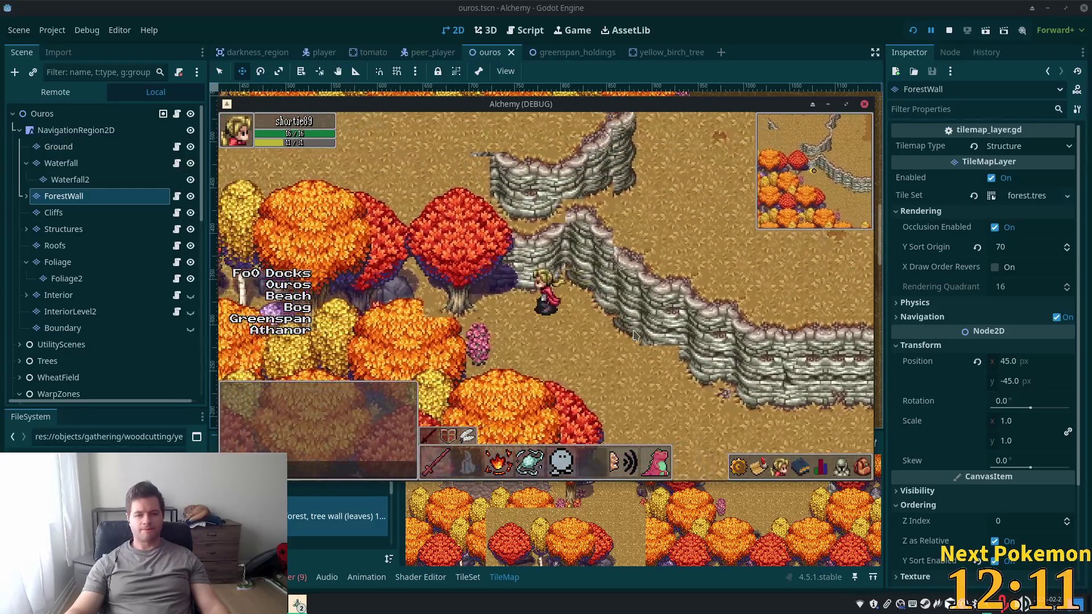
pyautogui.press('Up')
pyautogui.press('Right')
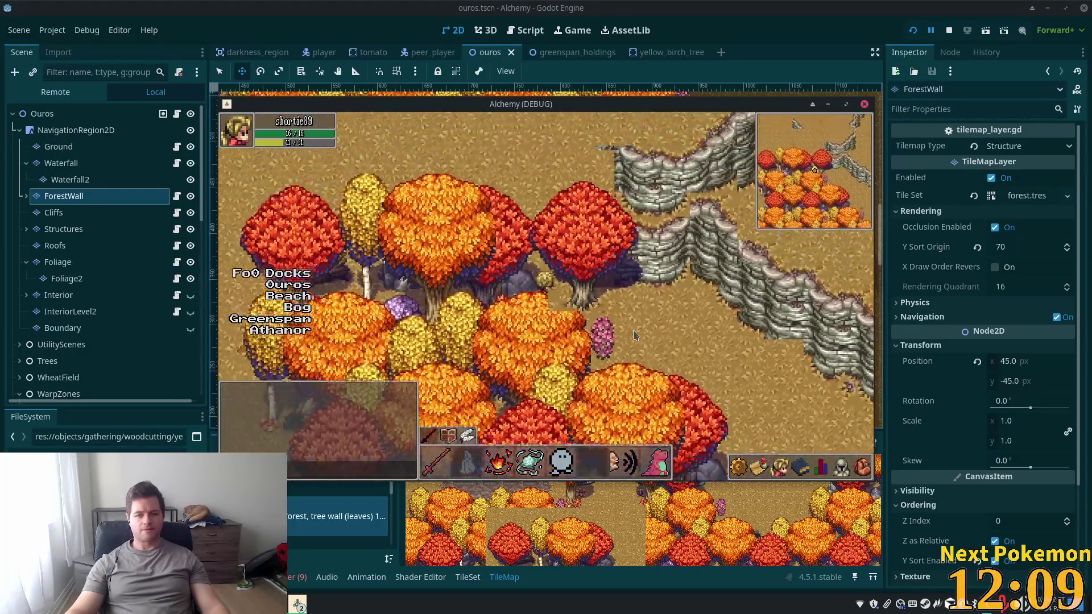
pyautogui.press('Left')
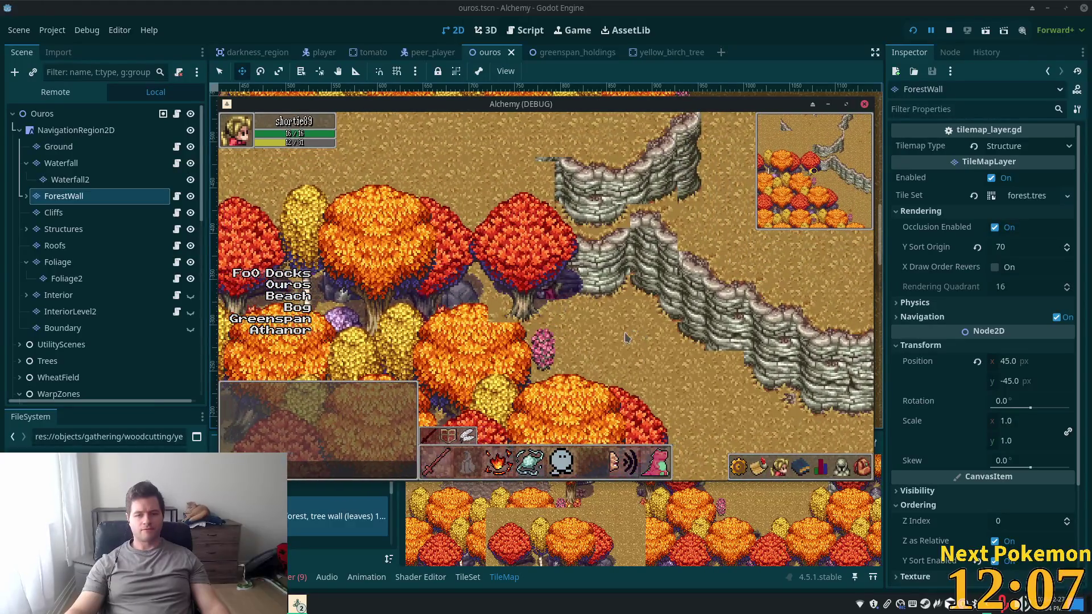
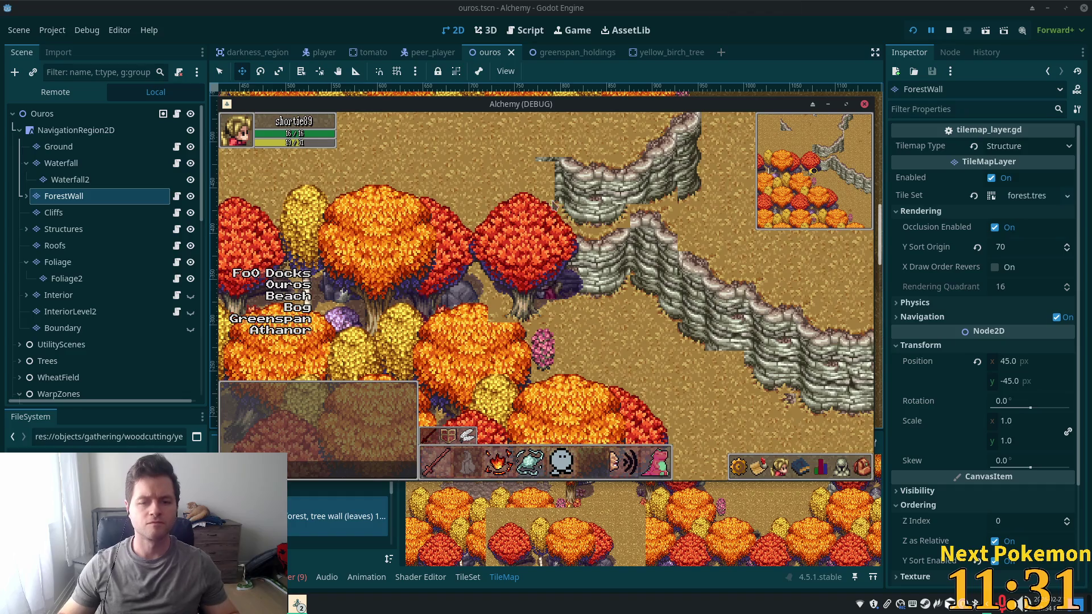
# Bring the editor back in front of the game and zoom the viewport onto the ForestWall beside the cliffs
pyautogui.click(558, 557)
pyautogui.click(574, 515)
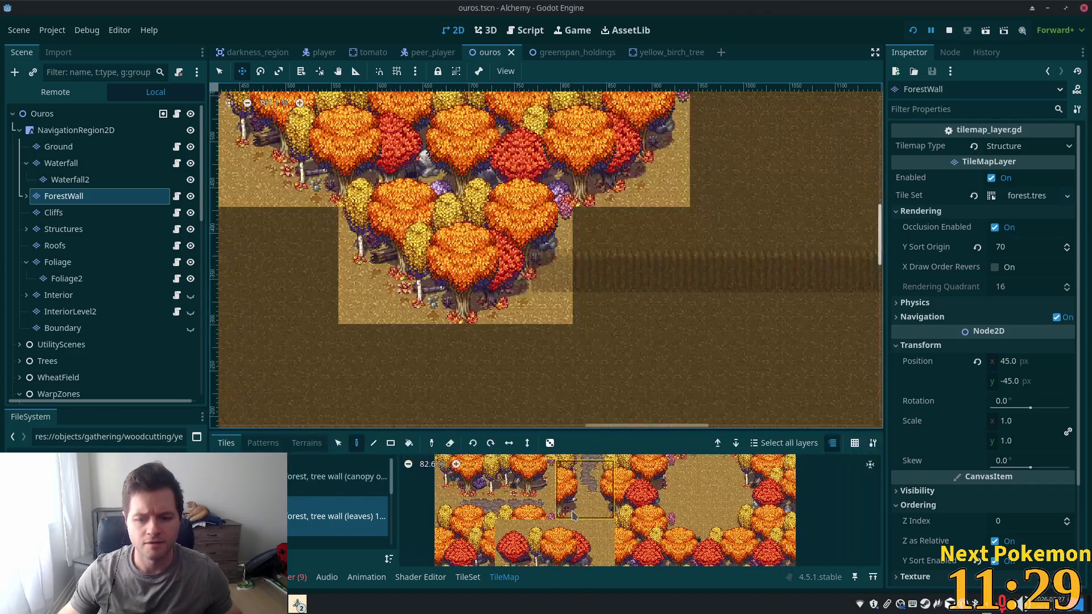
pyautogui.scroll(-2, 549, 509)
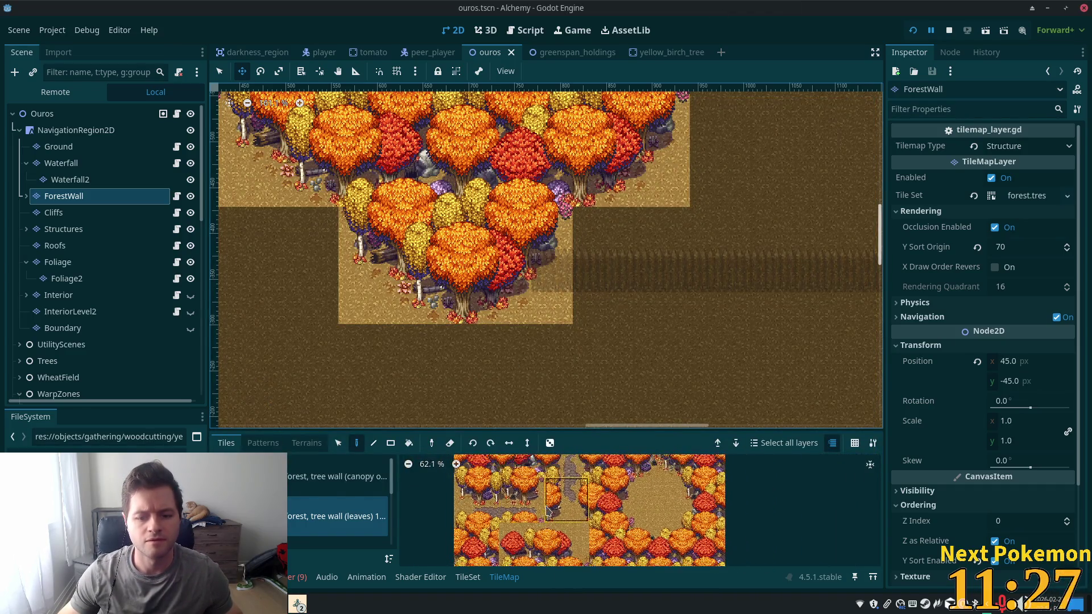
pyautogui.scroll(-1, 561, 560)
pyautogui.scroll(-4, 697, 183)
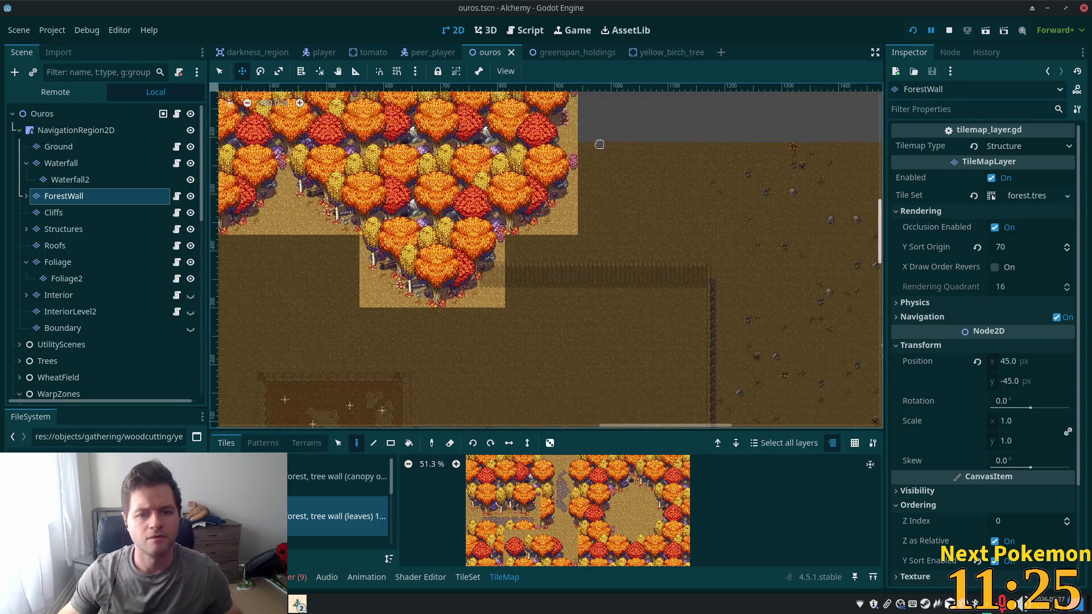
pyautogui.moveTo(696, 183)
pyautogui.mouseDown()
pyautogui.moveTo(482, 301)
pyautogui.moveTo(718, 195)
pyautogui.moveTo(881, 284)
pyautogui.mouseUp()
pyautogui.scroll(-2, 482, 302)
pyautogui.scroll(5, 418, 280)
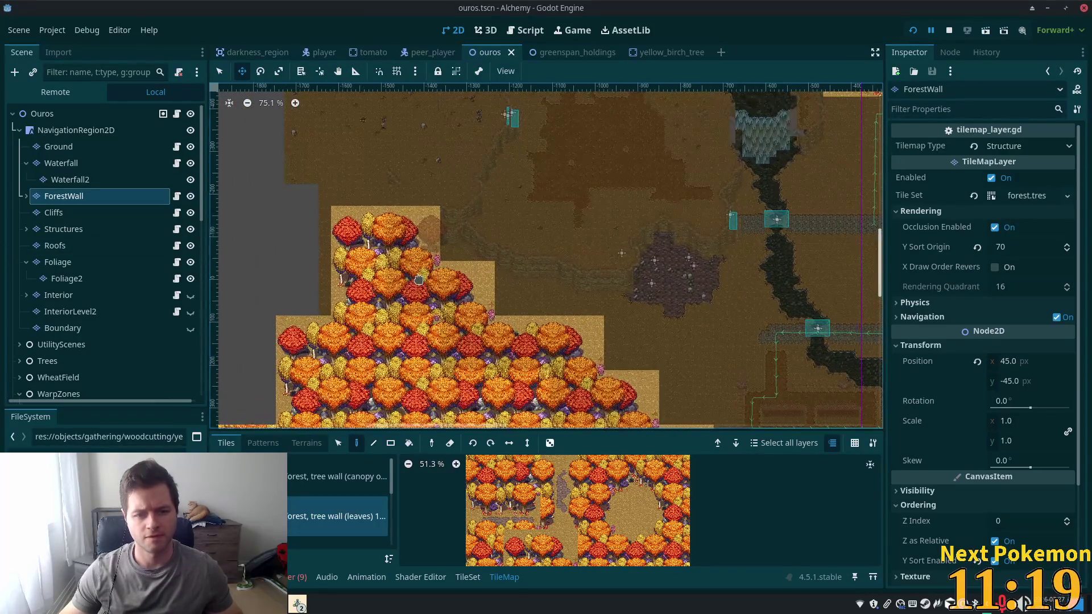
pyautogui.scroll(4, 418, 280)
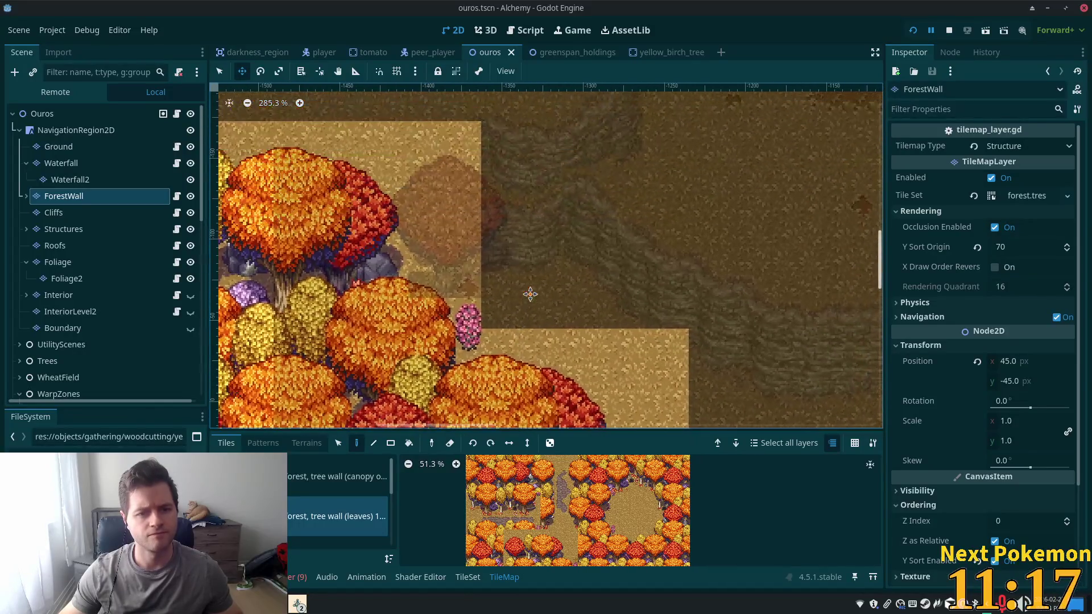
# Expand ForestWall in the Scene dock and select the Foliage layer for editing
pyautogui.click(26, 195)
pyautogui.click(68, 213)
pyautogui.click(59, 200)
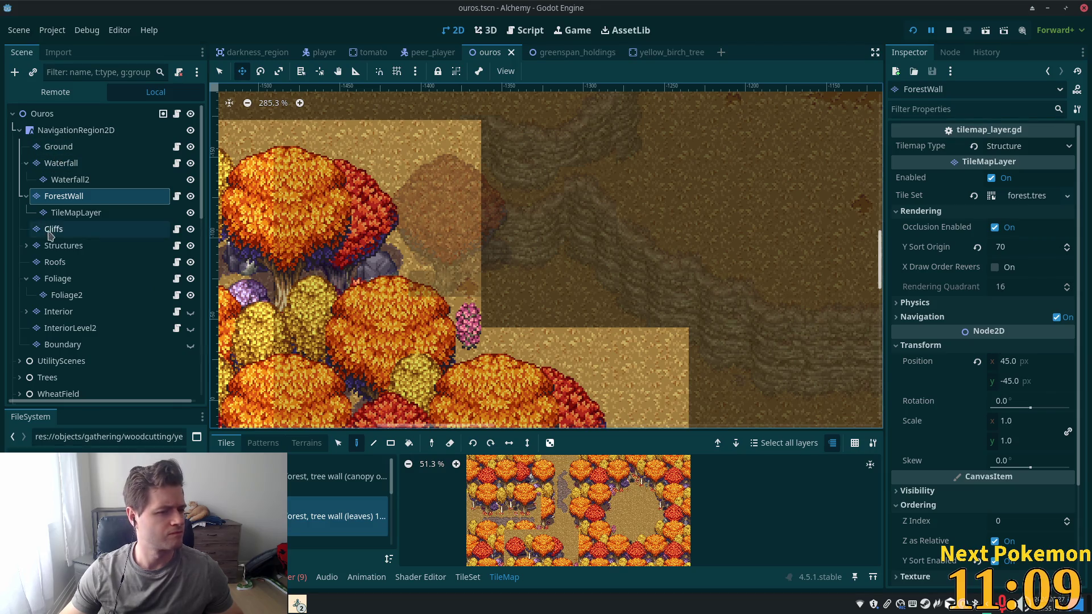
pyautogui.click(46, 285)
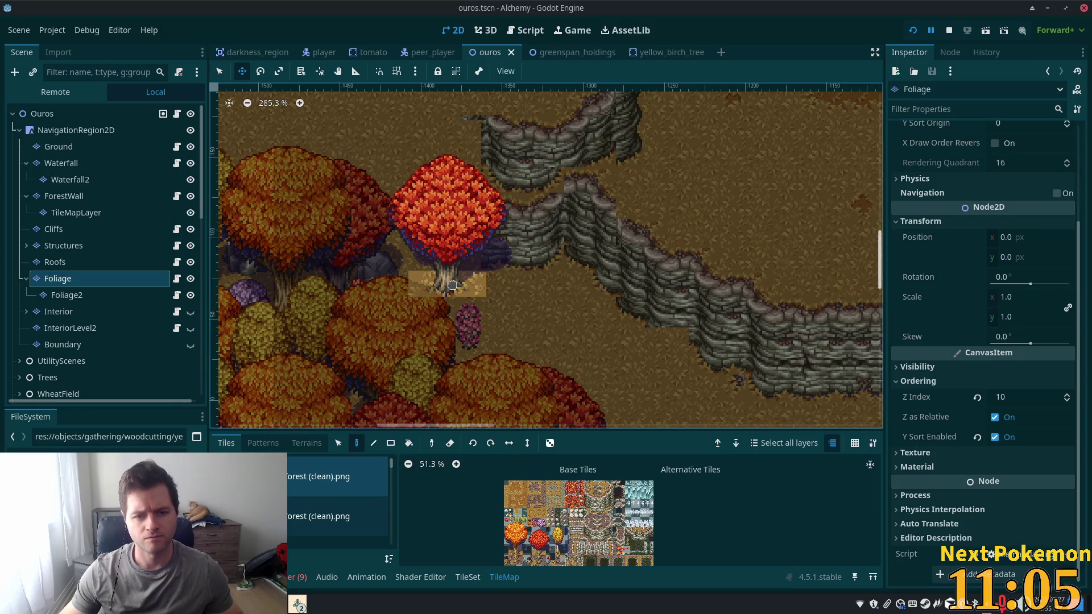
# Zoom and pan the viewport to the lone red tree by the cliff
pyautogui.scroll(-12, 451, 286)
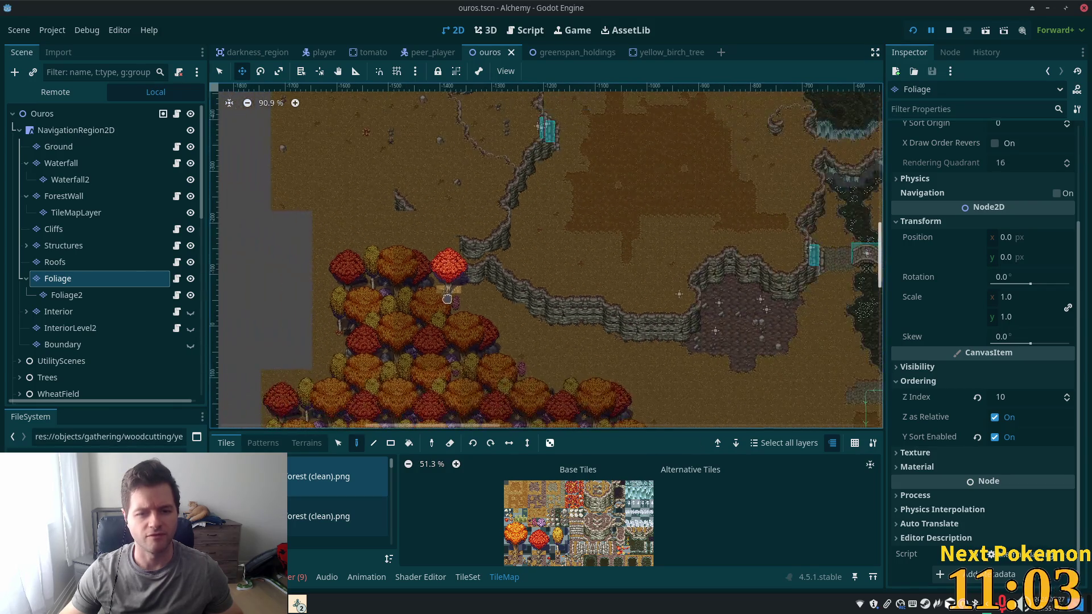
pyautogui.moveTo(500, 195)
pyautogui.mouseDown()
pyautogui.moveTo(348, 261)
pyautogui.moveTo(251, 324)
pyautogui.moveTo(353, 410)
pyautogui.moveTo(568, 195)
pyautogui.moveTo(576, 243)
pyautogui.mouseUp()
pyautogui.scroll(10, 575, 244)
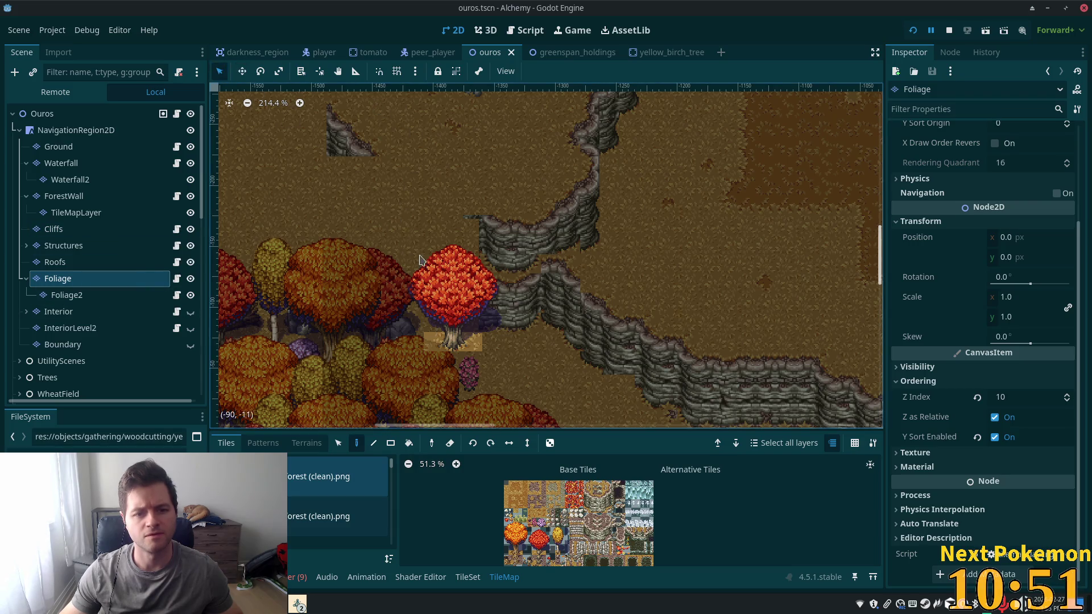
# Select the red tree's tiles with the Select tool and nudge them upward
pyautogui.click(338, 443)
pyautogui.moveTo(394, 227); pyautogui.dragTo(476, 334)
pyautogui.moveTo(445, 296)
pyautogui.mouseDown()
pyautogui.moveTo(438, 171)
pyautogui.moveTo(367, 134)
pyautogui.moveTo(441, 280)
pyautogui.moveTo(469, 290)
pyautogui.moveTo(446, 299)
pyautogui.mouseUp()
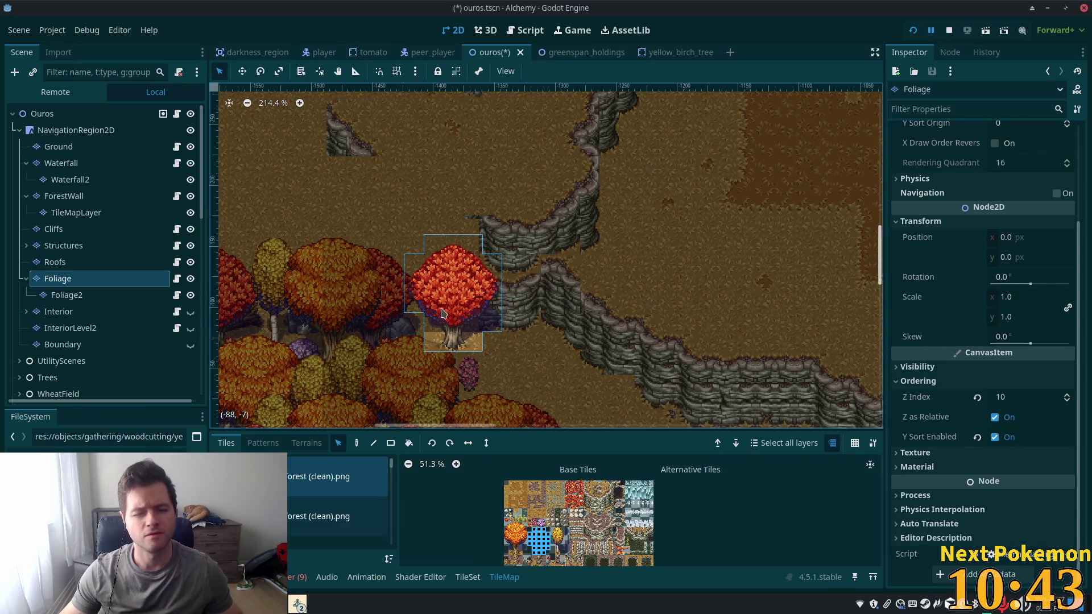
# Make the Boundary layer visible, check ForestWall, then select Boundary for editing
pyautogui.click(191, 346)
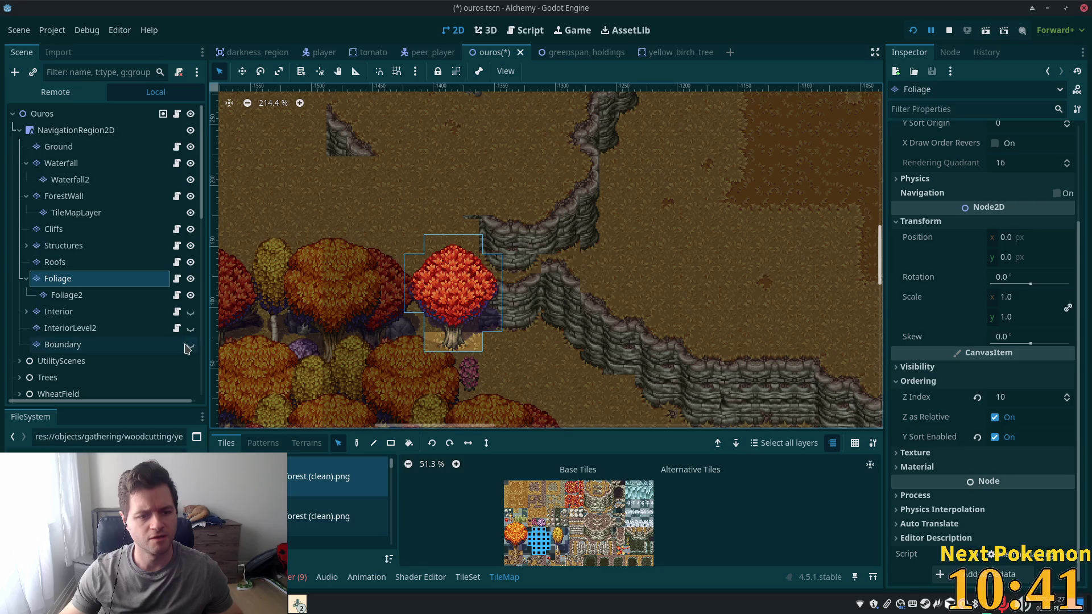
pyautogui.scroll(-1, 516, 517)
pyautogui.scroll(-4, 334, 472)
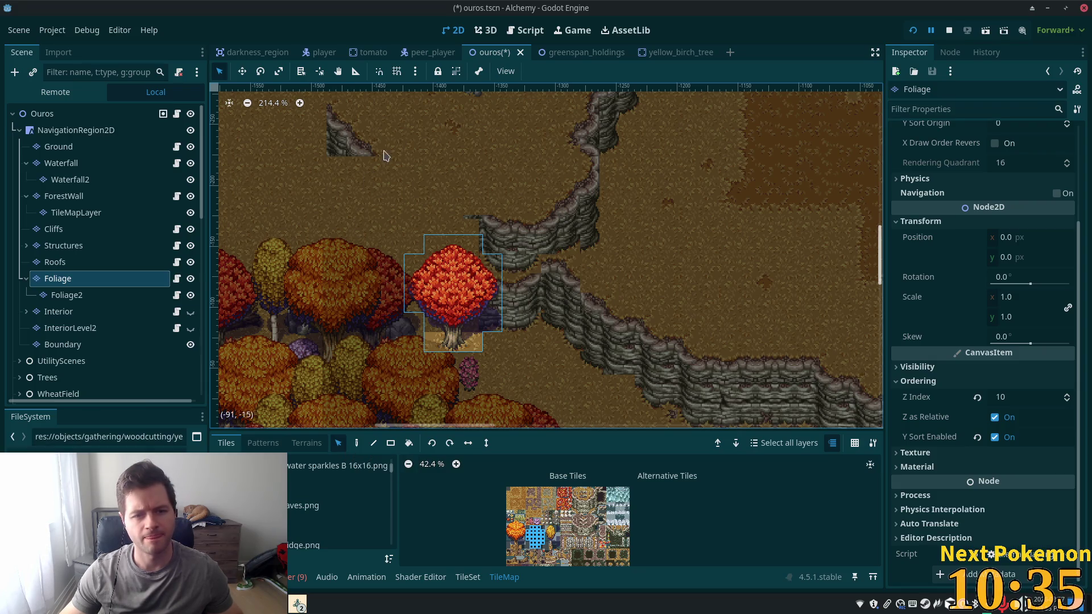
pyautogui.click(65, 196)
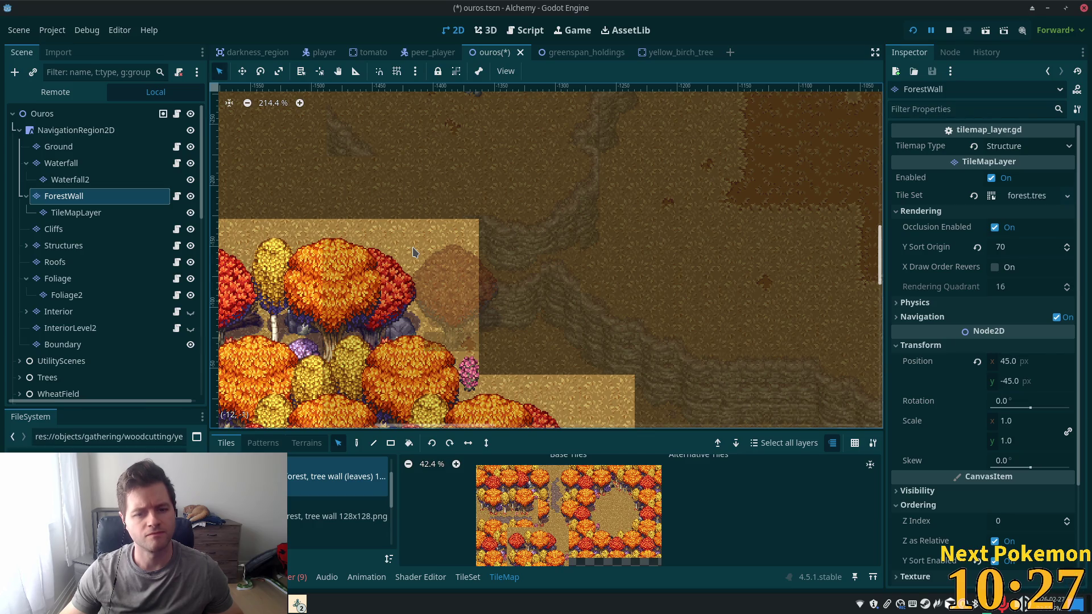
pyautogui.click(83, 348)
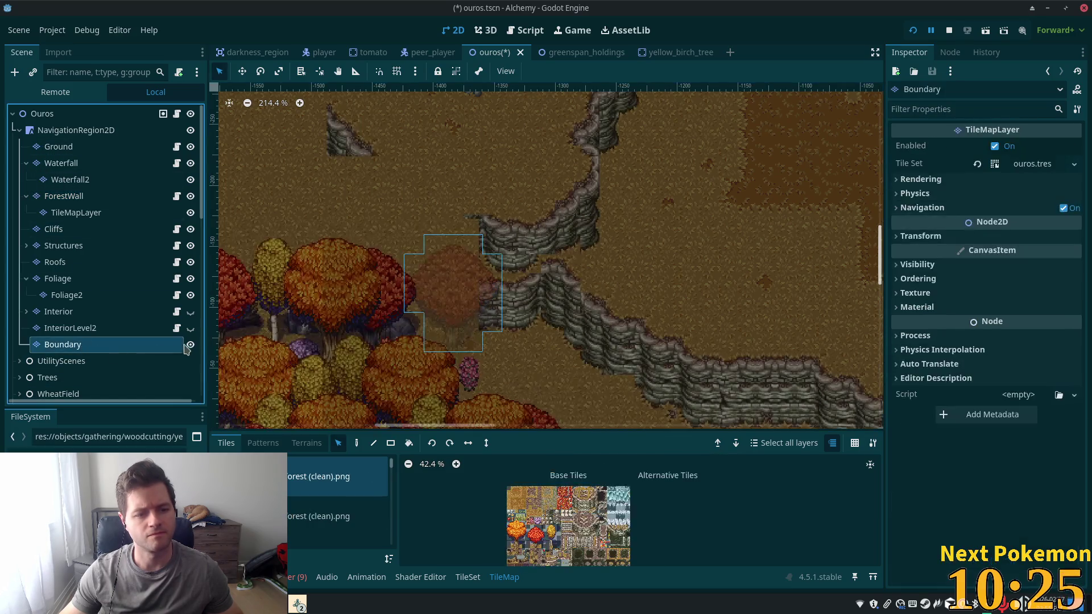
# Pick the diagonal orange tile from the 16x16 boundary atlas
pyautogui.scroll(-5, 294, 518)
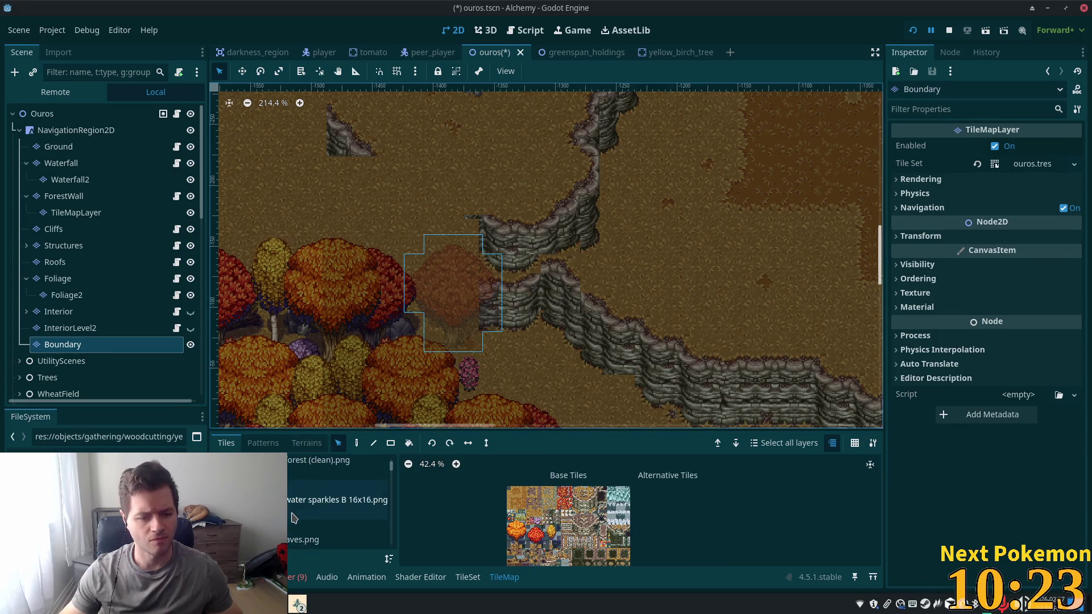
pyautogui.click(318, 512)
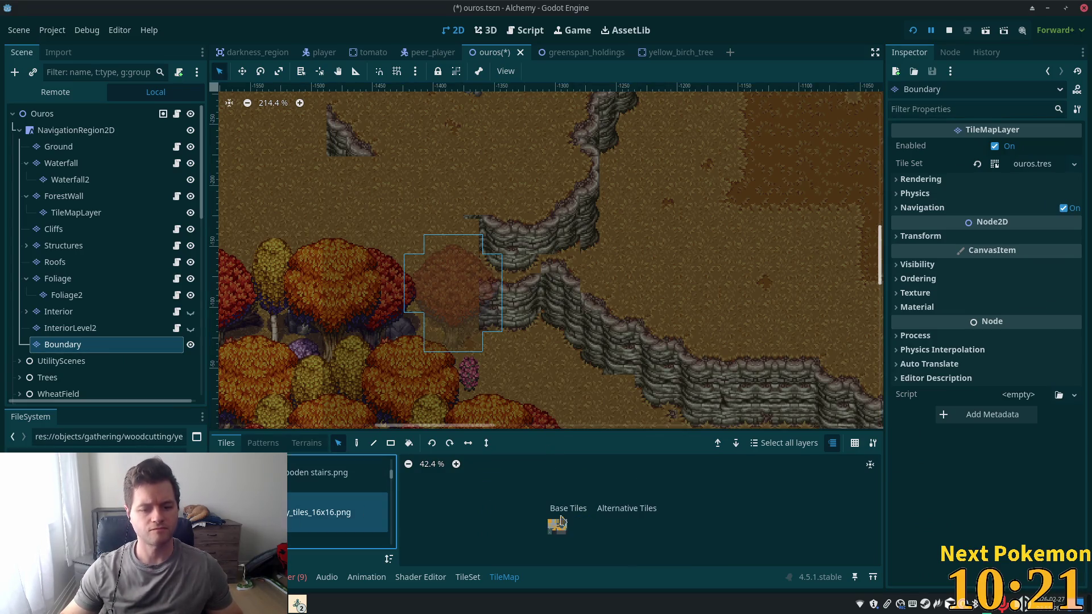
pyautogui.scroll(5, 591, 517)
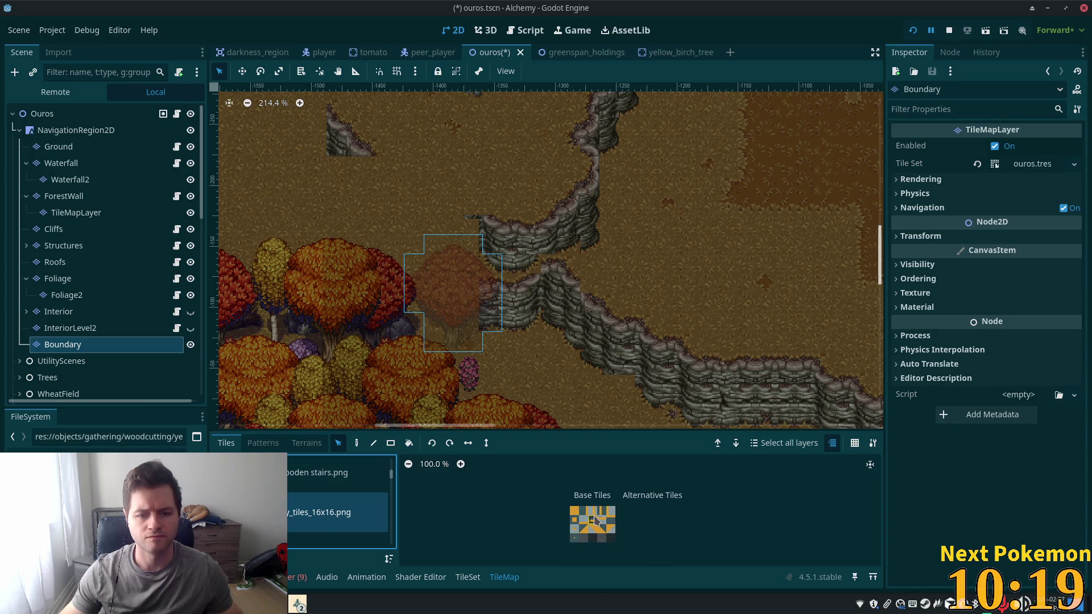
pyautogui.click(592, 494)
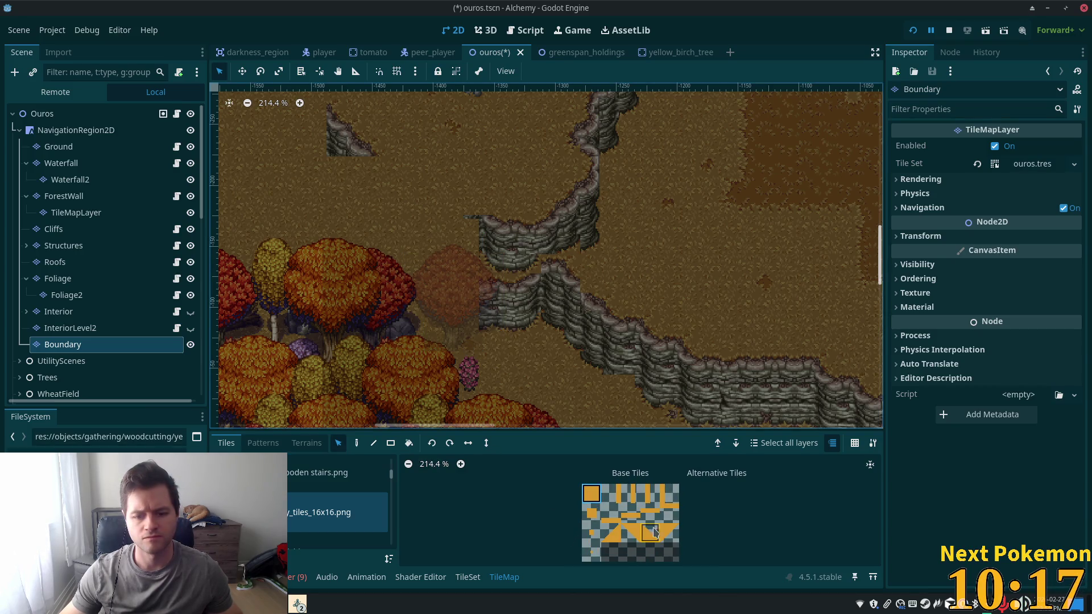
pyautogui.click(669, 533)
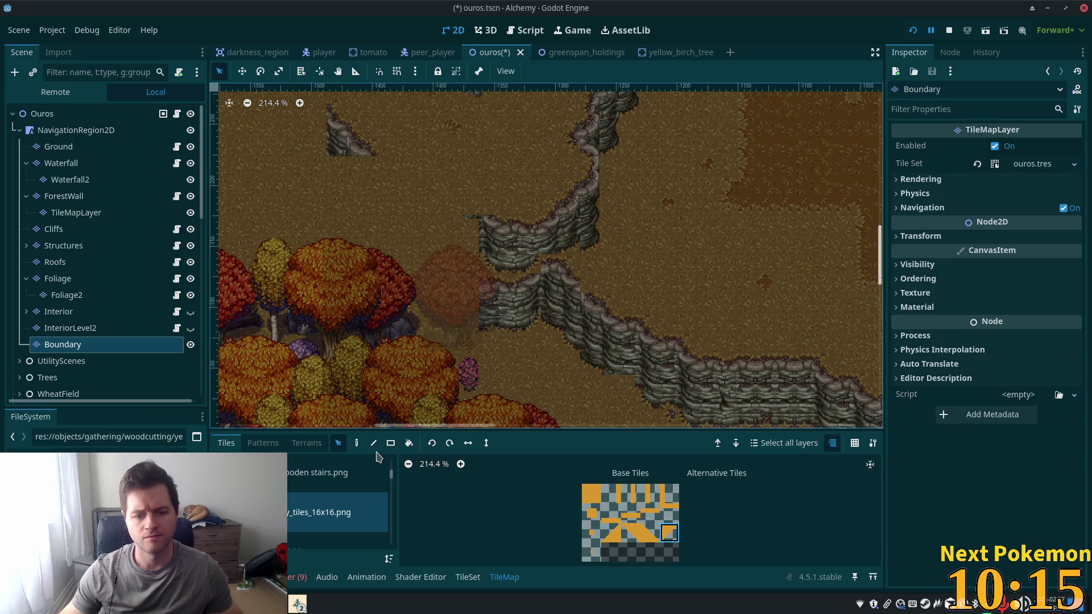
# Paint a diagonal line of boundary tiles down-left from the red tree's base, fixing misplaced tiles
pyautogui.click(356, 443)
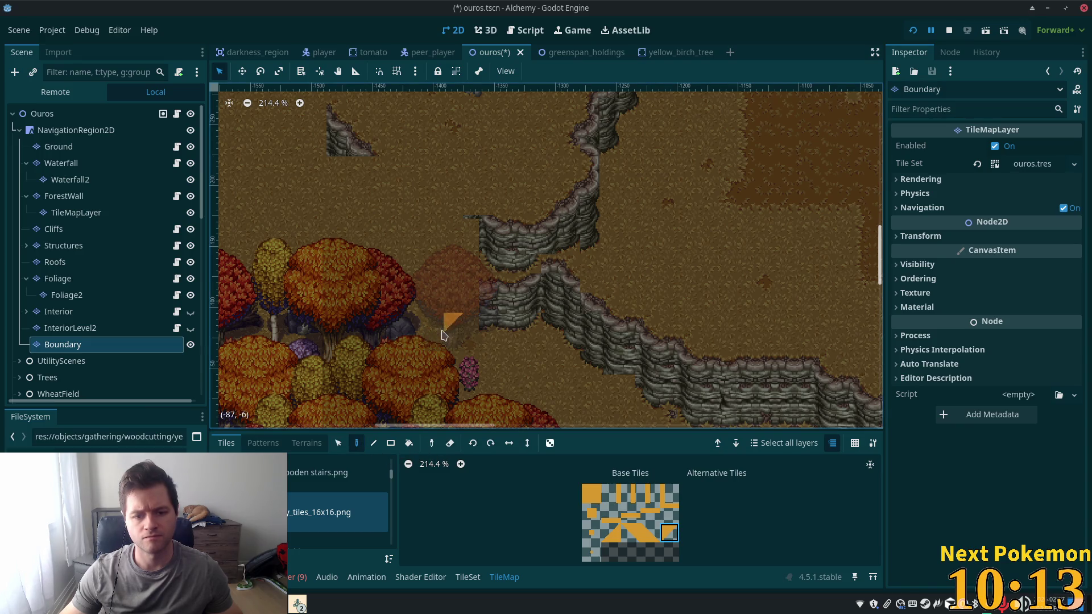
pyautogui.moveTo(427, 353); pyautogui.dragTo(417, 364)
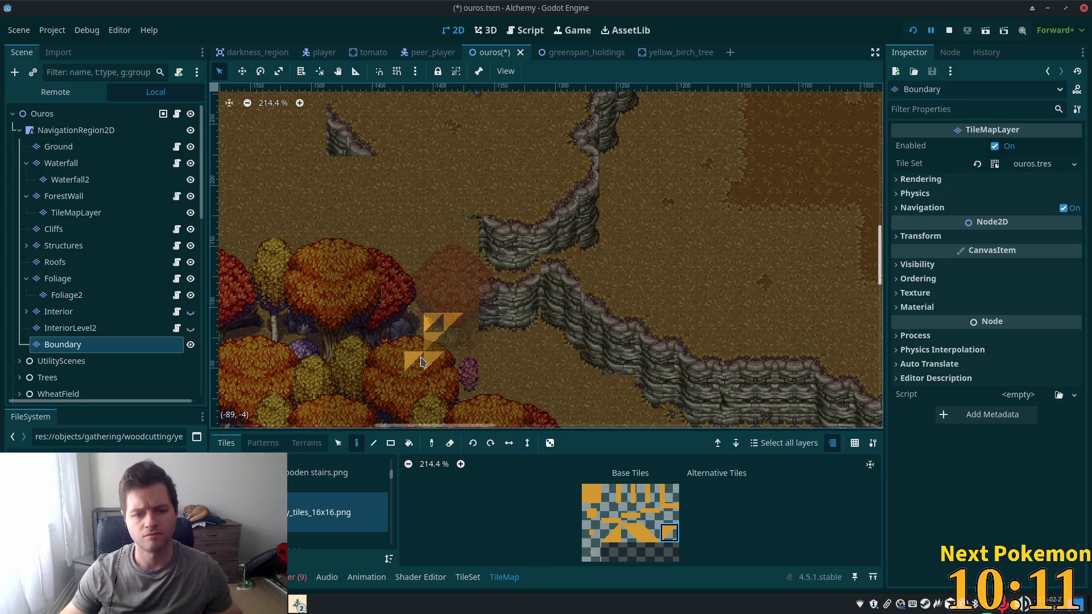
pyautogui.hotkey('ctrl', 'z')
pyautogui.click(440, 326)
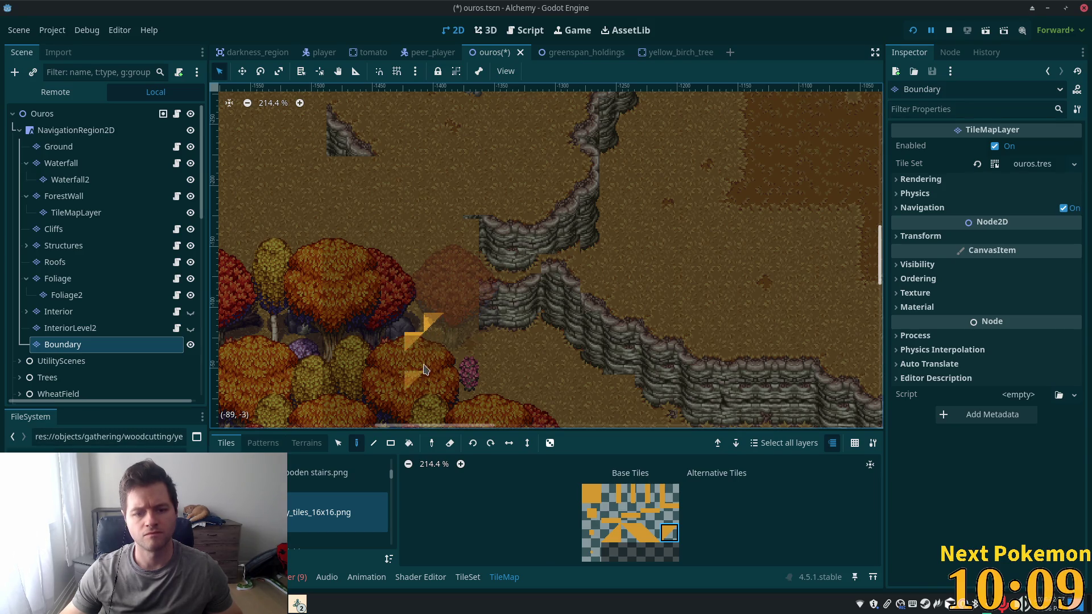
pyautogui.click(449, 310)
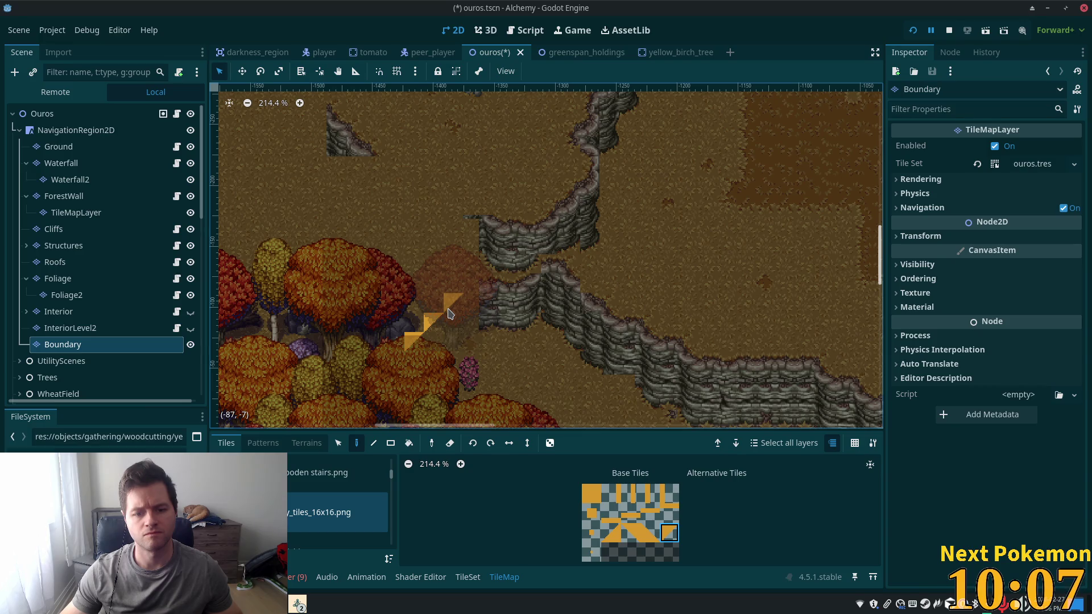
pyautogui.rightClick(449, 312)
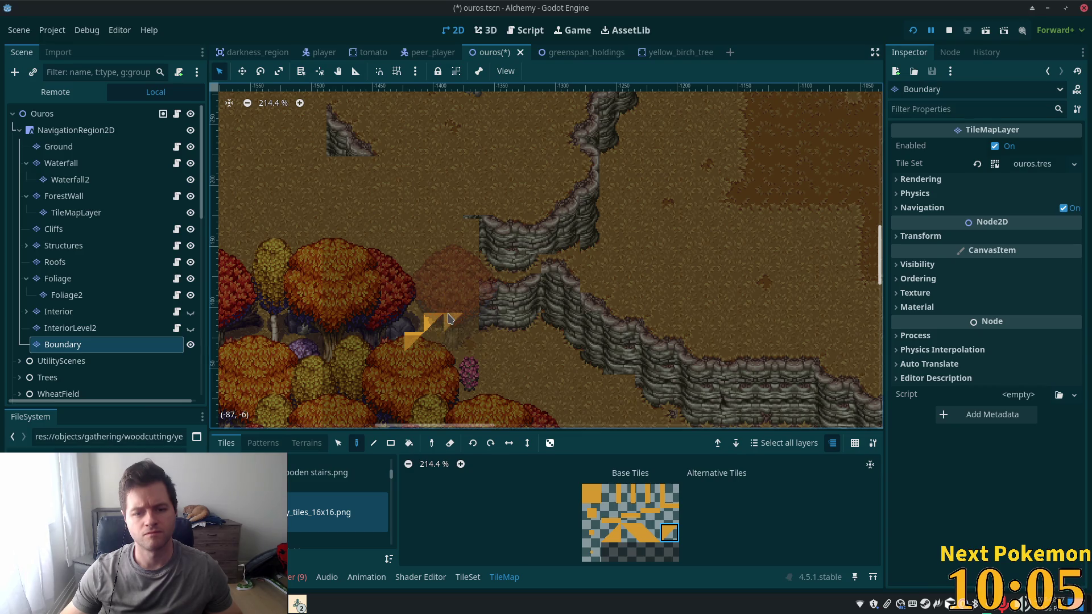
pyautogui.click(449, 308)
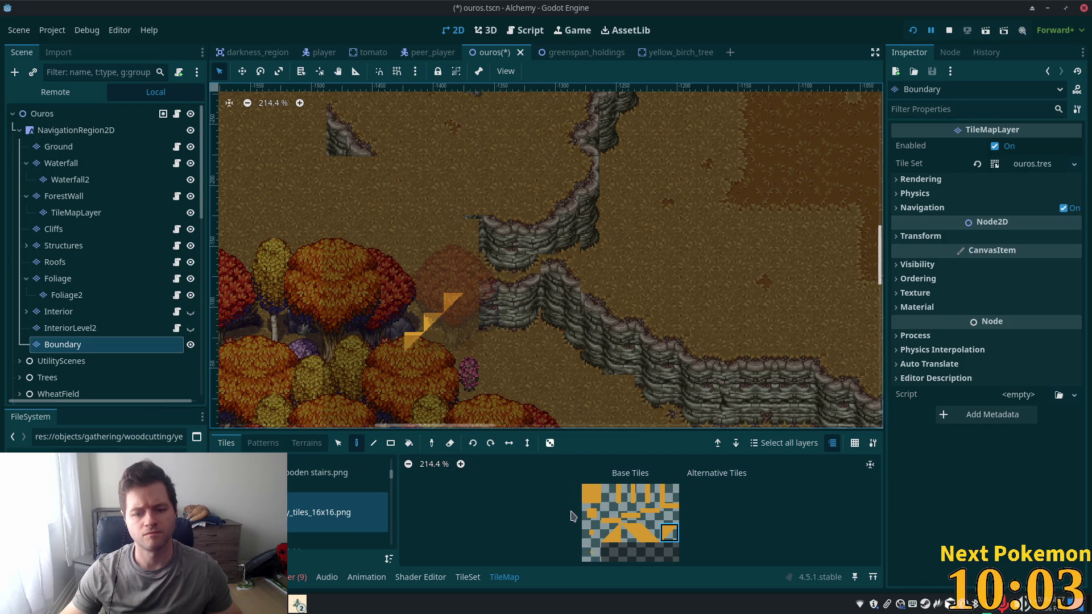
pyautogui.click(400, 362)
# Save the Ouros scene, hide the Boundary layer, and run the game
pyautogui.hotkey('ctrl', 's')
pyautogui.click(192, 351)
pyautogui.click(191, 345)
pyautogui.click(913, 30)
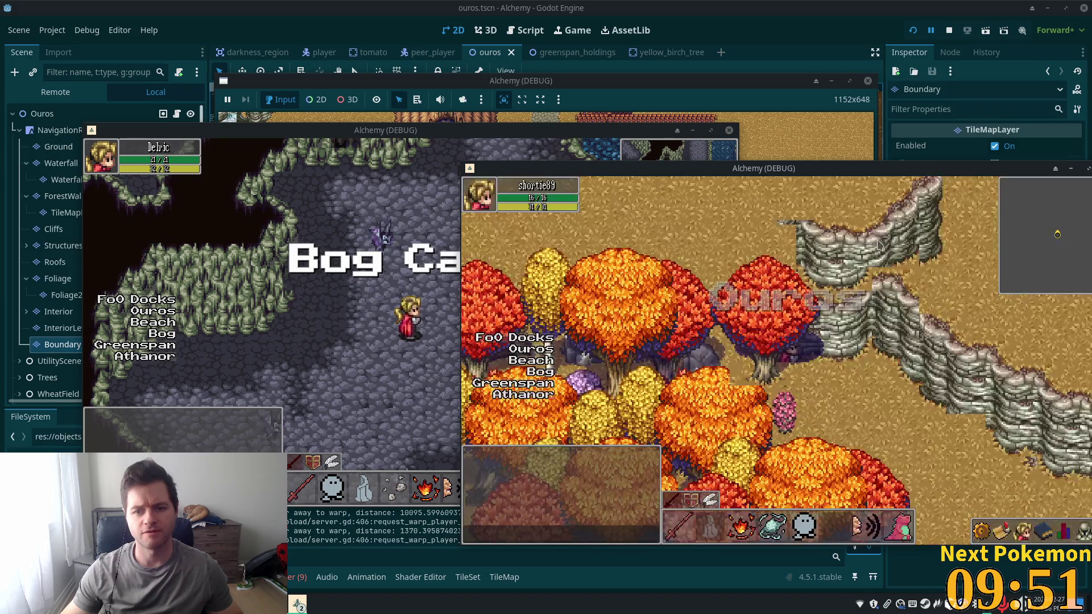
# Walk the character behind the red trees and back out, then return to the Foliage layer
pyautogui.press('Down')
pyautogui.press('Left')
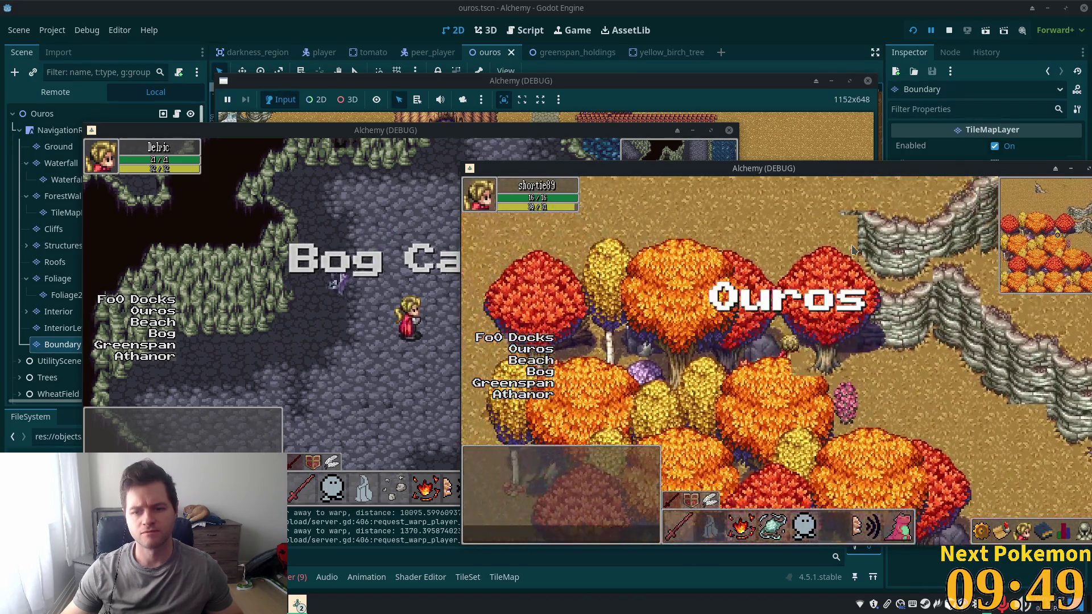
pyautogui.press('Up')
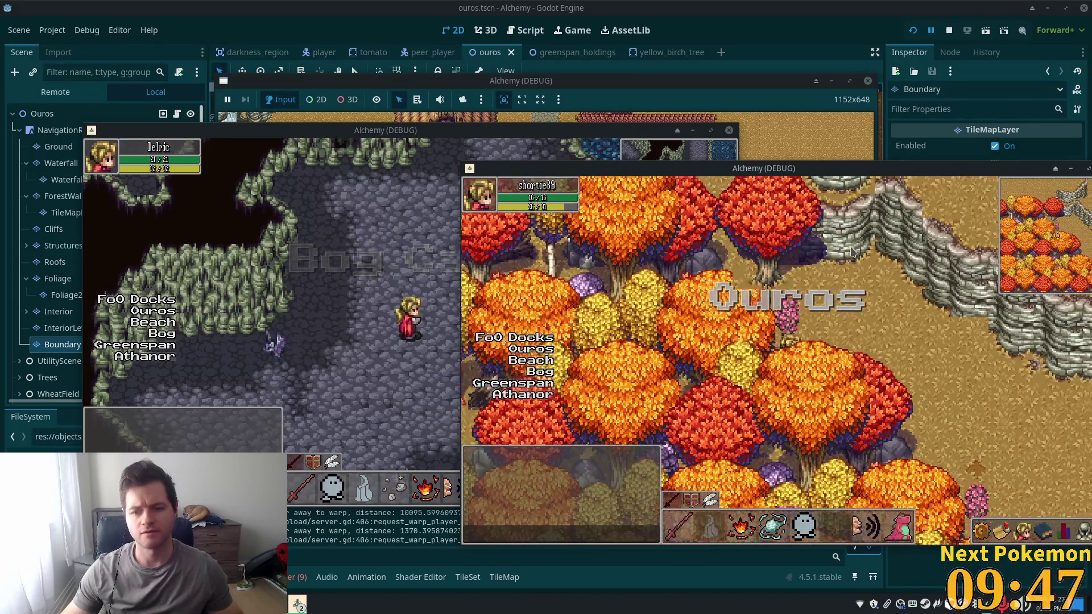
pyautogui.press('Down')
pyautogui.press('Right')
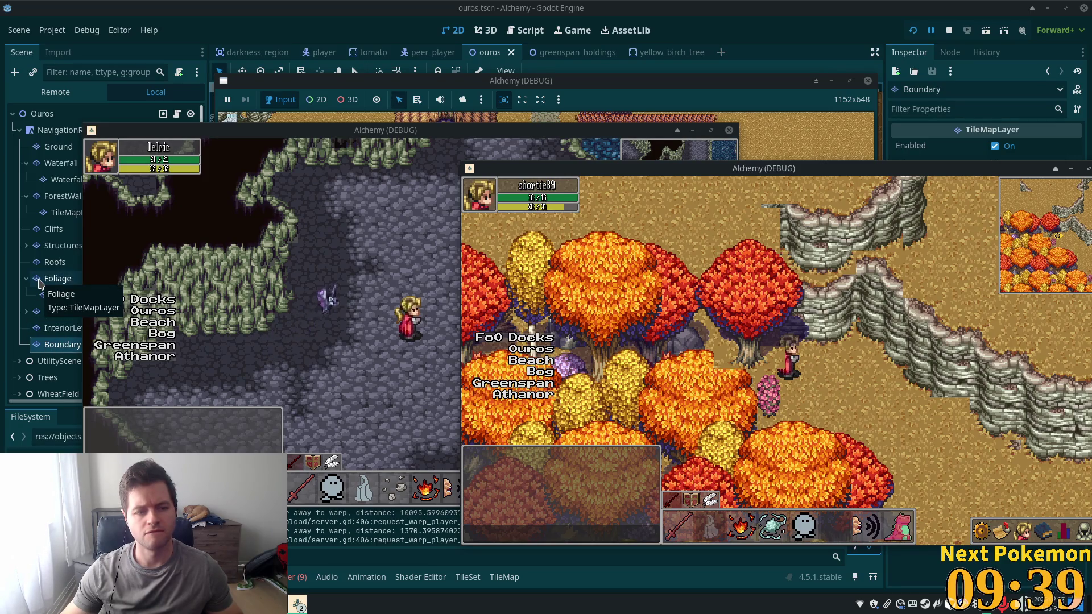
pyautogui.click(40, 282)
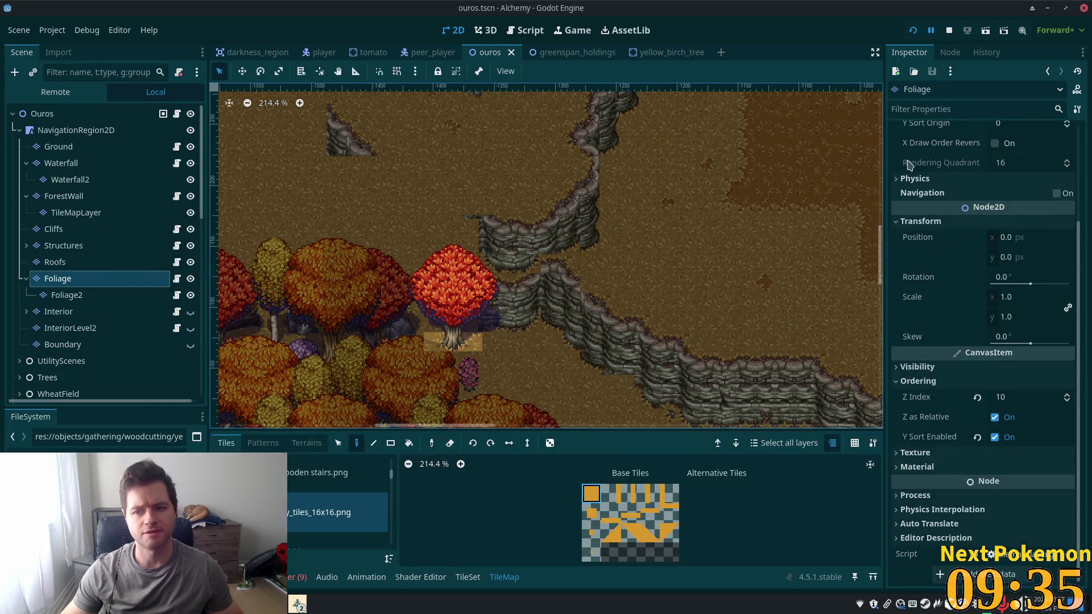
# Set Foliage's Y Sort Origin to -20 and run the game to test it
pyautogui.scroll(4, 1008, 269)
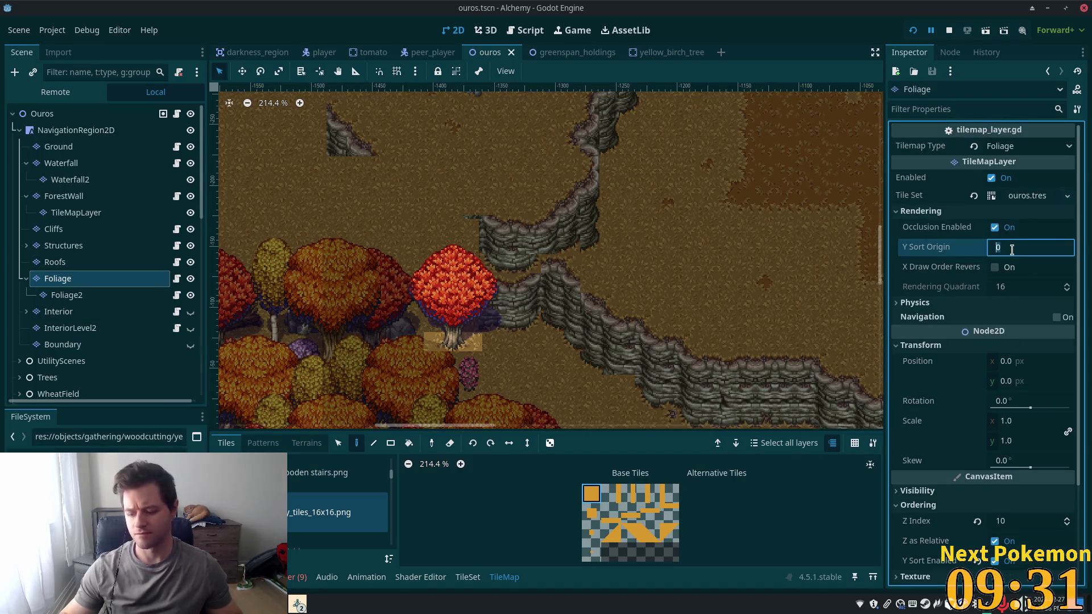
pyautogui.write('-')
pyautogui.press('Return')
pyautogui.press('F5')
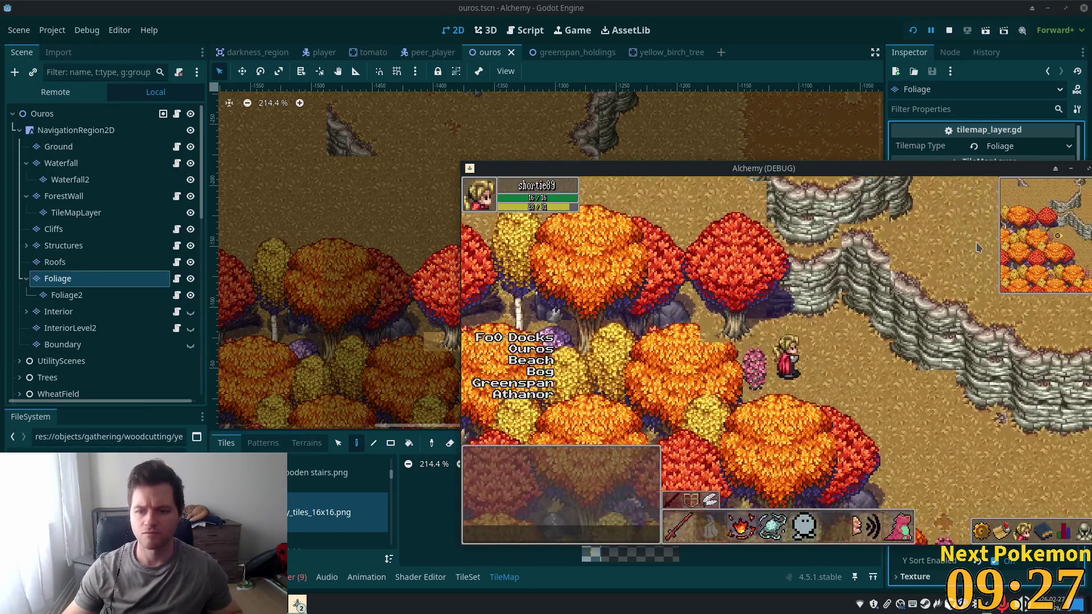
pyautogui.hotkey('alt', 'Tab')
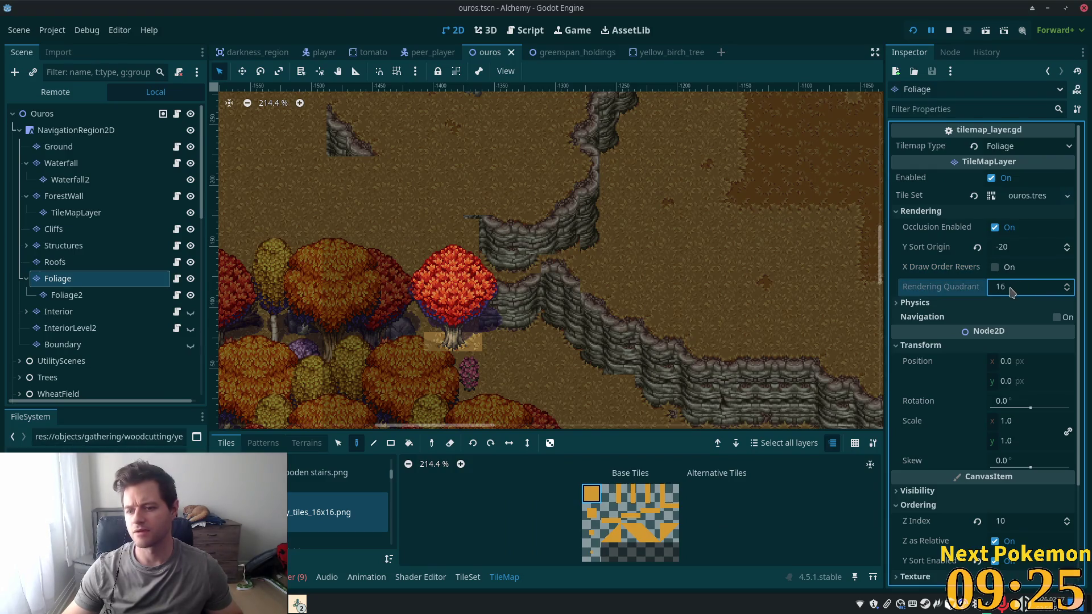
# Change Foliage's Y Sort Origin to 20, save, and test it in the running game
pyautogui.click(1012, 248)
pyautogui.click(1013, 248)
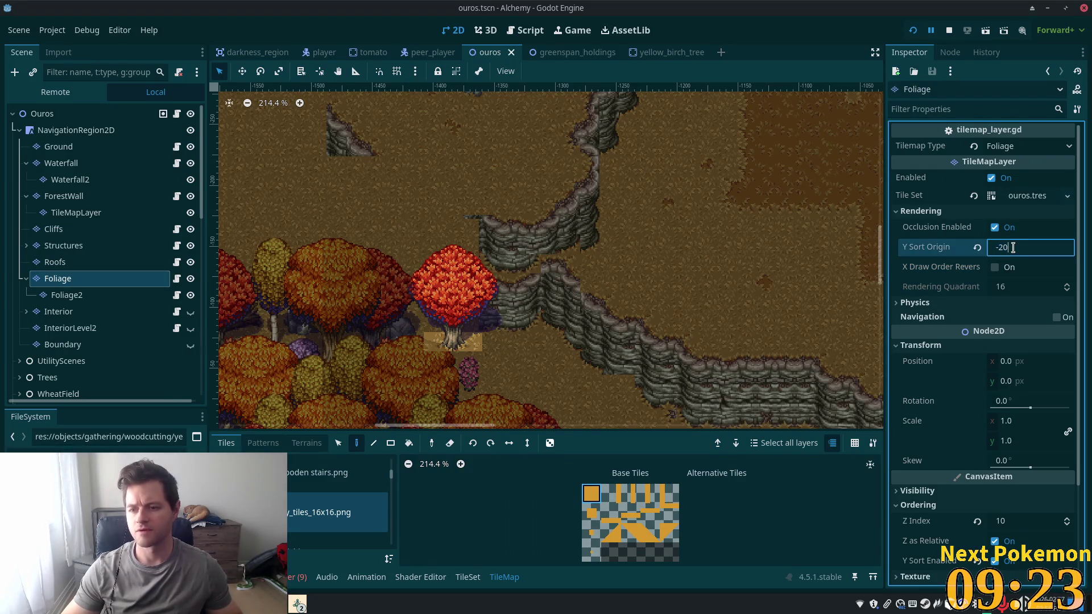
pyautogui.write('20')
pyautogui.press('Return')
pyautogui.hotkey('ctrl', 's')
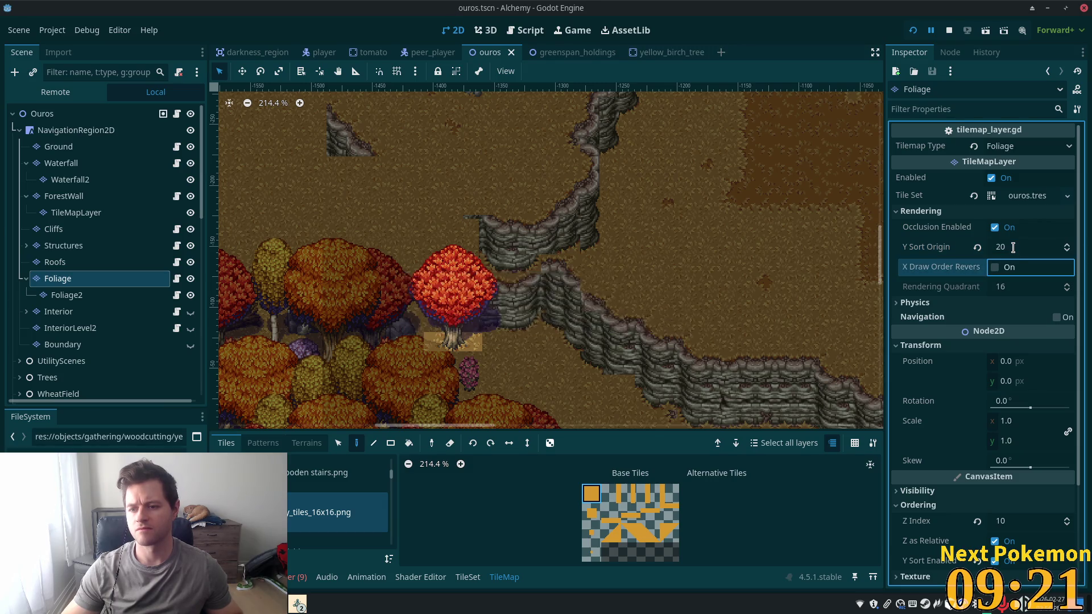
pyautogui.hotkey('alt', 'Tab')
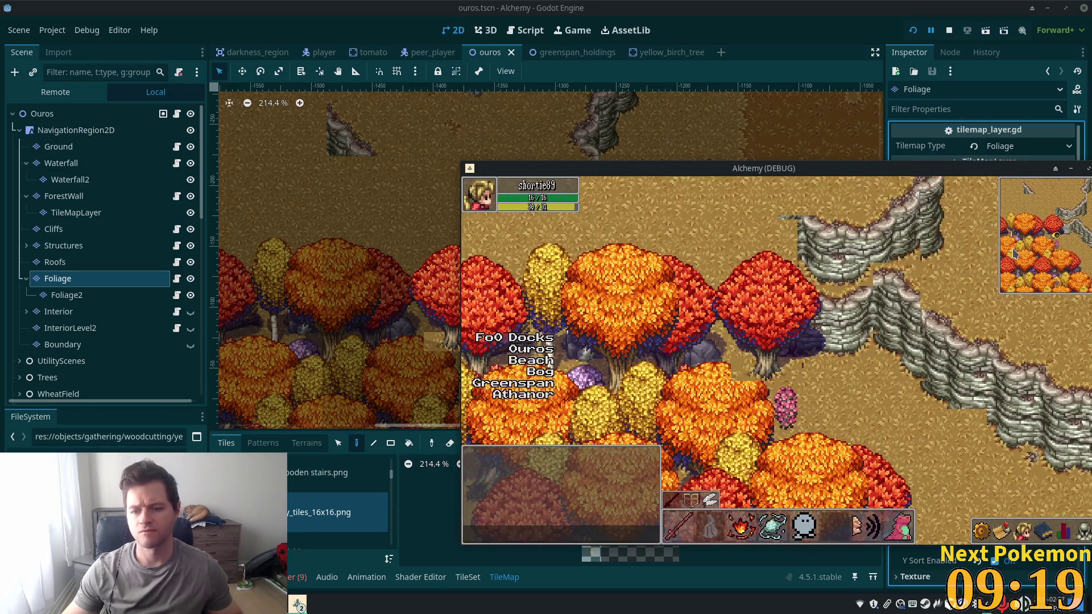
pyautogui.hotkey('alt', 'Tab')
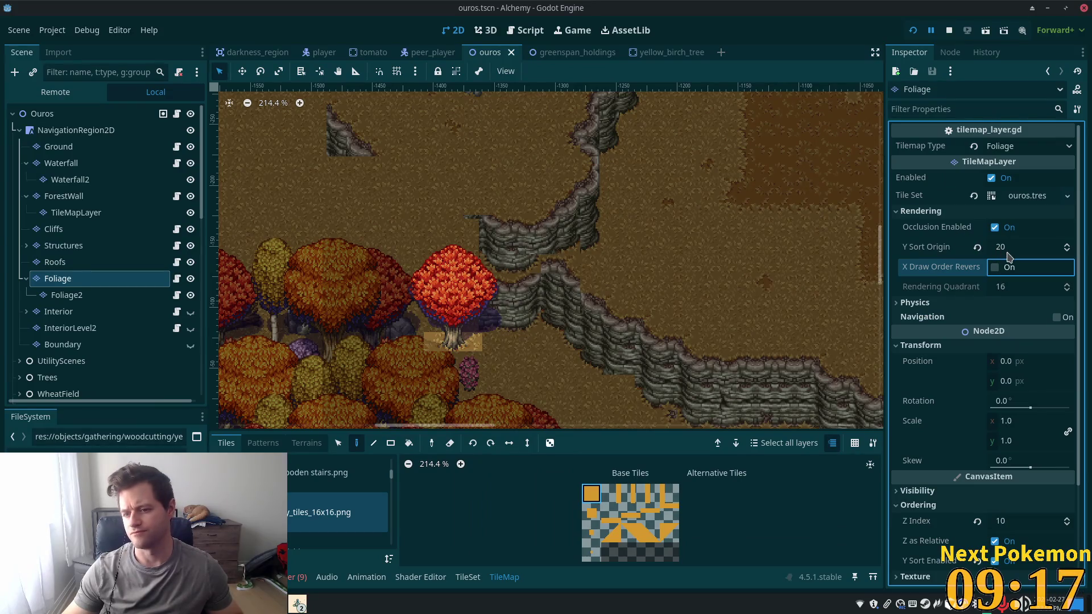
# Reset Foliage's Y Sort Origin to 0, save, and reselect the Foliage layer
pyautogui.click(977, 247)
pyautogui.hotkey('ctrl', 's')
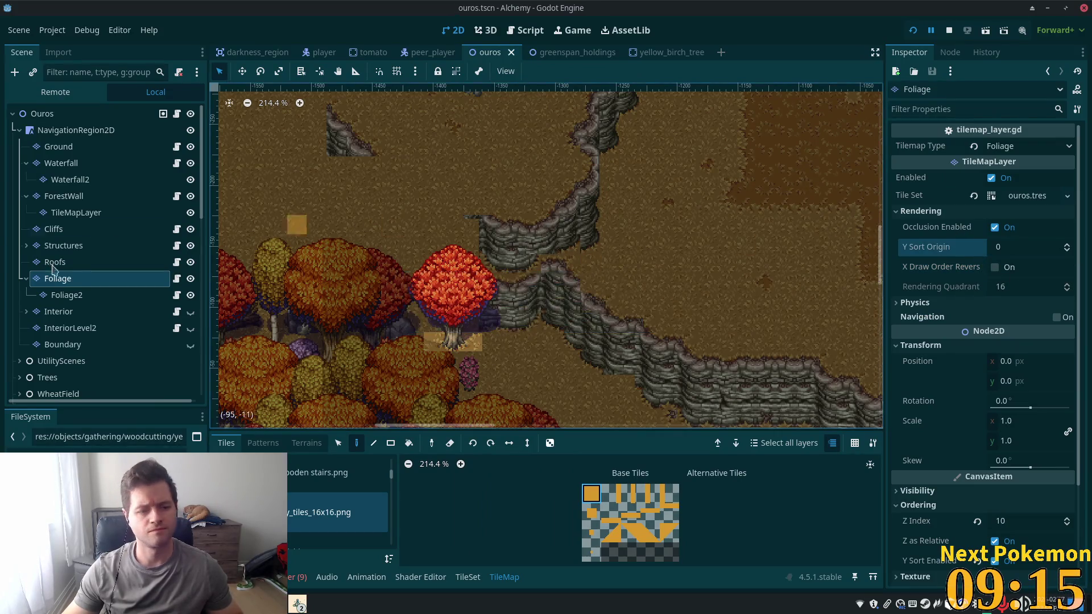
pyautogui.click(59, 296)
pyautogui.click(53, 281)
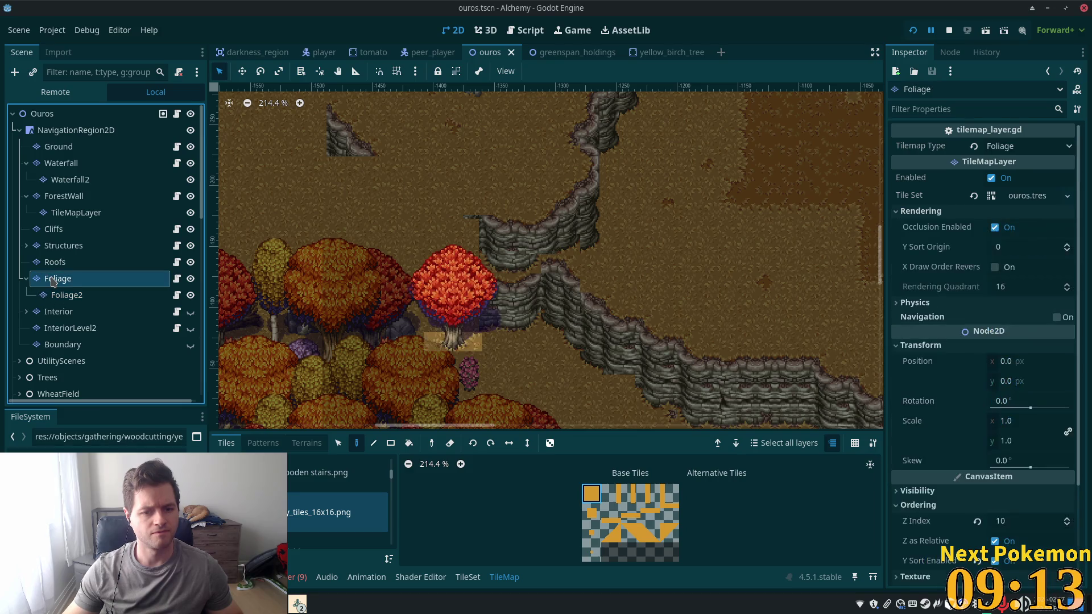
pyautogui.click(340, 445)
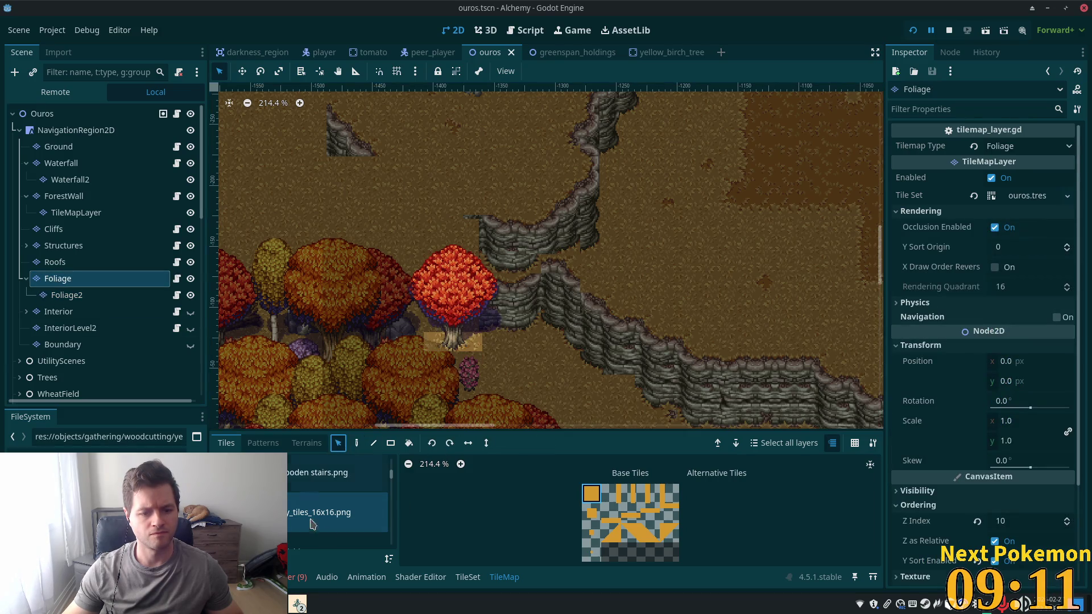
# Open the forest (clean).png atlas in the TileSet editor and select three tree tiles
pyautogui.scroll(3, 389, 490)
pyautogui.click(327, 490)
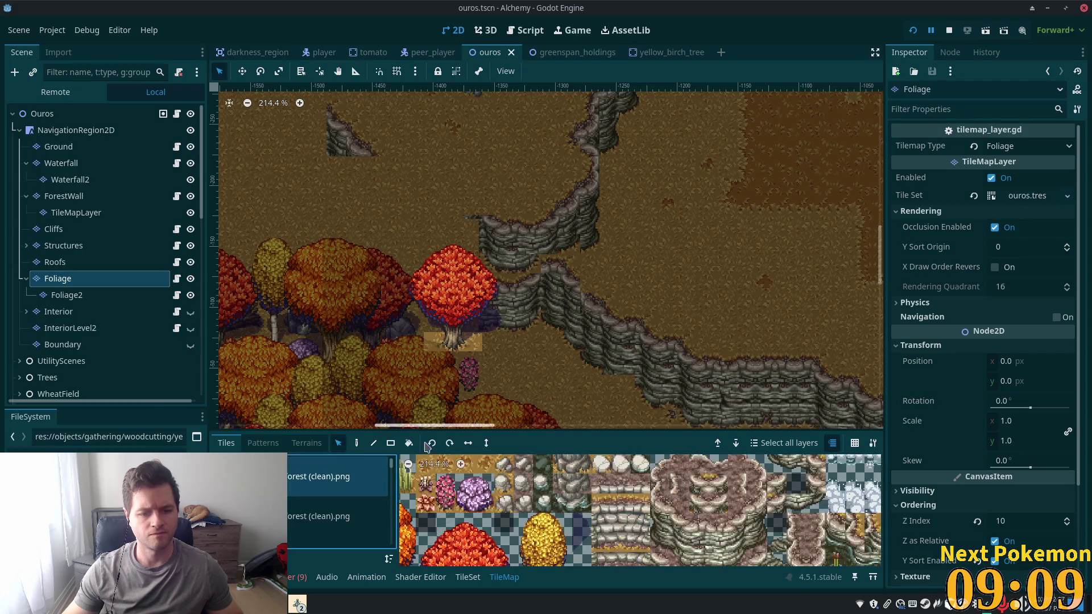
pyautogui.scroll(-5, 550, 527)
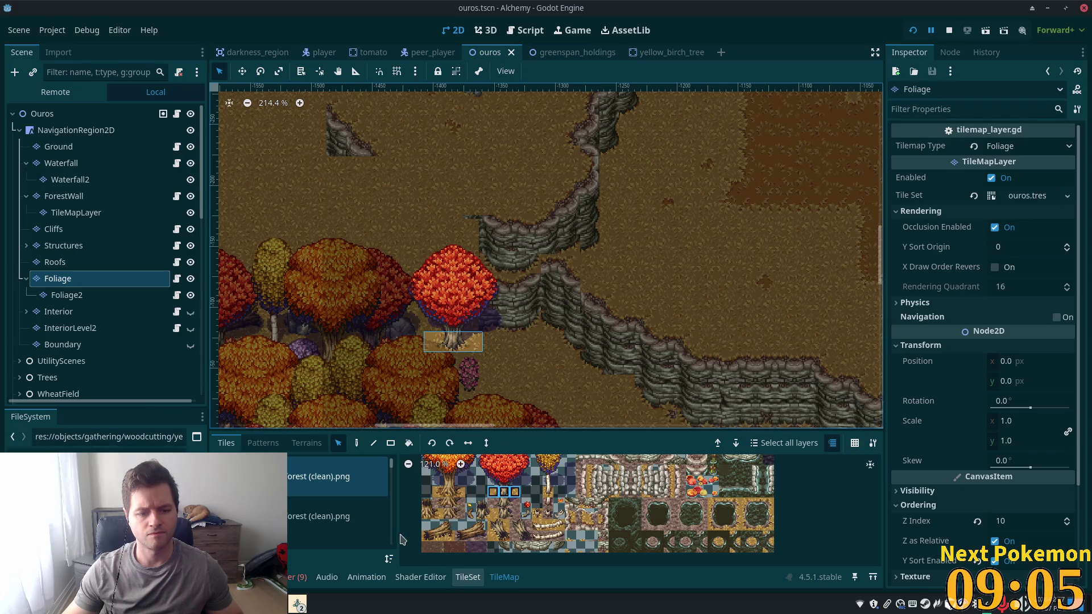
pyautogui.click(469, 577)
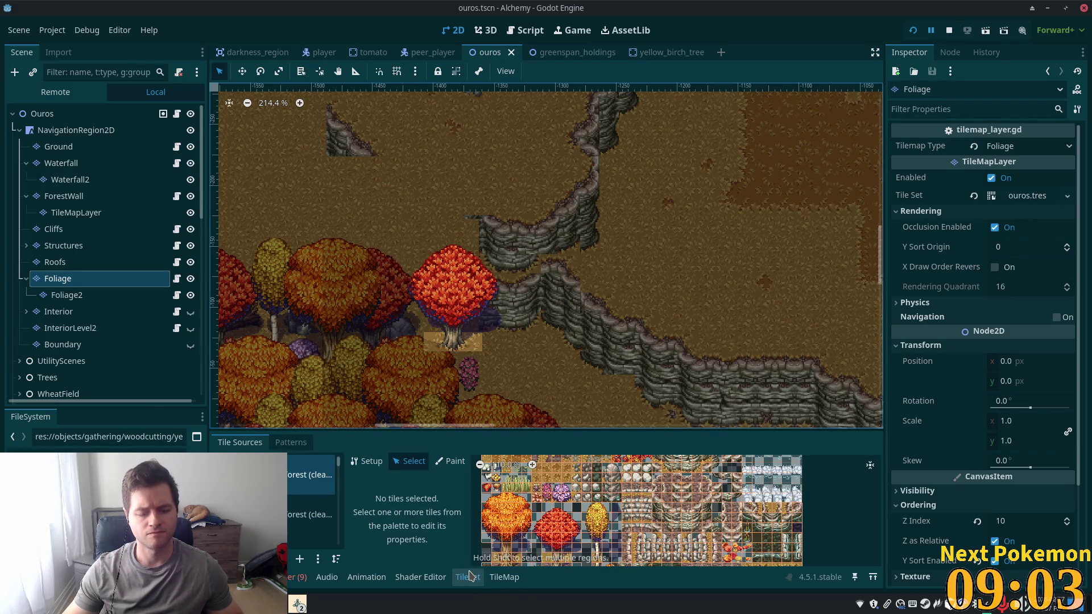
pyautogui.scroll(3, 574, 546)
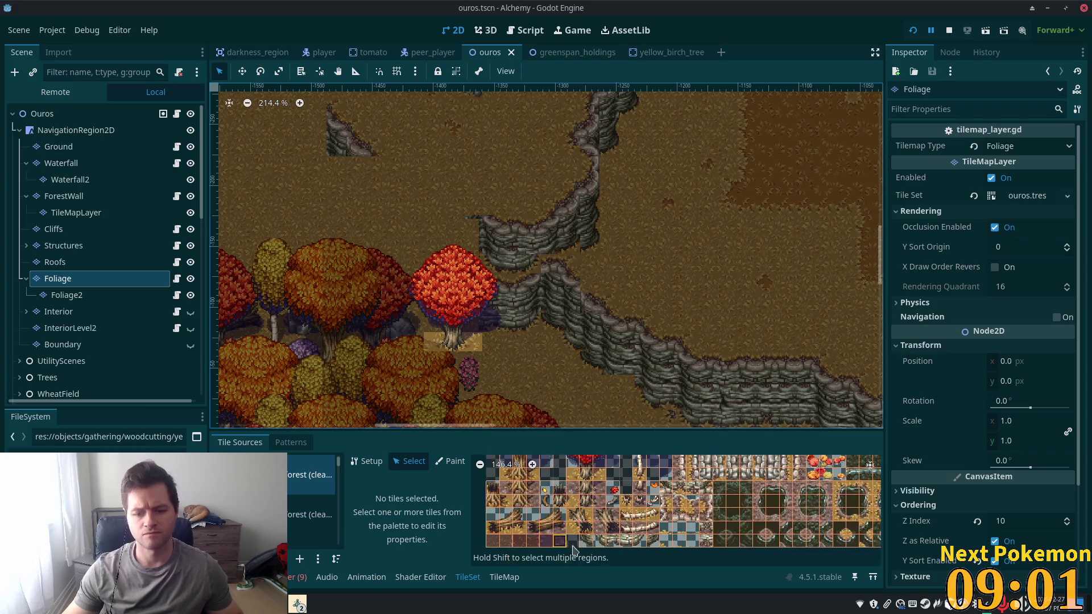
pyautogui.moveTo(573, 477); pyautogui.dragTo(601, 478)
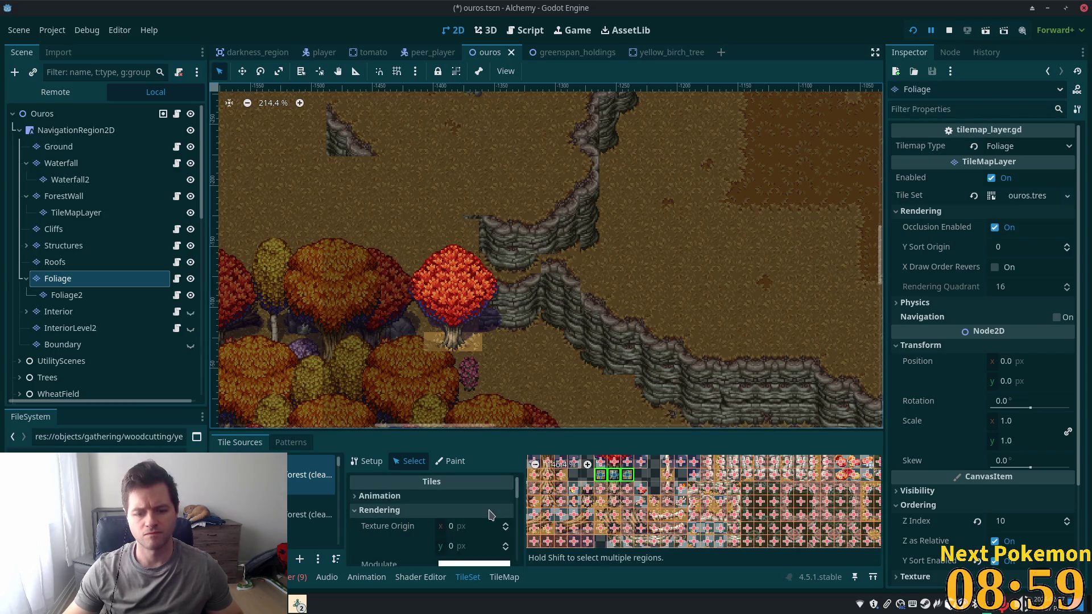
pyautogui.scroll(-3, 488, 528)
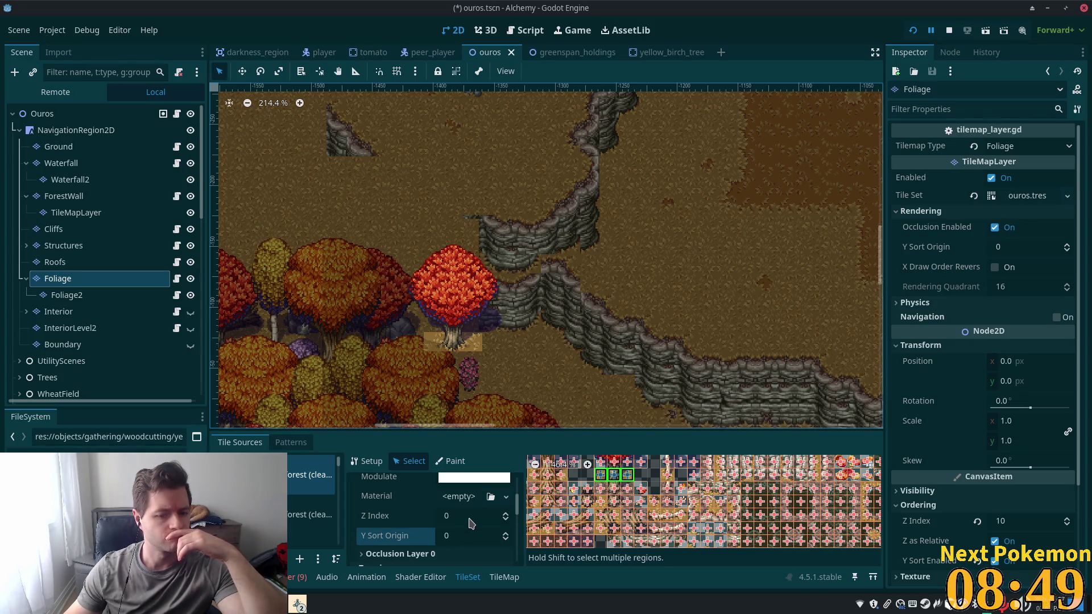
# Give the selected tree tiles Y Sort Origin -20 with Z Index 0, save, and launch the game
pyautogui.click(469, 518)
pyautogui.write('-20')
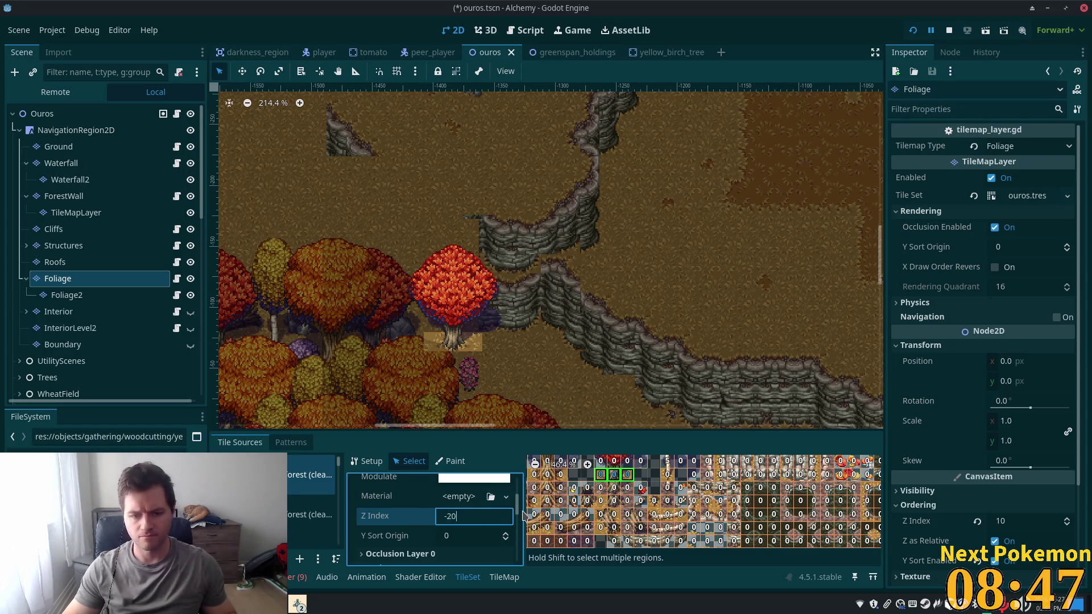
pyautogui.press('Tab')
pyautogui.hotkey('ctrl', 's')
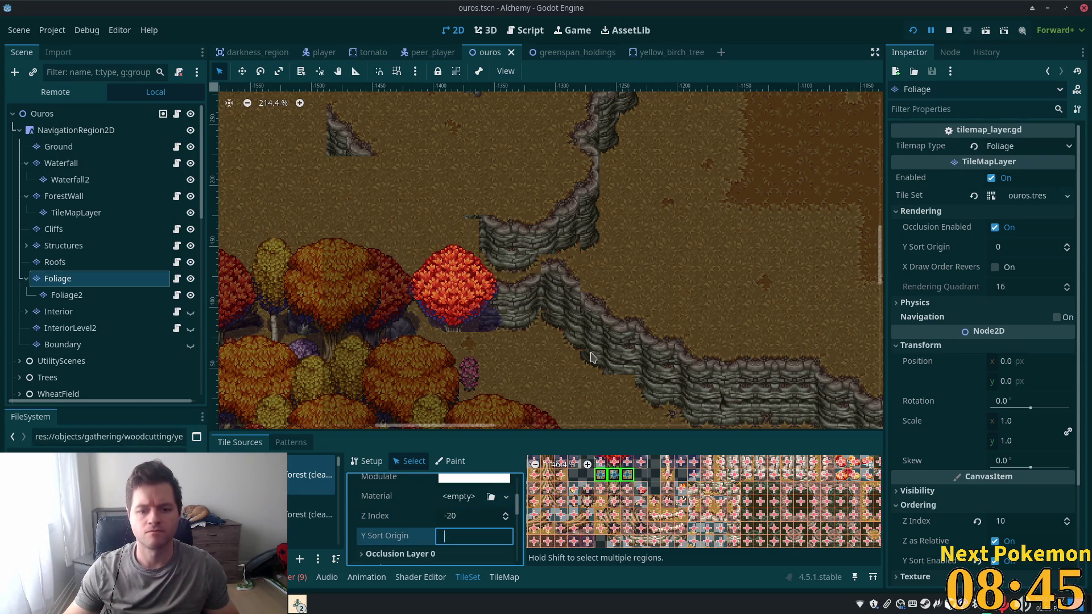
pyautogui.hotkey('shift', 'Tab')
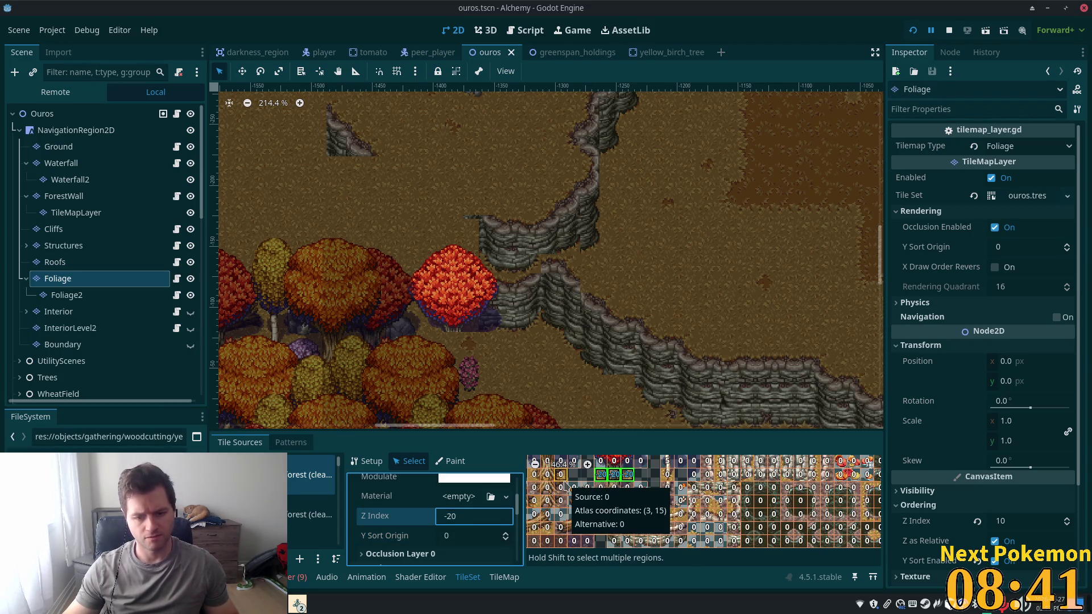
pyautogui.click(478, 538)
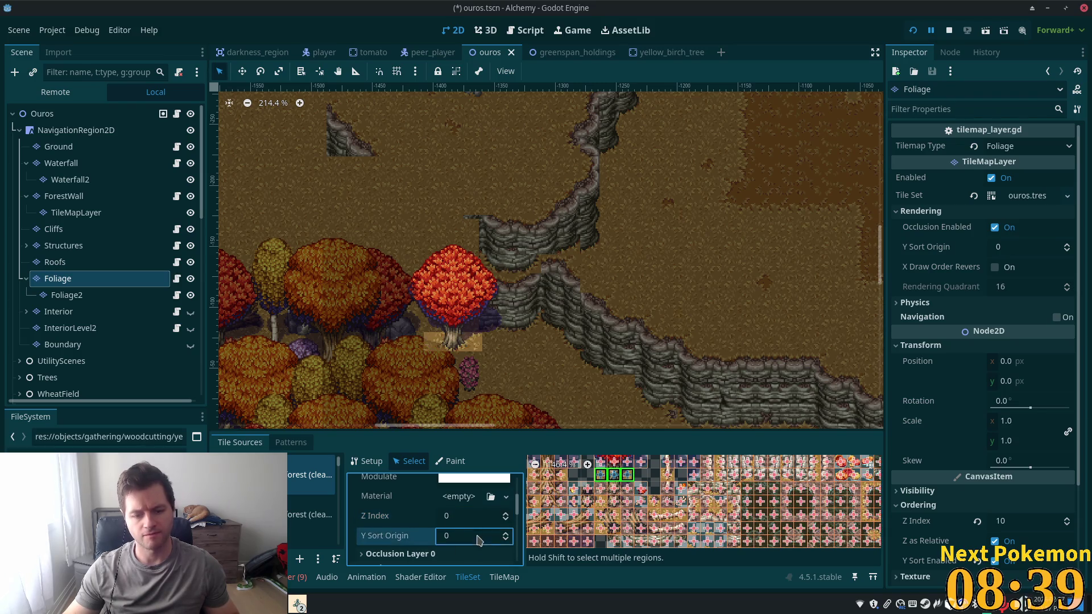
pyautogui.write('-20')
pyautogui.hotkey('ctrl', 's')
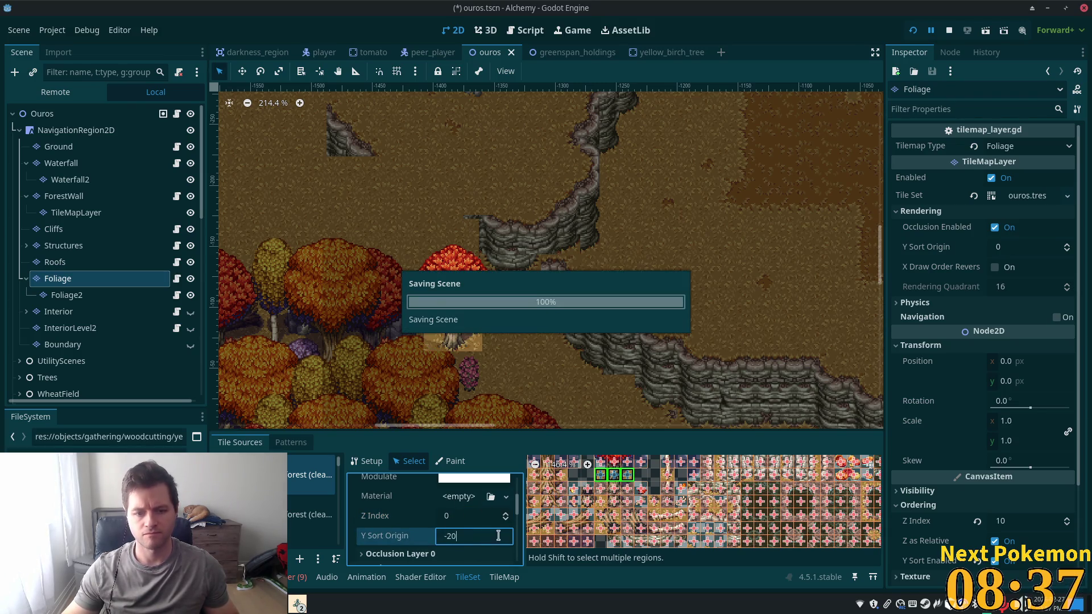
pyautogui.click(914, 33)
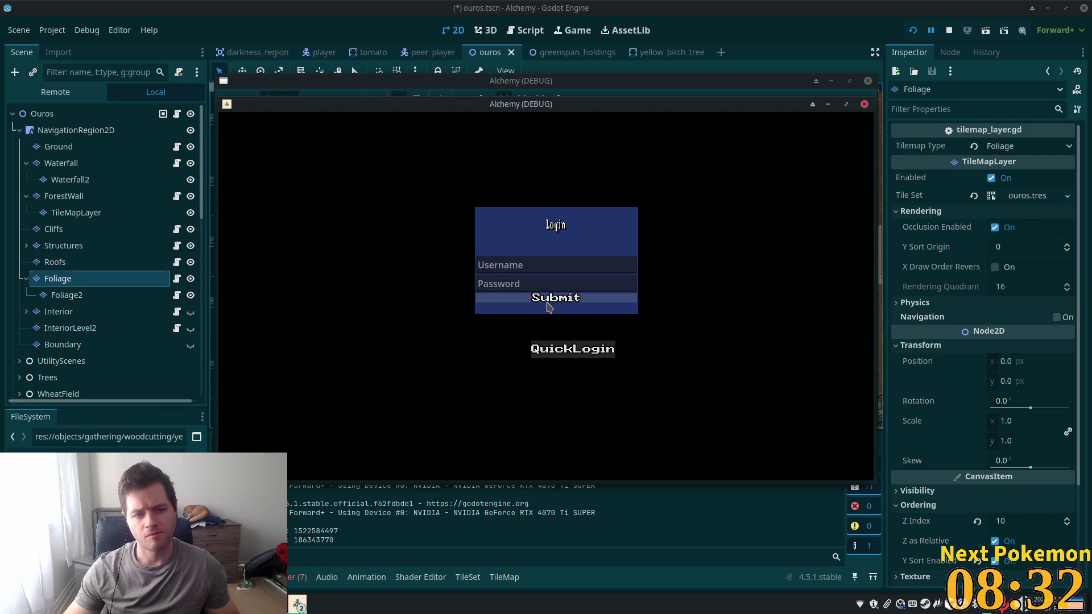
# Log into the game, then erase the red tree from the Foliage layer with the Rectangle tool and save
pyautogui.click(550, 308)
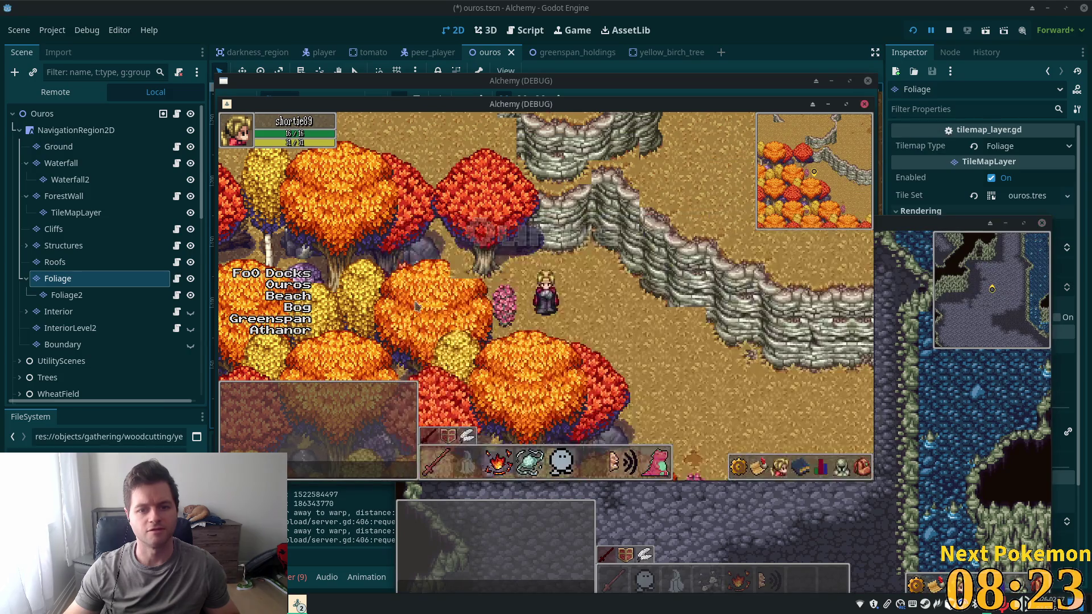
pyautogui.click(96, 278)
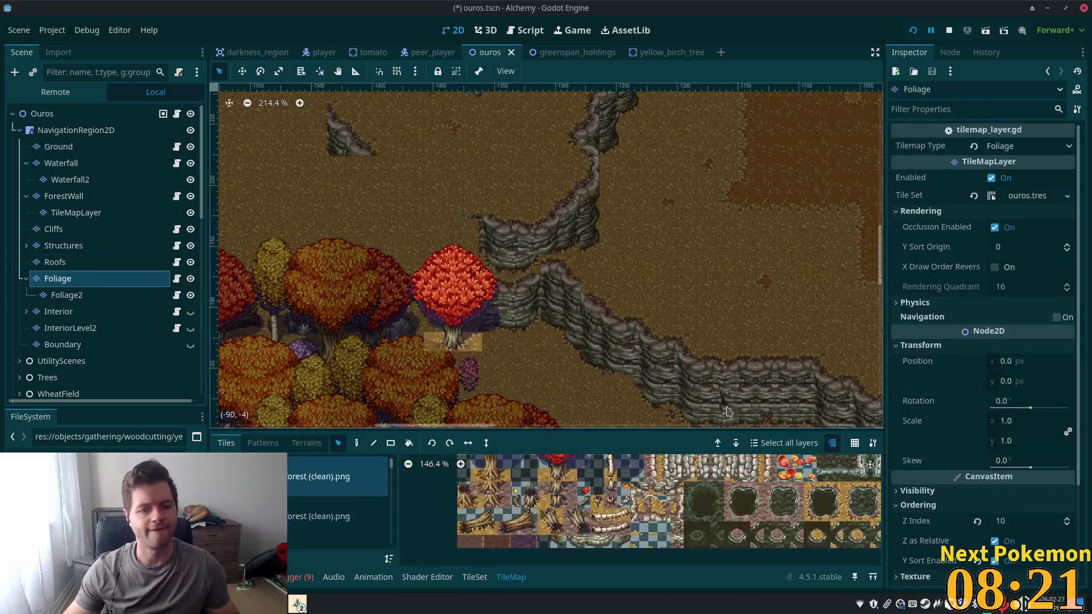
pyautogui.click(391, 443)
pyautogui.moveTo(407, 178); pyautogui.dragTo(481, 389)
pyautogui.hotkey('ctrl', 's')
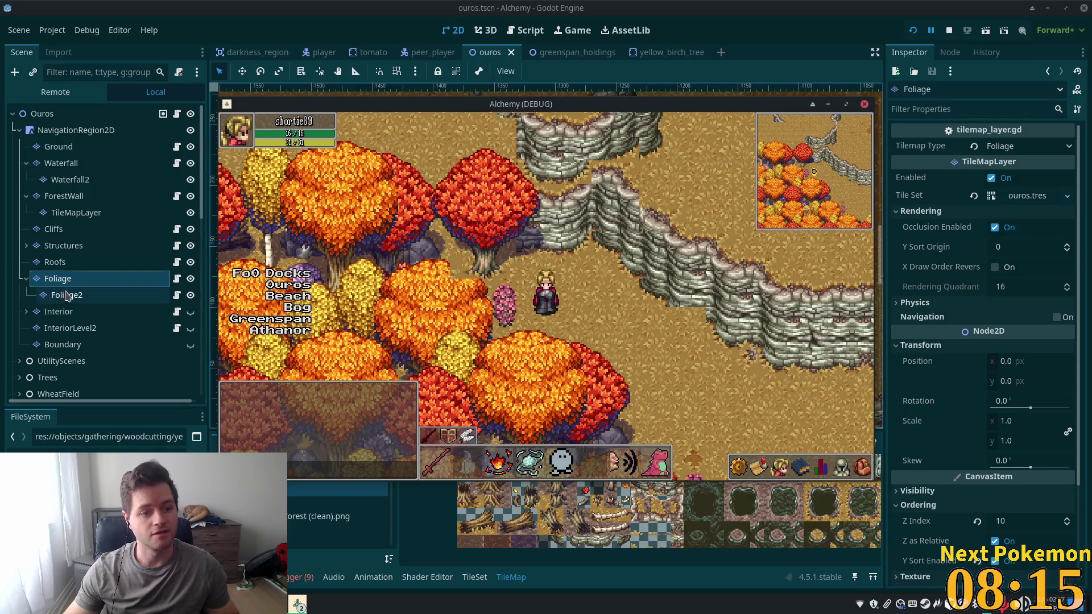
# Erase the leftover tree tiles on Foliage2, then run the game and walk to the cleared spot
pyautogui.click(478, 59)
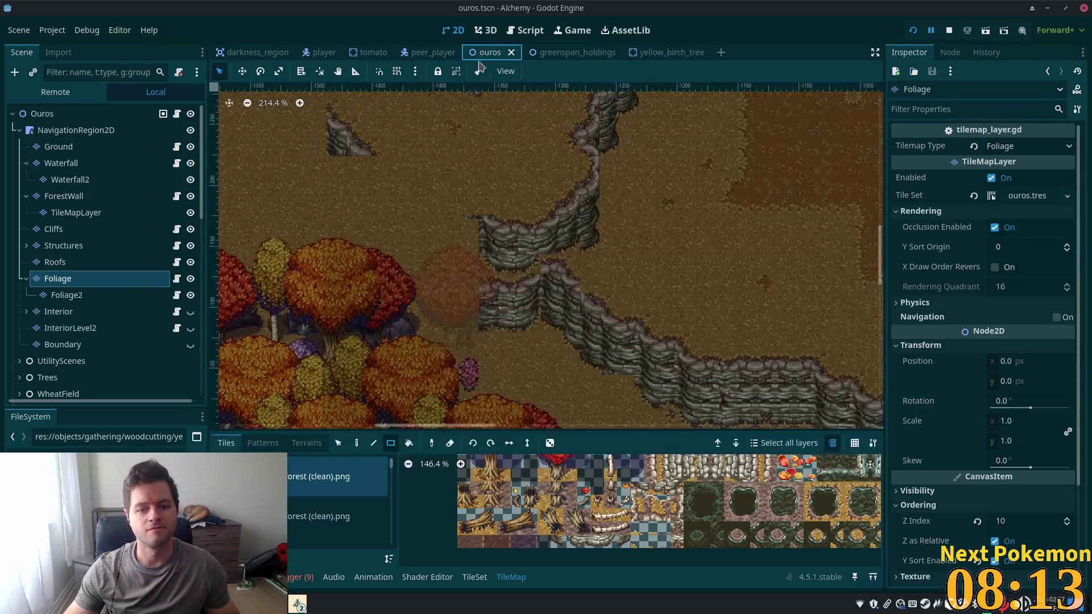
pyautogui.click(58, 296)
pyautogui.moveTo(414, 219); pyautogui.dragTo(549, 361)
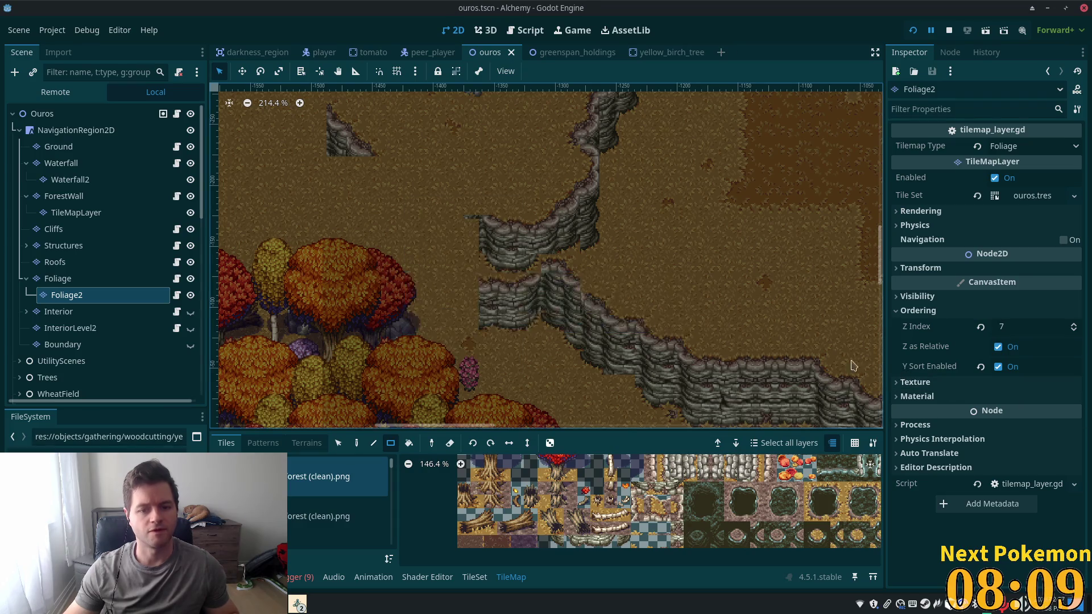
pyautogui.press('F5')
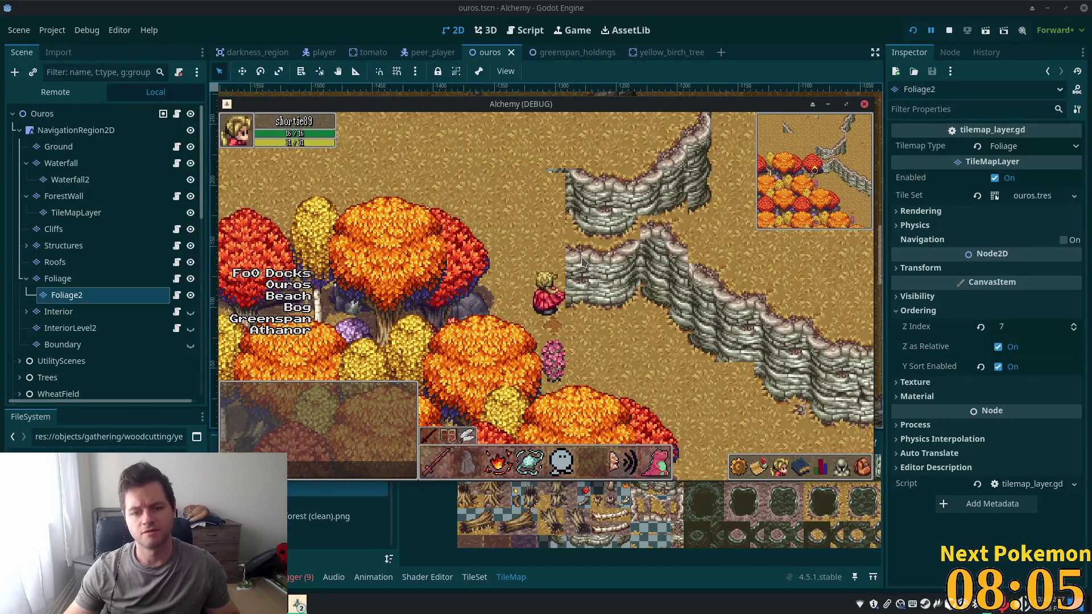
pyautogui.click(586, 263)
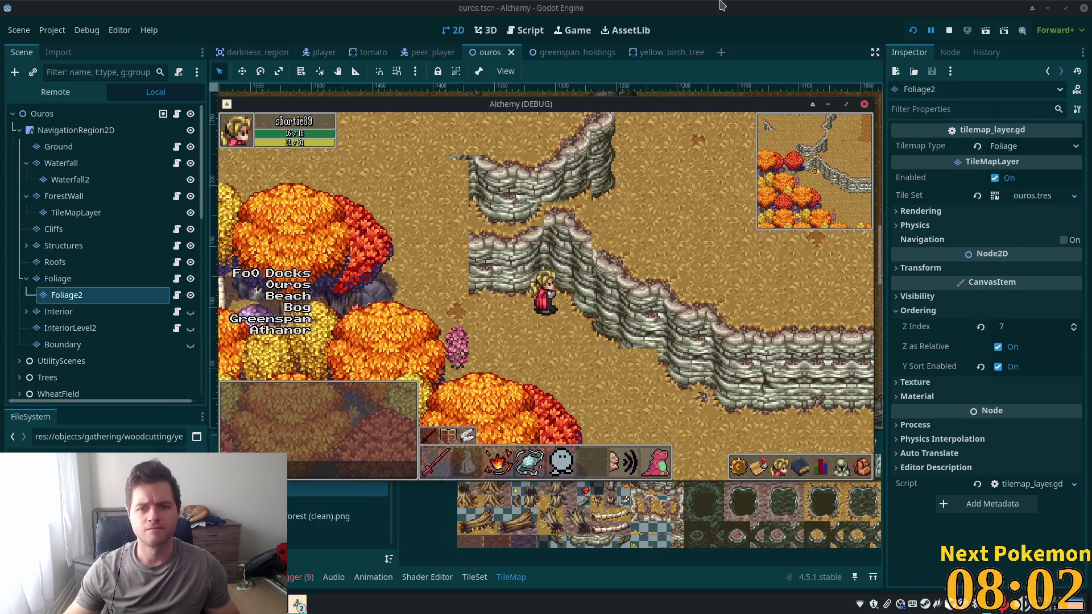
pyautogui.click(720, 5)
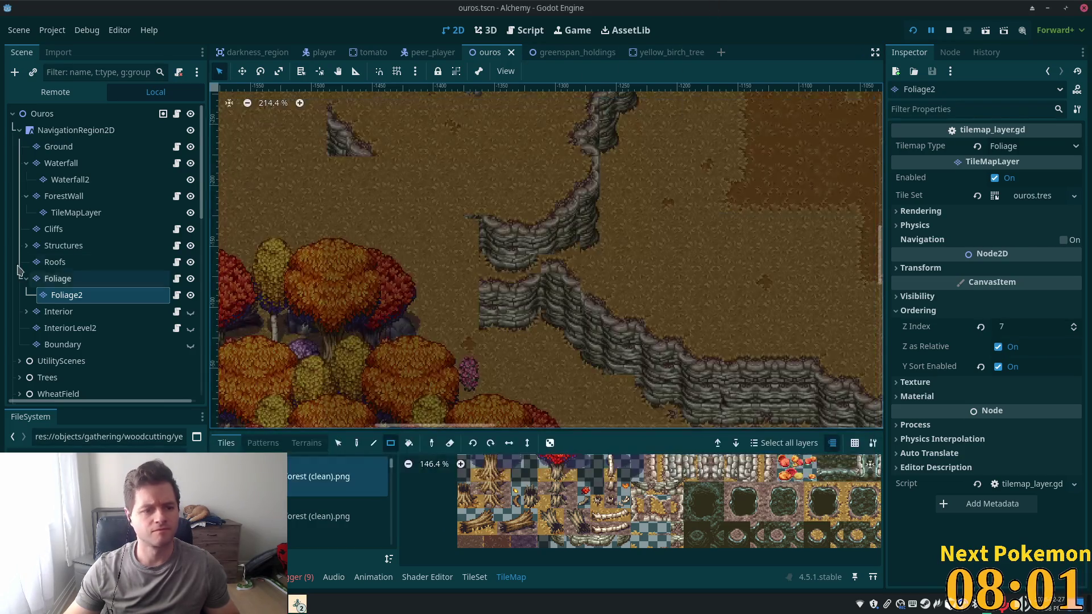
# Copy a block of cliff tiles on the Cliffs layer to a new spot and save
pyautogui.click(53, 229)
pyautogui.scroll(-3, 514, 332)
pyautogui.hscroll(3, 512, 330)
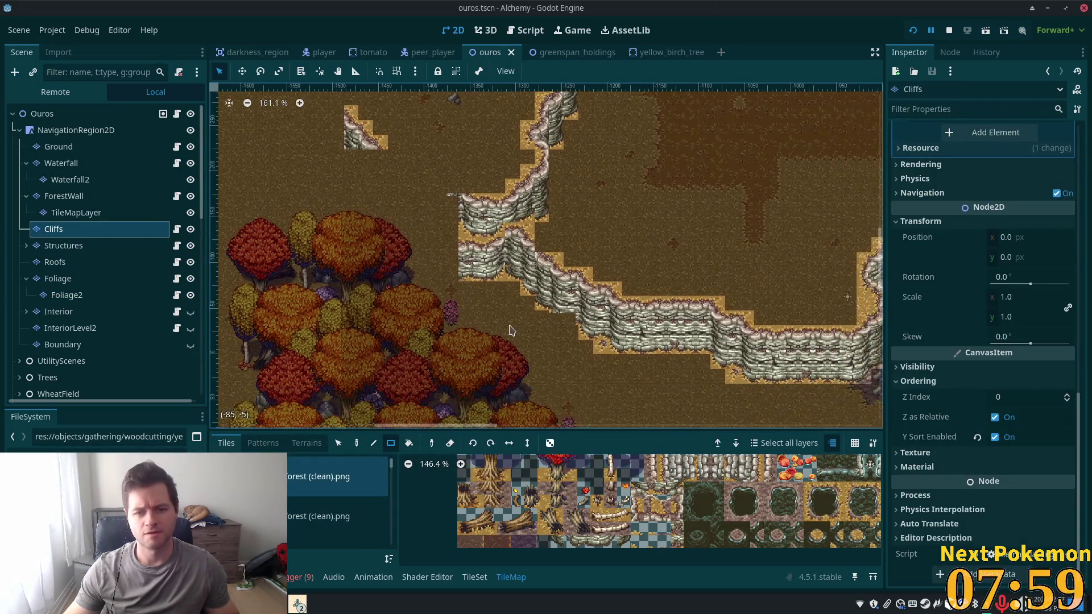
pyautogui.click(338, 443)
pyautogui.moveTo(506, 239)
pyautogui.mouseDown()
pyautogui.moveTo(530, 277)
pyautogui.moveTo(592, 328)
pyautogui.mouseUp()
pyautogui.click(359, 447)
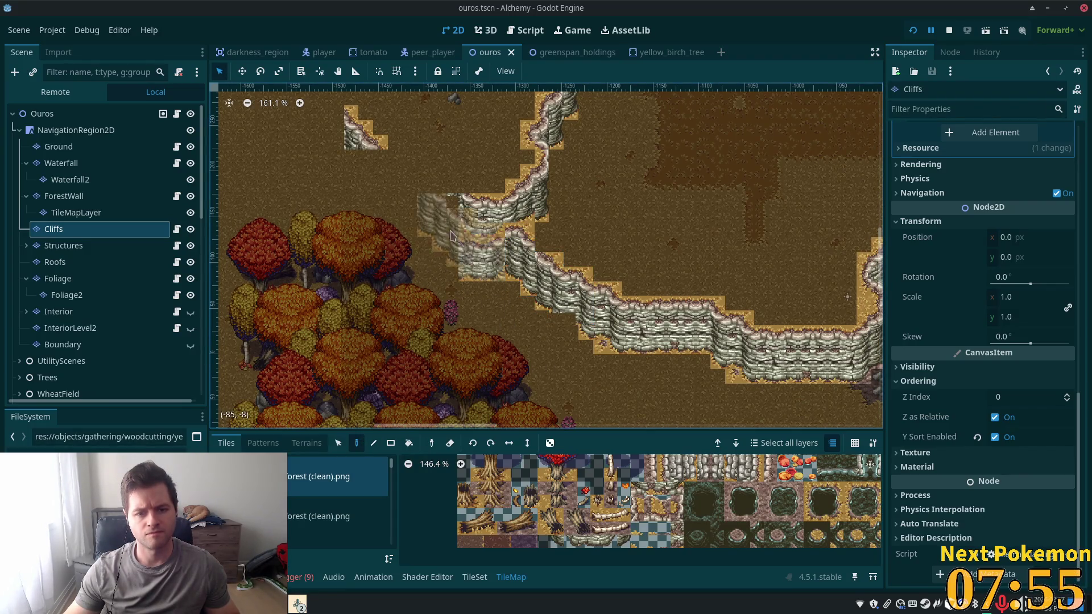
pyautogui.click(447, 237)
pyautogui.hotkey('ctrl', 's')
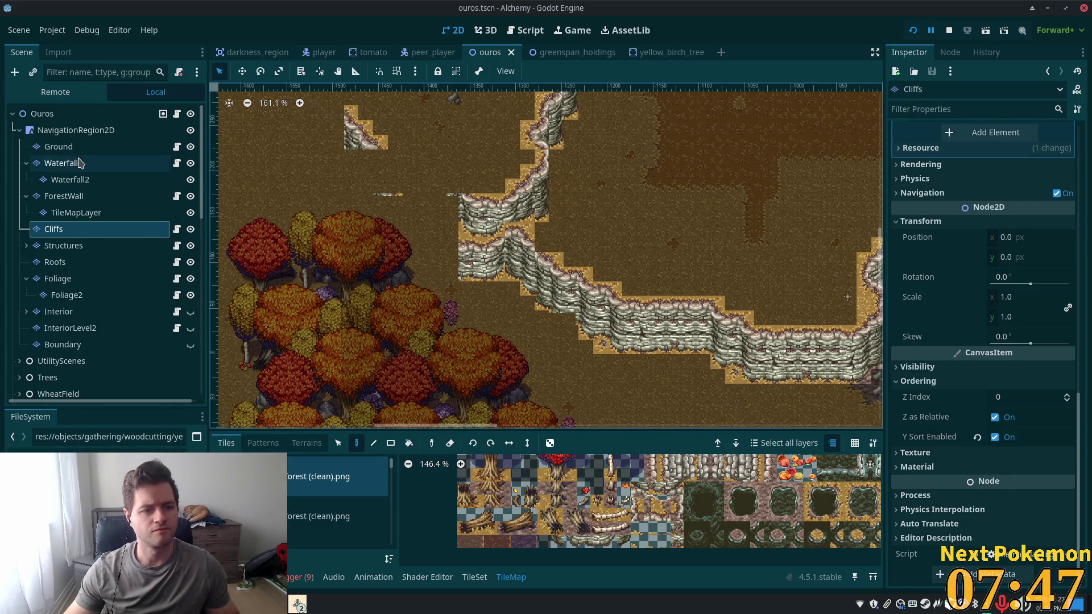
# Paint a block of trees onto the ForestWall layer and save
pyautogui.click(67, 197)
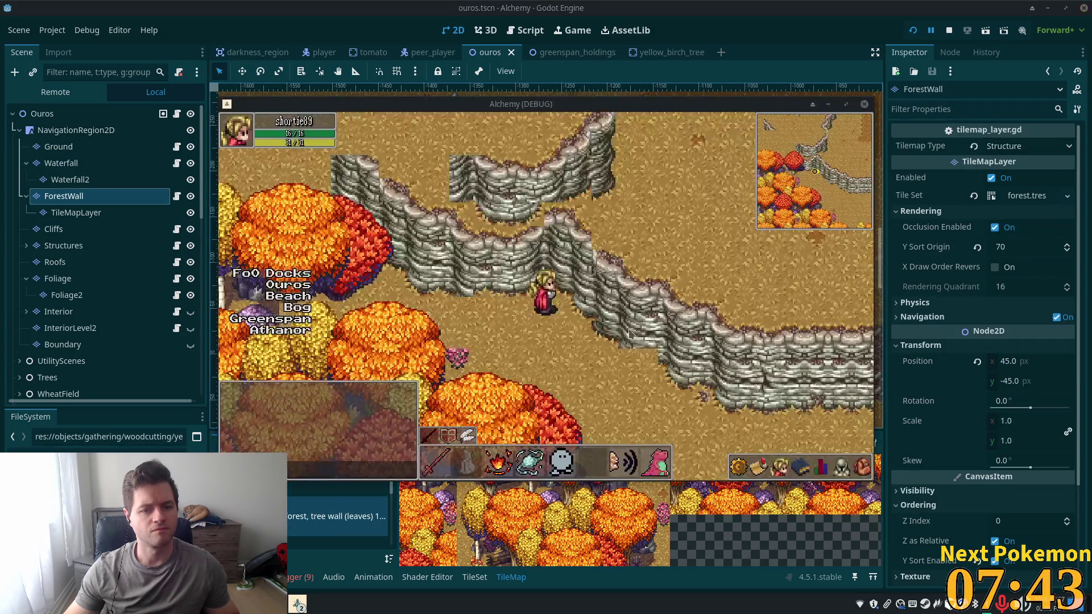
pyautogui.hotkey('alt', 'Tab')
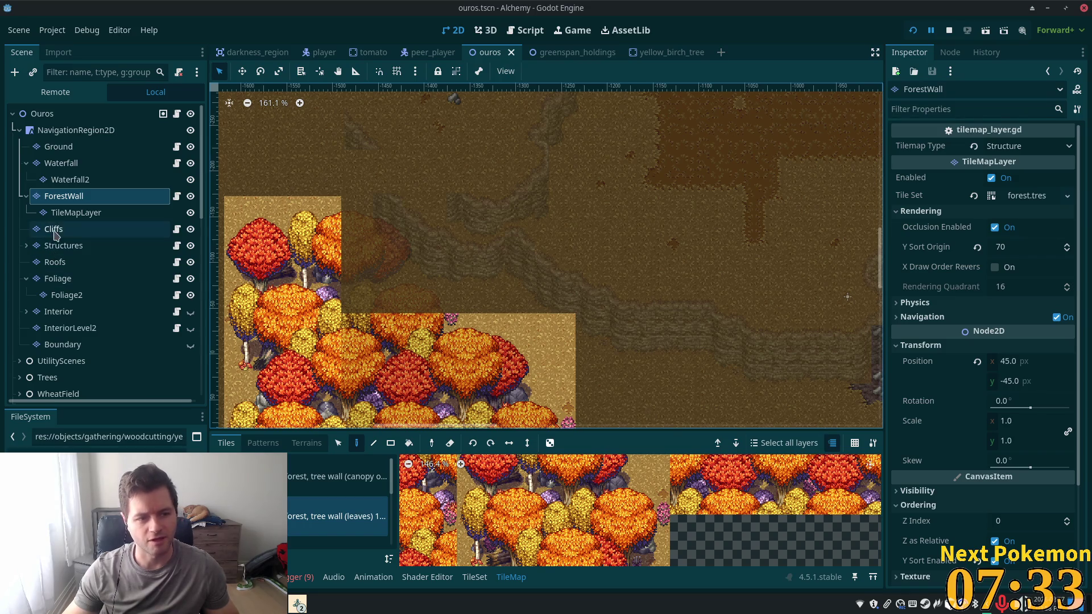
pyautogui.click(318, 259)
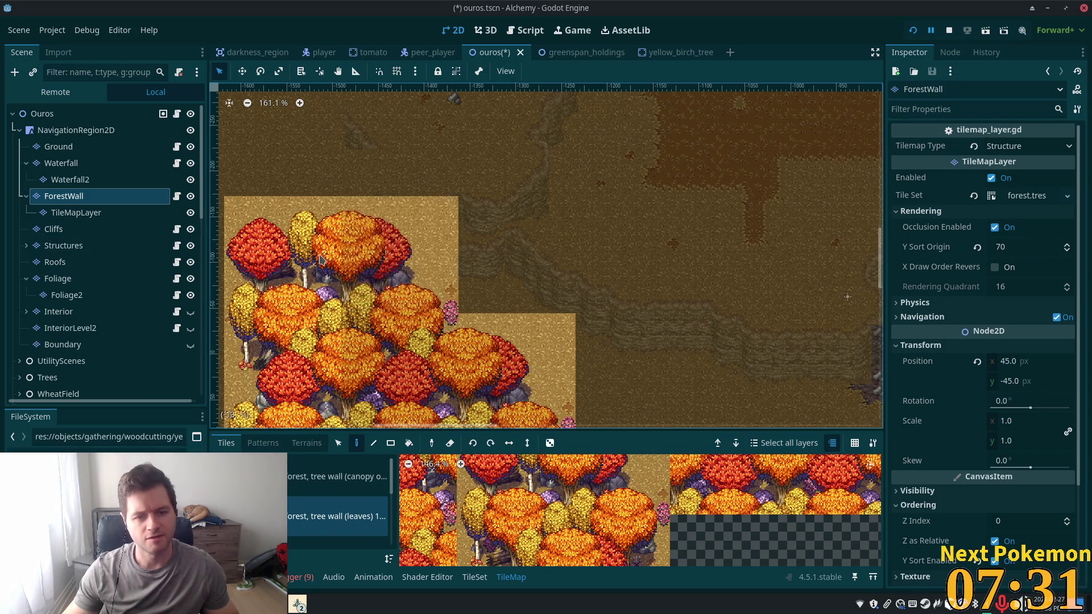
pyautogui.hotkey('ctrl', 's')
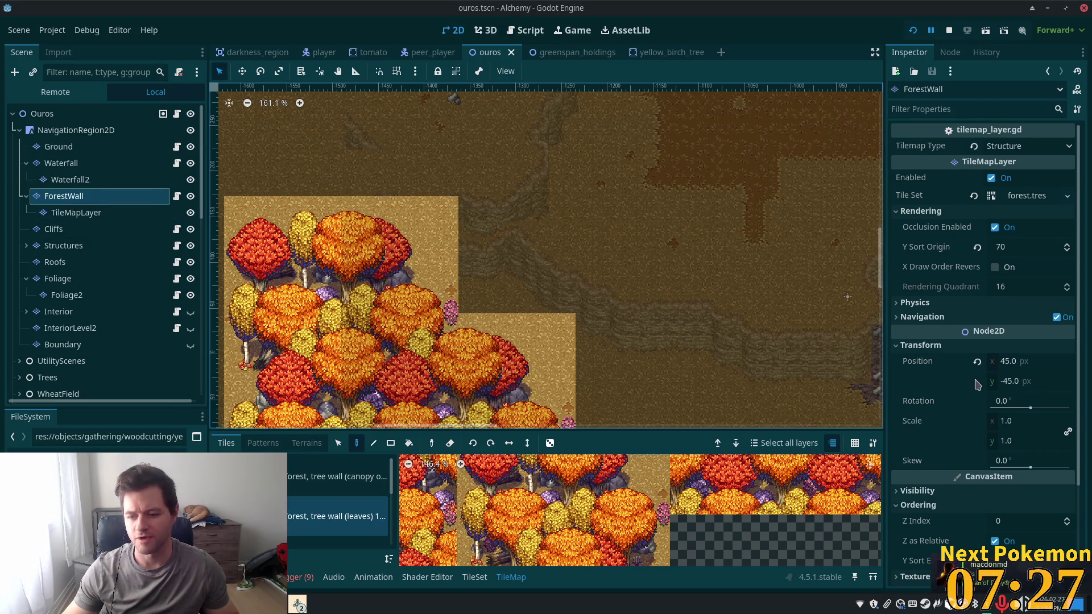
# Toggle ForestWall's Y Sort Enabled off and back on, saving each time, then select Cliffs
pyautogui.scroll(-2, 990, 365)
pyautogui.click(996, 504)
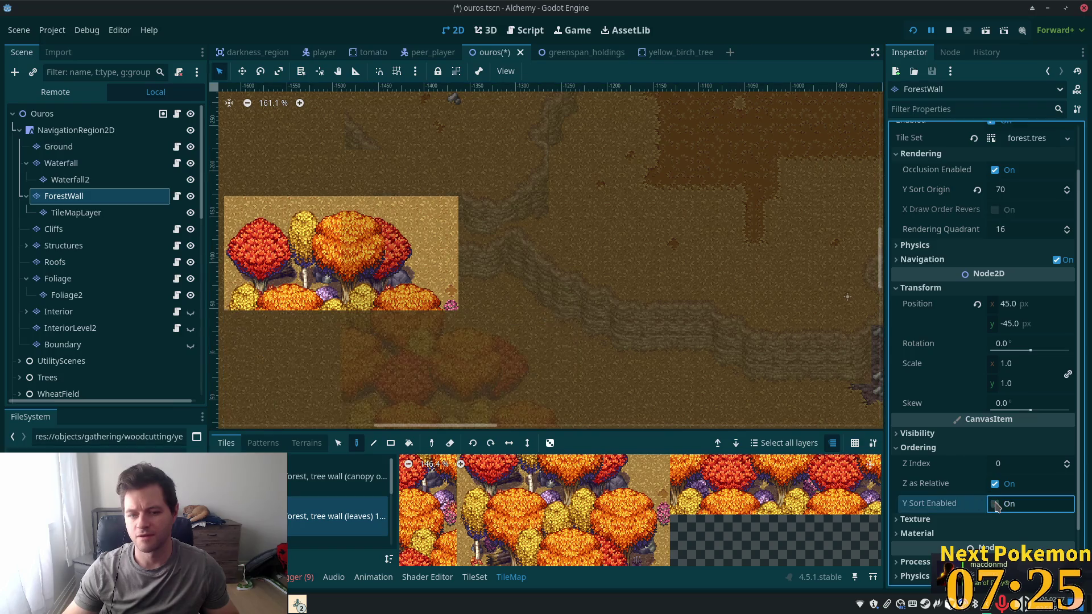
pyautogui.hotkey('ctrl', 's')
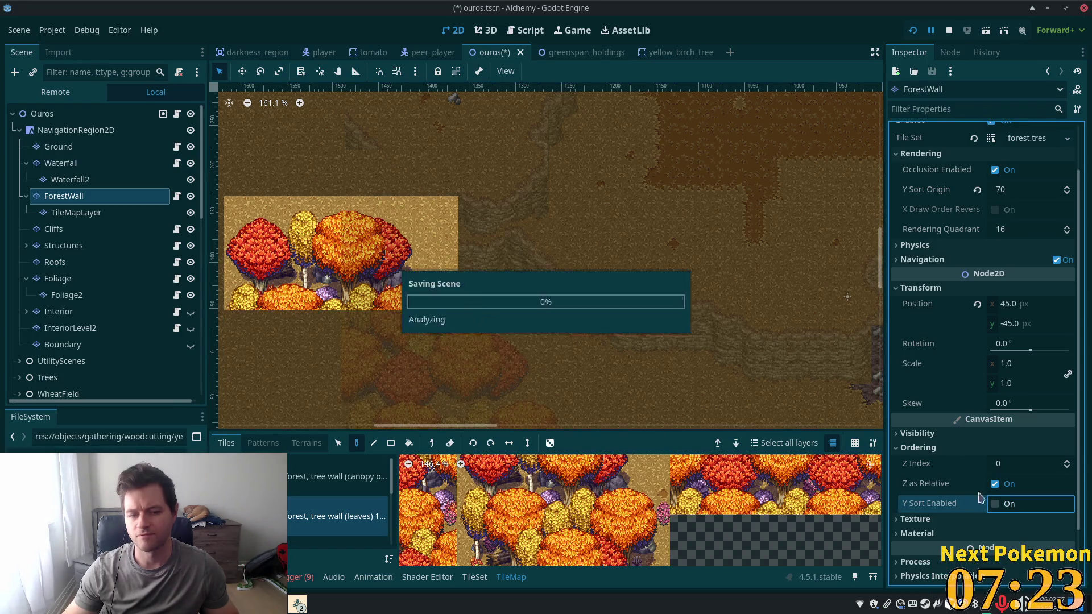
pyautogui.click(42, 113)
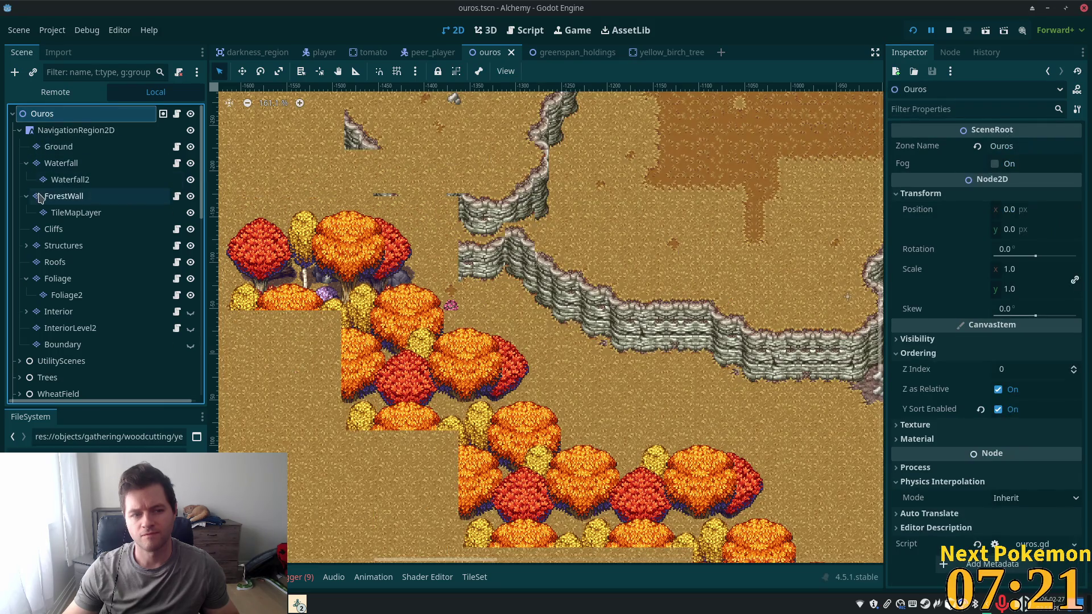
pyautogui.click(68, 196)
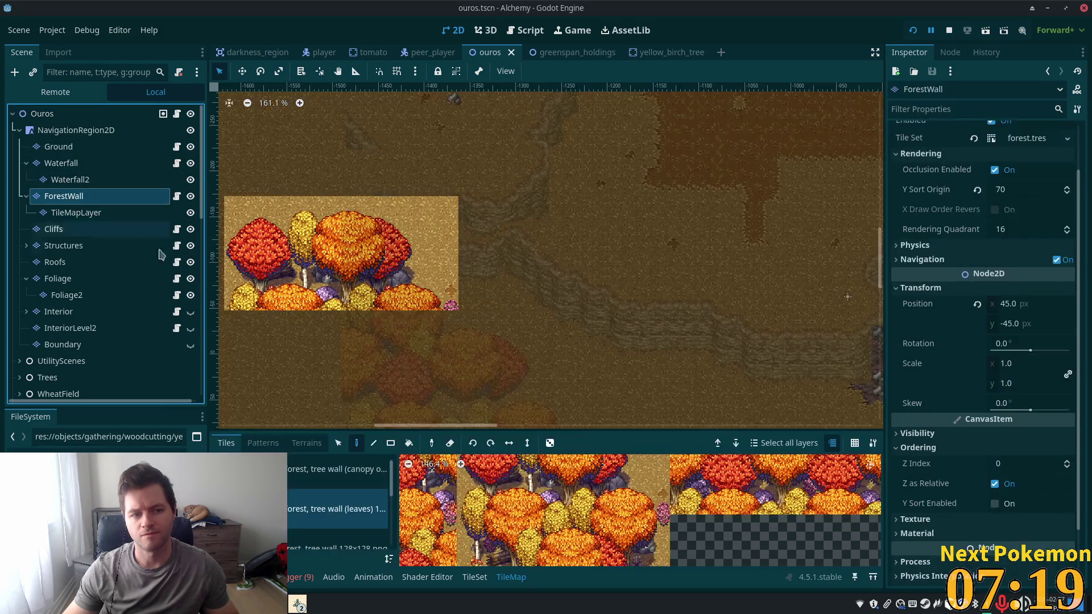
pyautogui.click(997, 504)
pyautogui.hotkey('ctrl', 's')
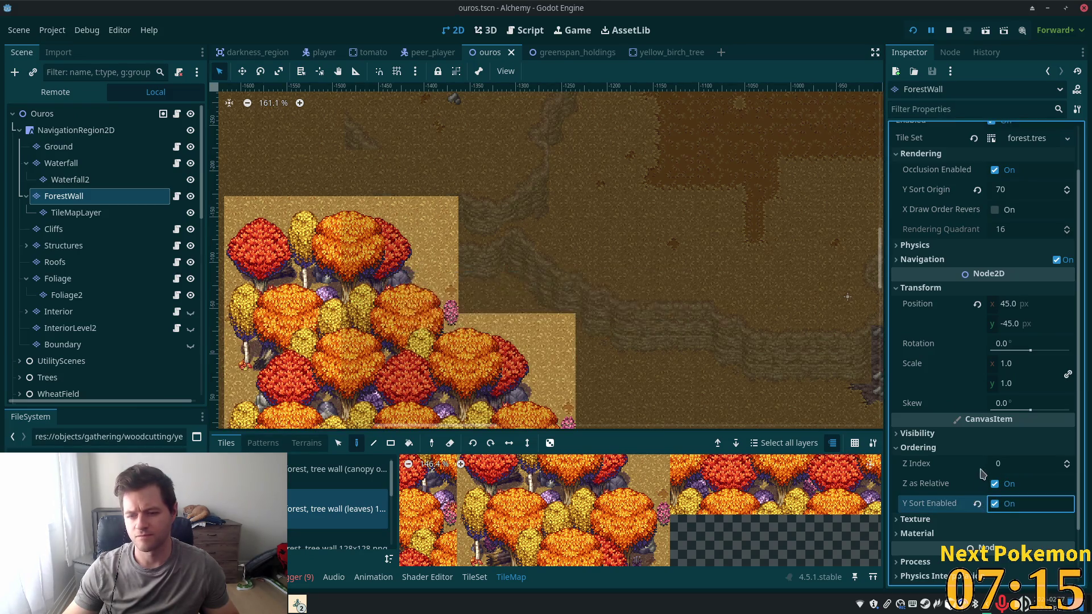
pyautogui.click(87, 228)
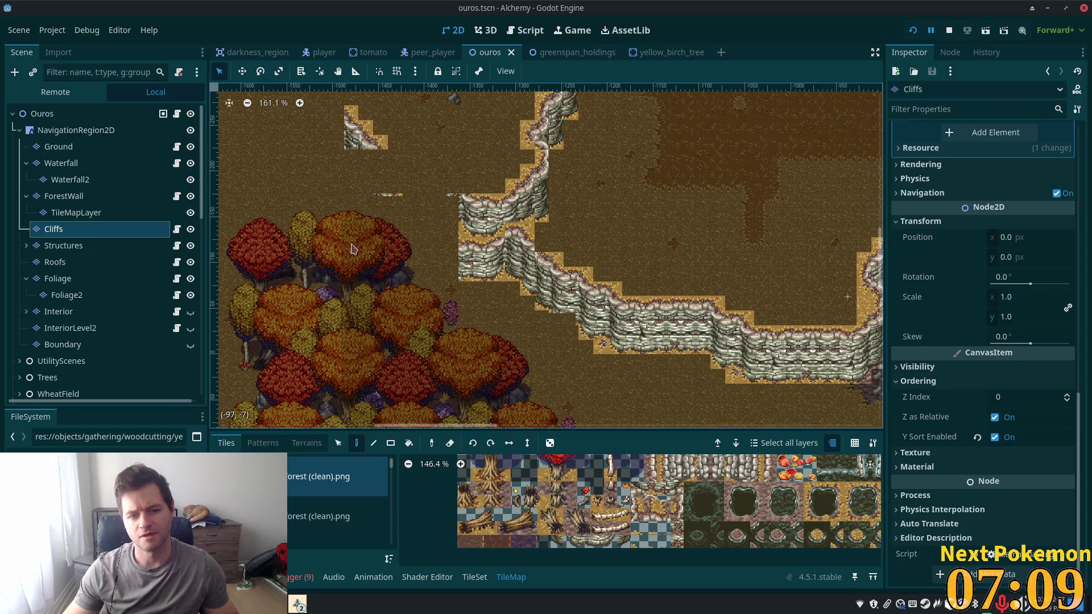
pyautogui.click(62, 198)
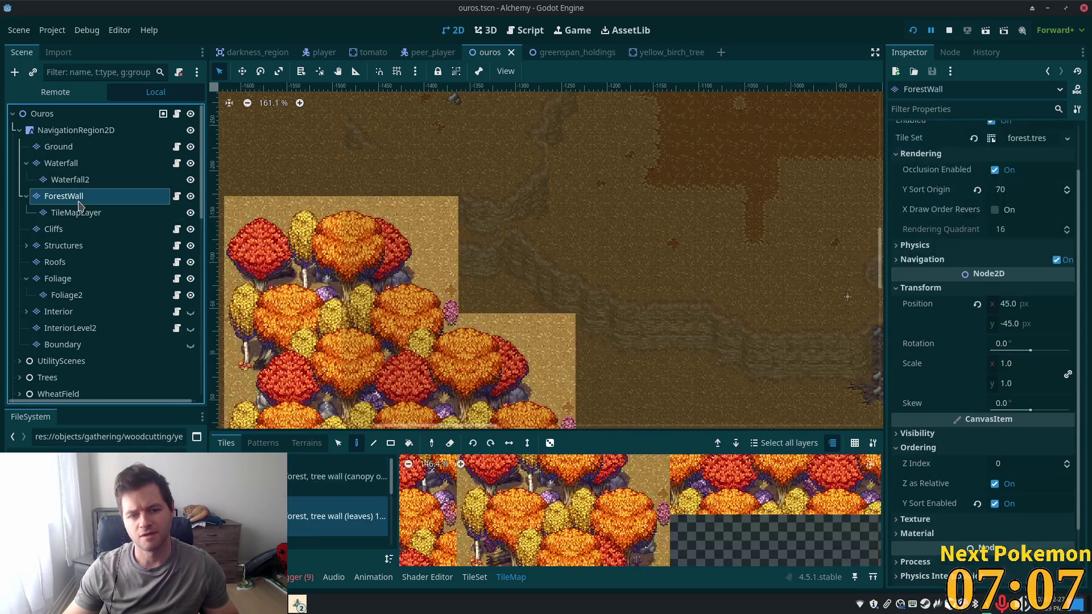
pyautogui.click(75, 231)
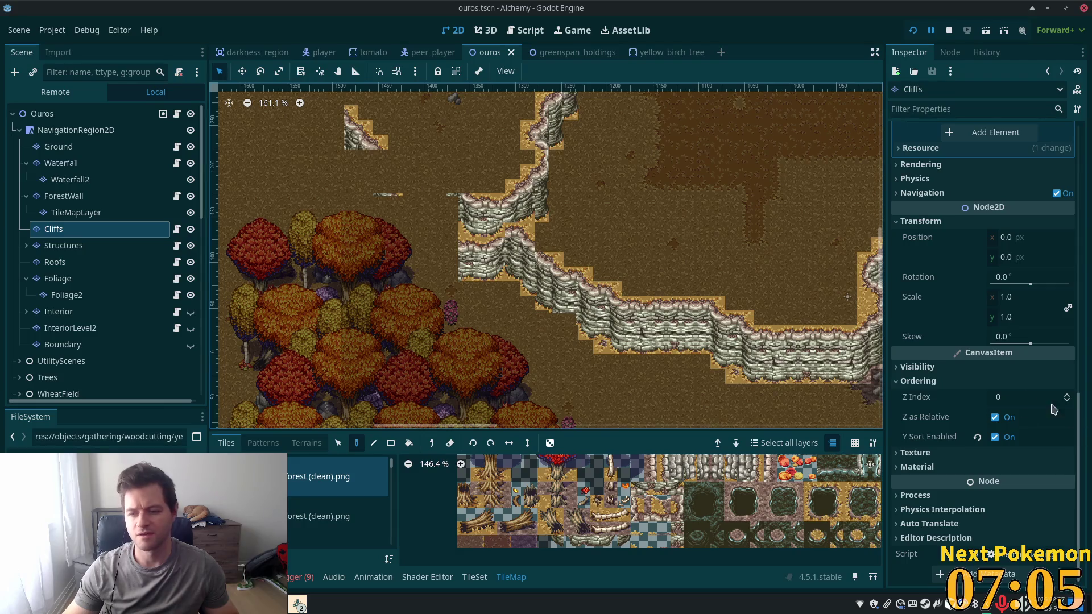
# Set the Cliffs layer's Z Index to 10, save, and launch the game
pyautogui.click(1002, 399)
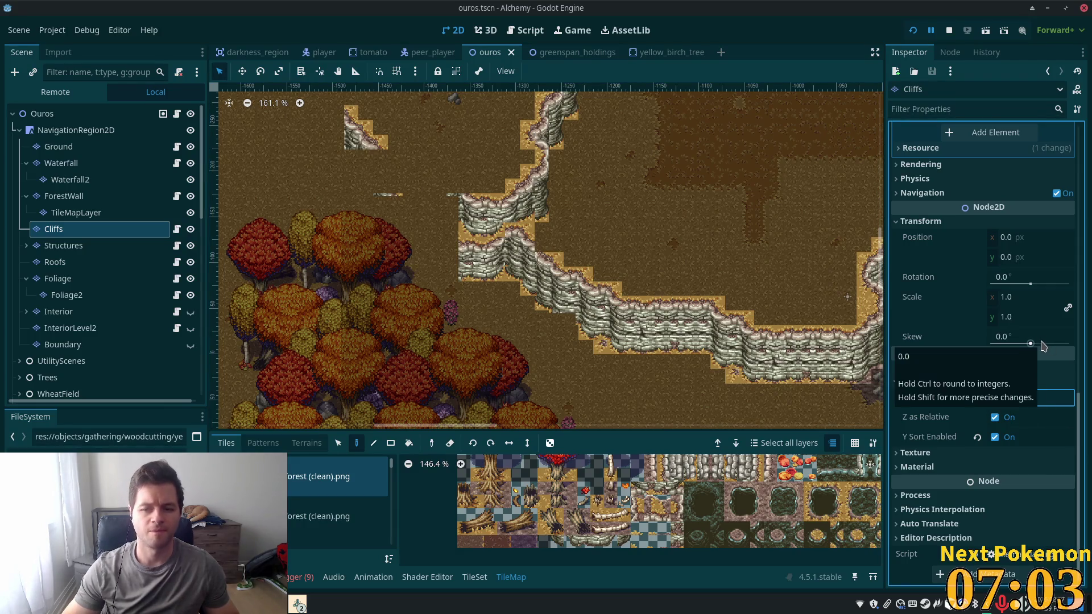
pyautogui.write('1')
pyautogui.press('Return')
pyautogui.hotkey('ctrl', 's')
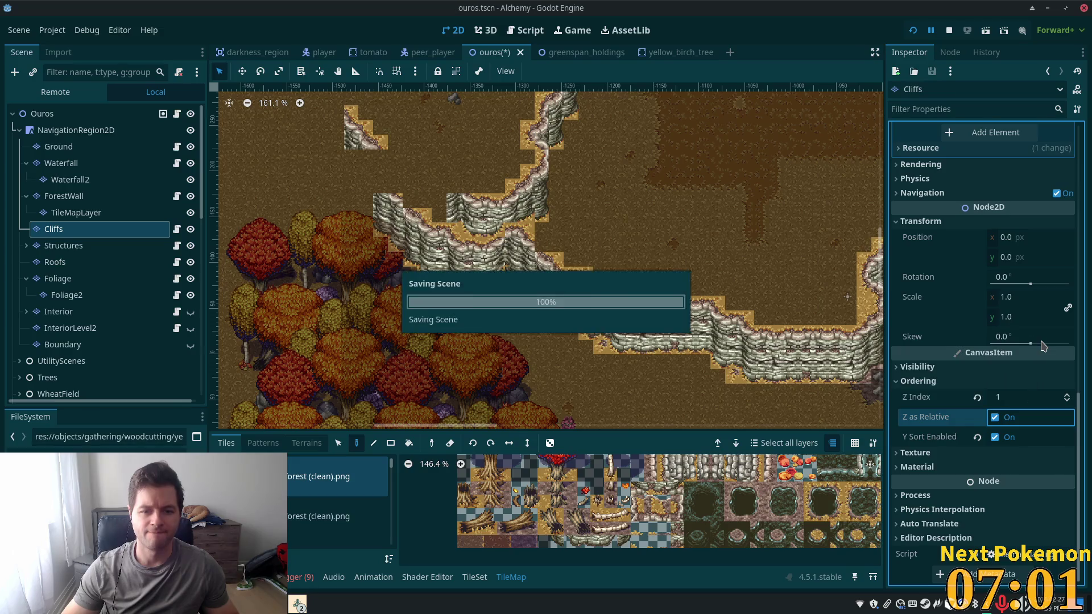
pyautogui.write('0')
pyautogui.press('Return')
pyautogui.press('F5')
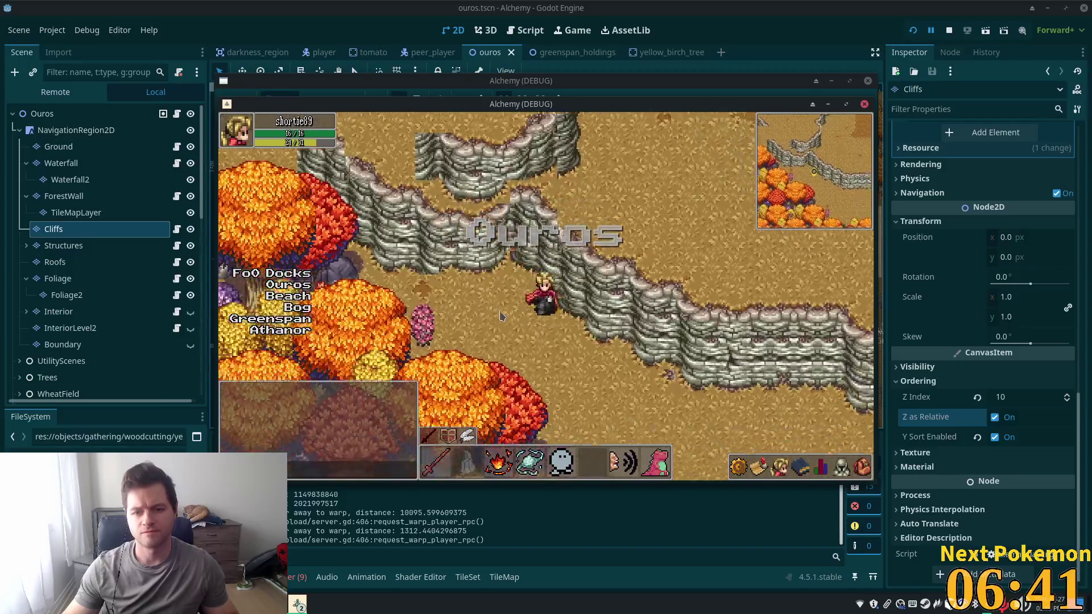
# Walk the player along the cliff walls, then return to the editor
pyautogui.press('s')
pyautogui.press('d')
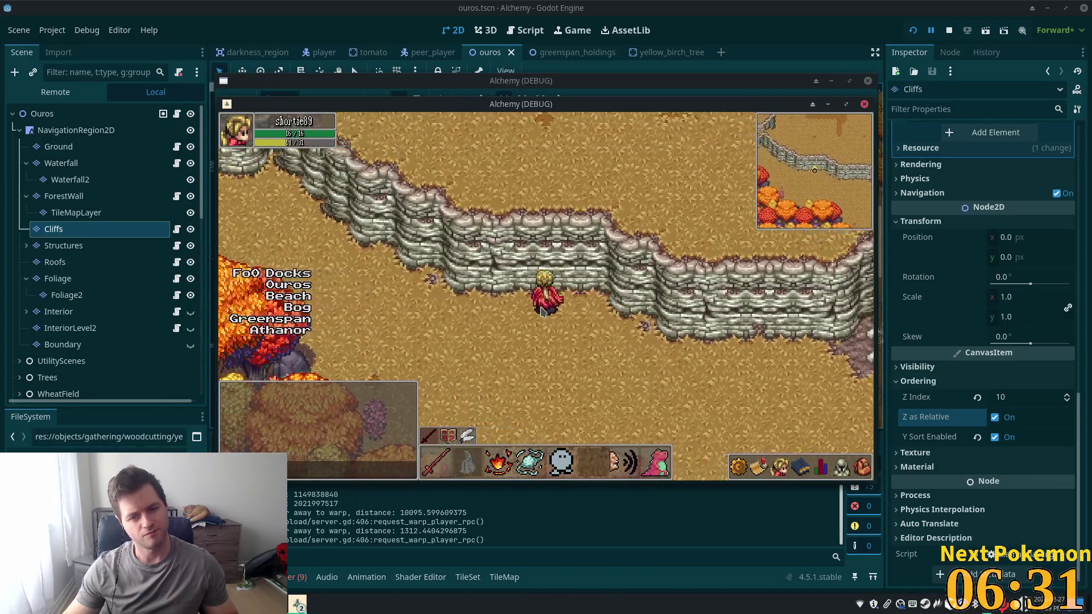
pyautogui.press('Up')
pyautogui.press('Left')
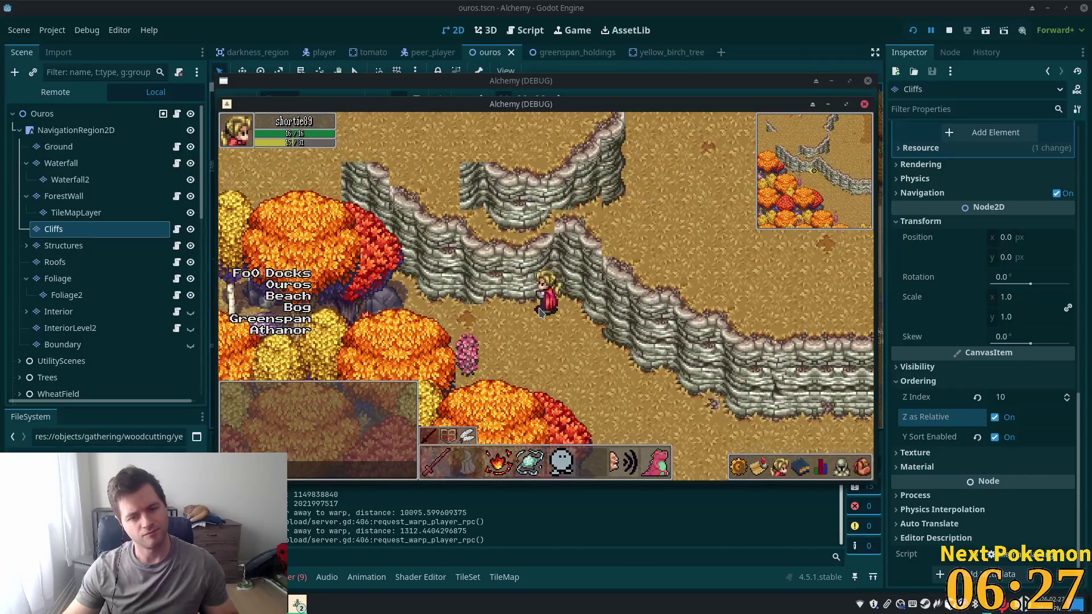
pyautogui.press('Down')
pyautogui.press('Right')
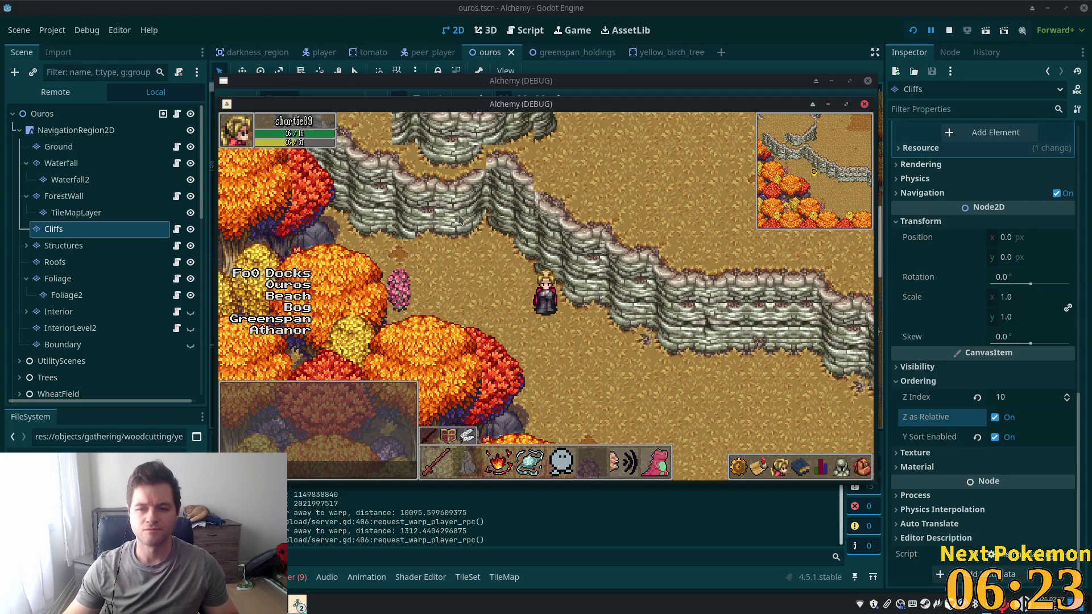
pyautogui.click(1004, 296)
pyautogui.scroll(15, 1018, 299)
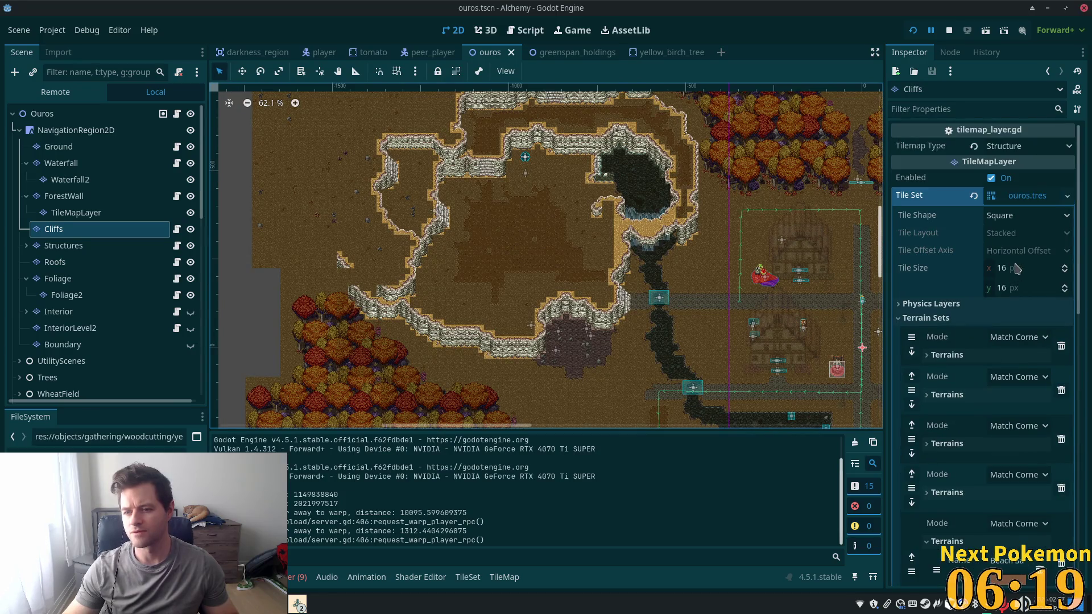
# Set the Cliffs layer's Y Sort Origin to -20
pyautogui.click(54, 228)
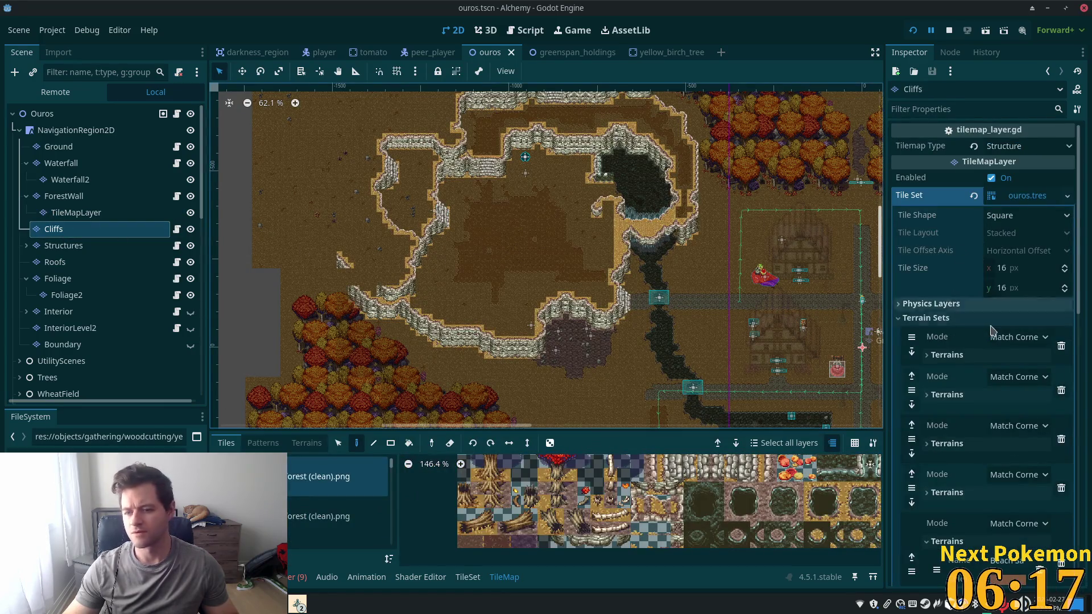
pyautogui.click(1018, 195)
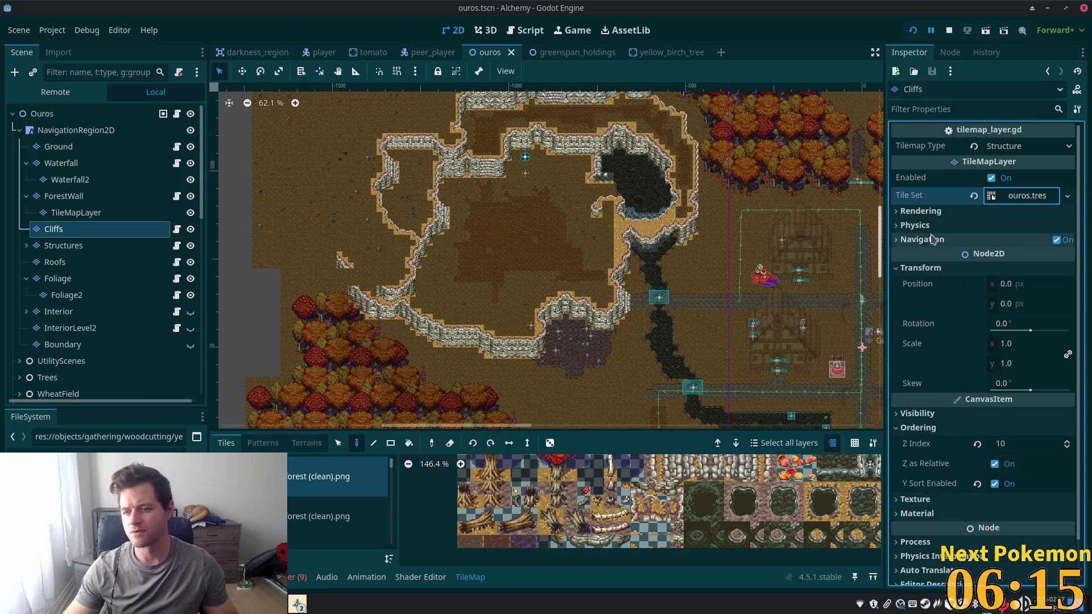
pyautogui.click(924, 211)
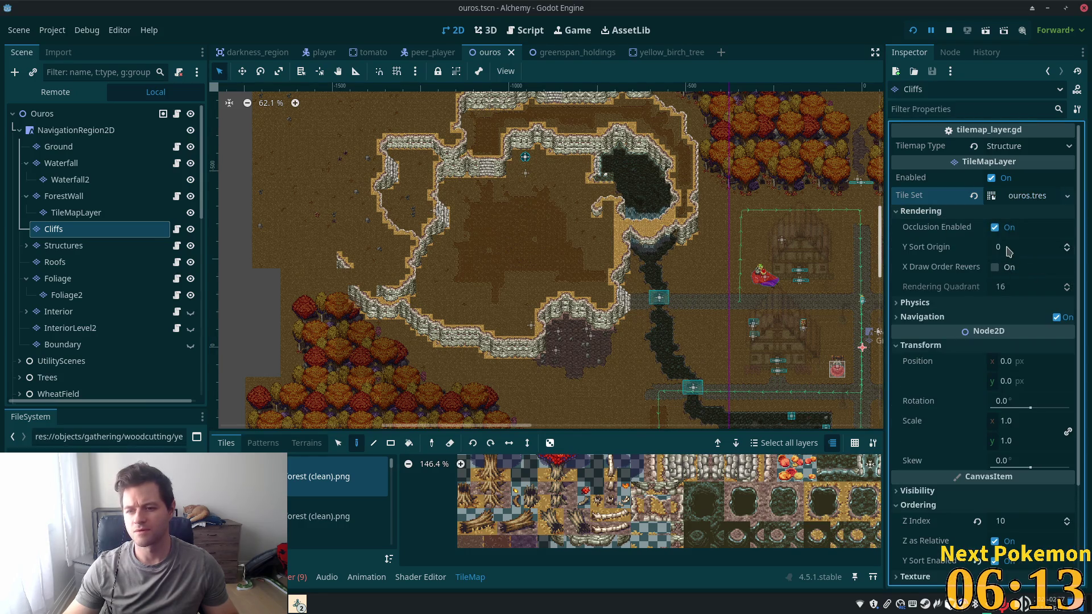
pyautogui.click(1021, 246)
pyautogui.write('-2')
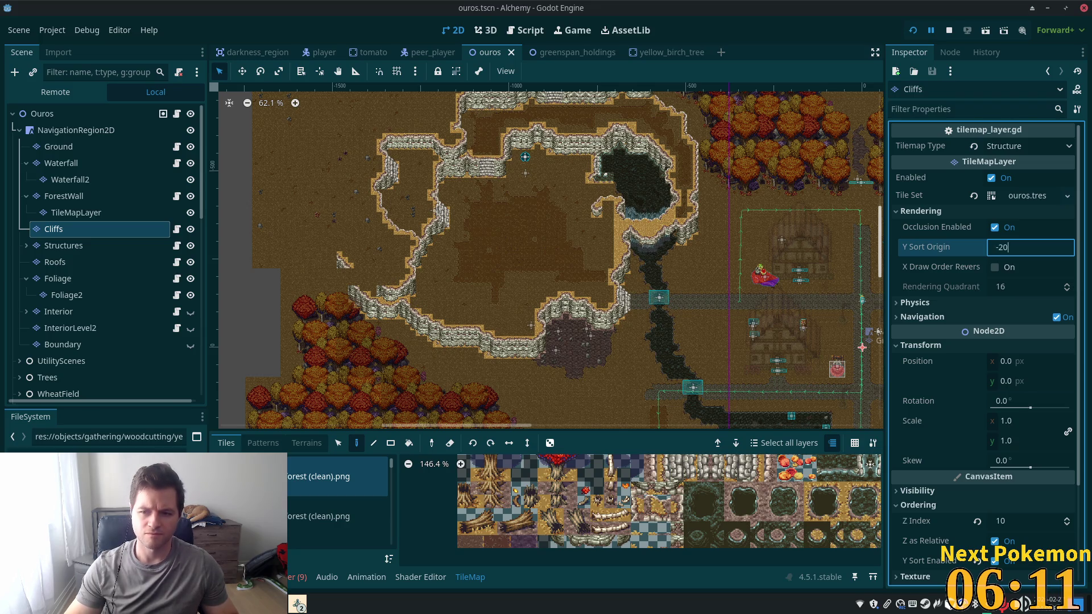
pyautogui.press('Return')
# Restart the game and walk the player past the cliffs to test the -20 origin
pyautogui.hotkey('alt', 'Tab')
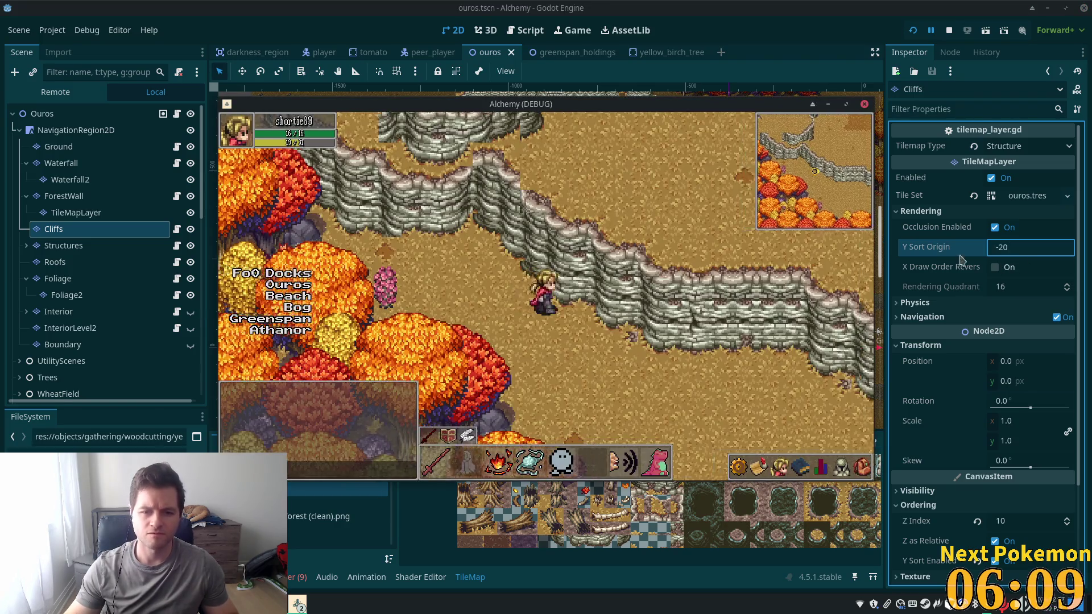
pyautogui.click(910, 31)
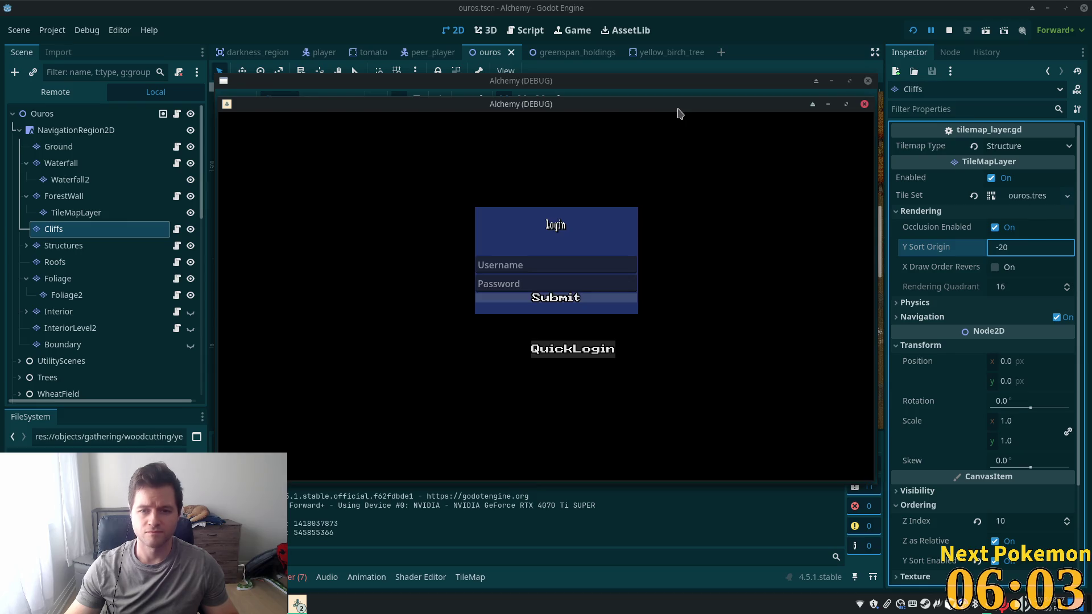
pyautogui.moveTo(582, 118); pyautogui.dragTo(549, 141)
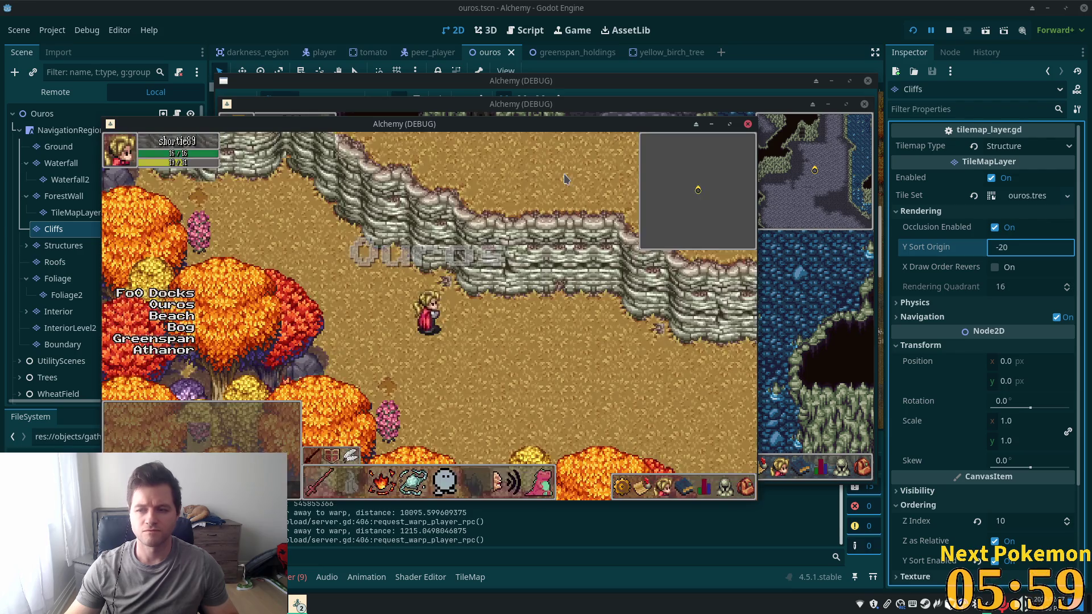
pyautogui.press('Down')
pyautogui.press('Right')
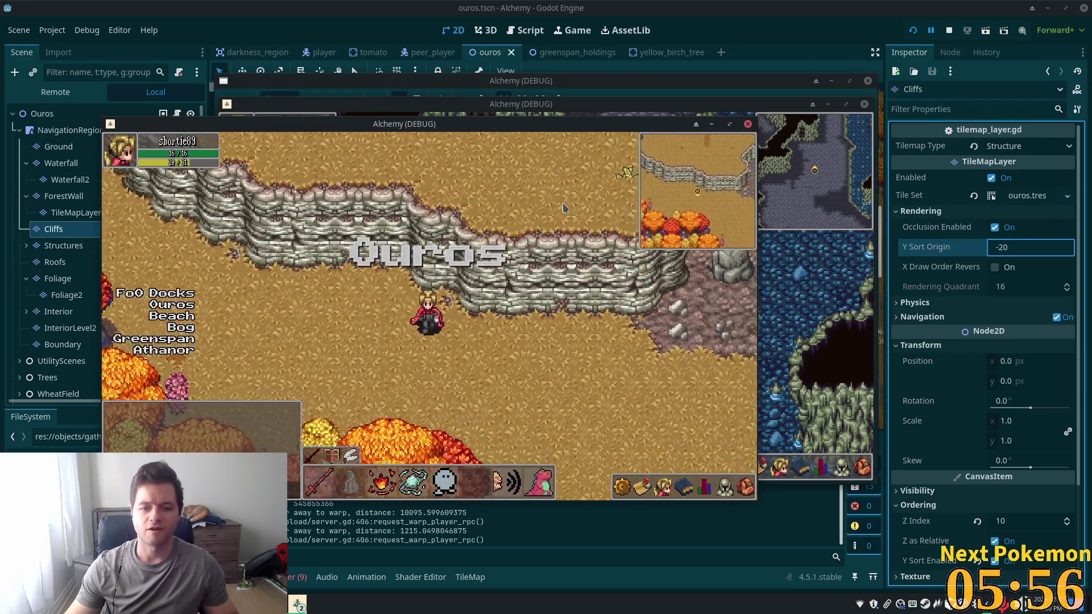
pyautogui.press('Up')
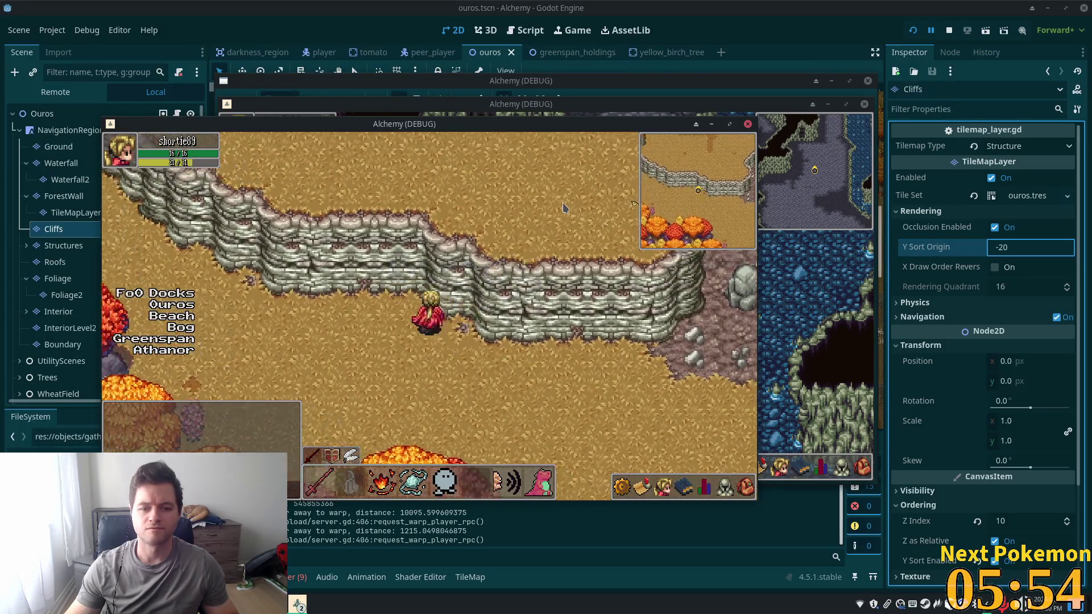
pyautogui.press('Down')
pyautogui.press('Right')
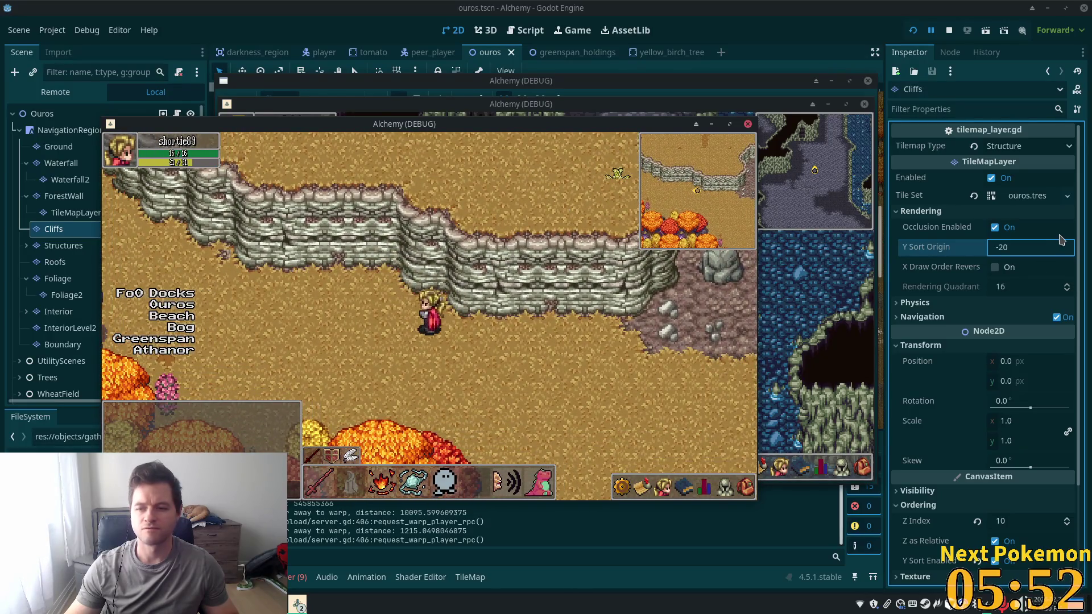
# Change the Y Sort Origin to 32, restart the game and test the player against the cliff
pyautogui.click(1018, 246)
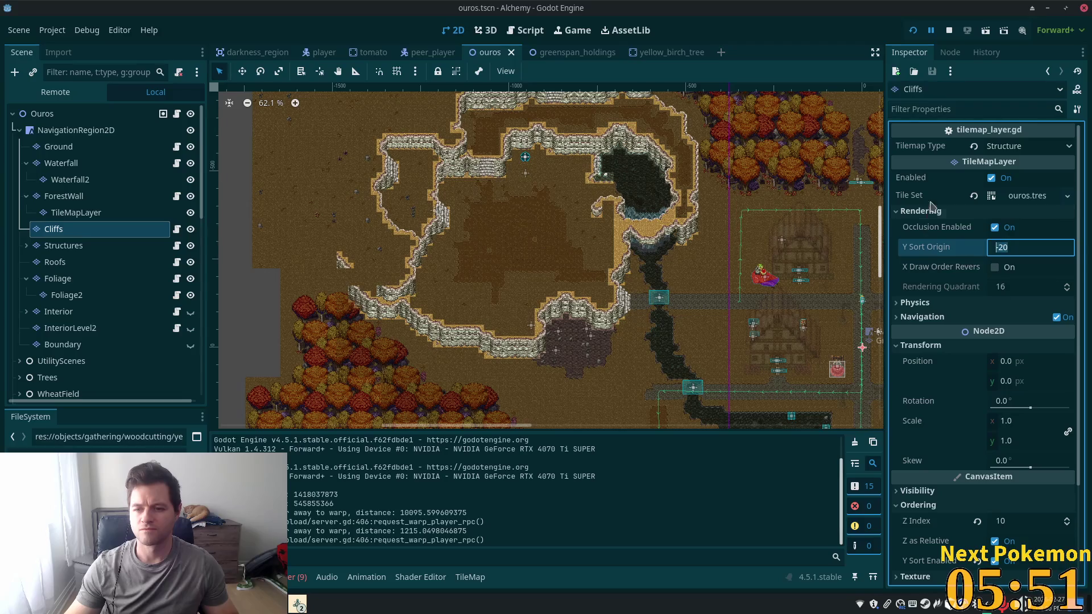
pyautogui.write('32')
pyautogui.hotkey('alt', 'Tab')
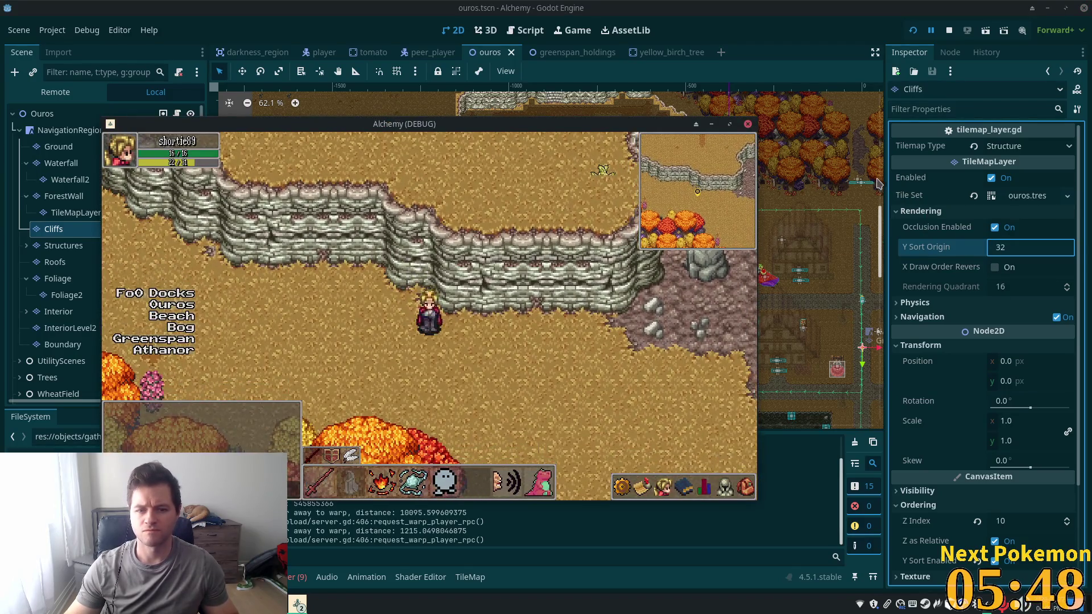
pyautogui.press('Up')
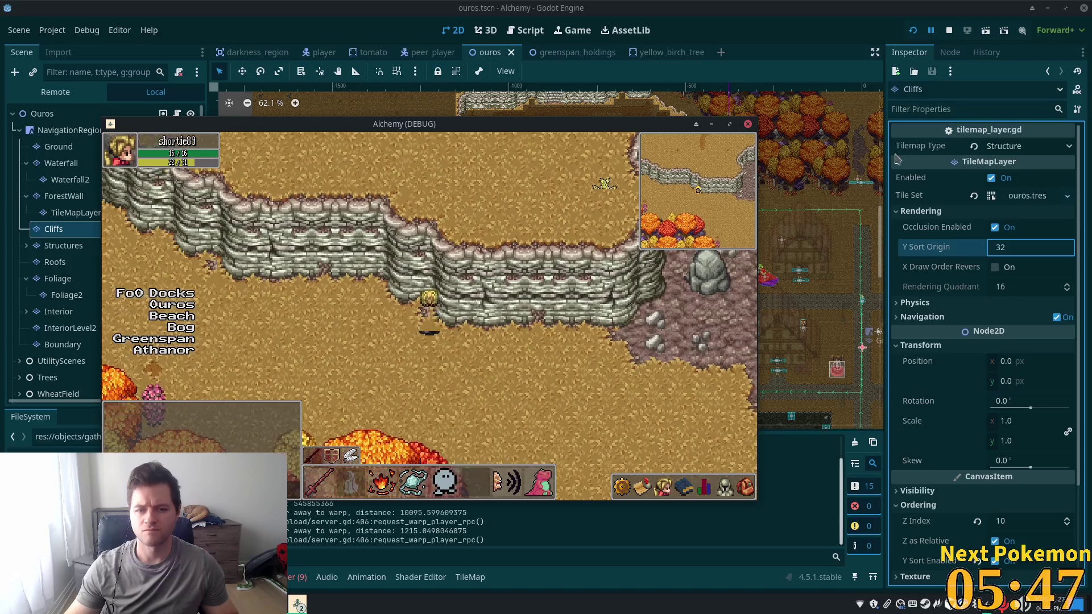
pyautogui.click(911, 31)
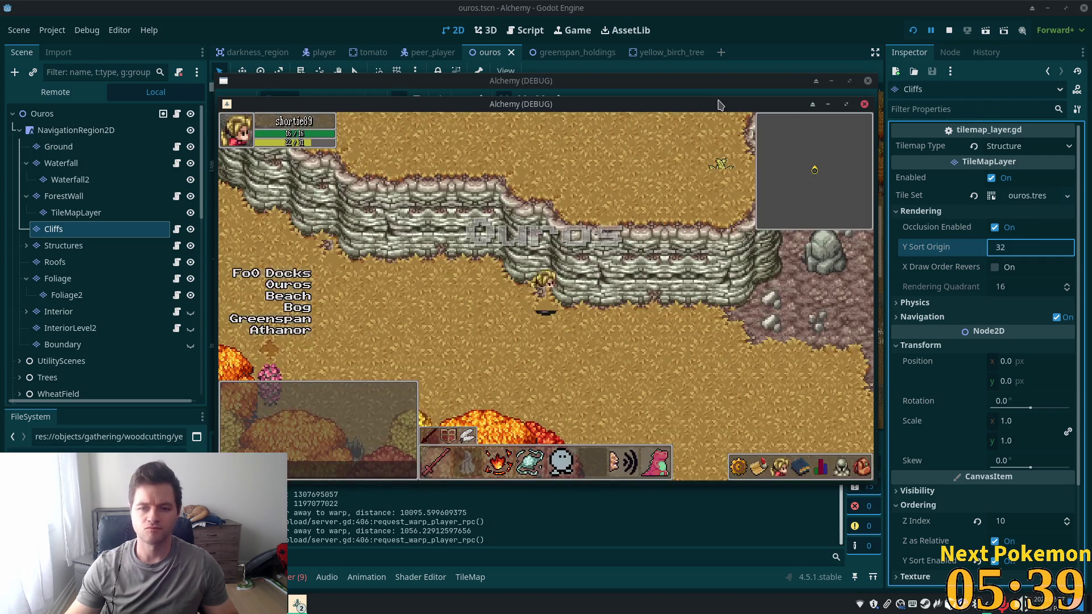
pyautogui.click(1007, 246)
pyautogui.write('0')
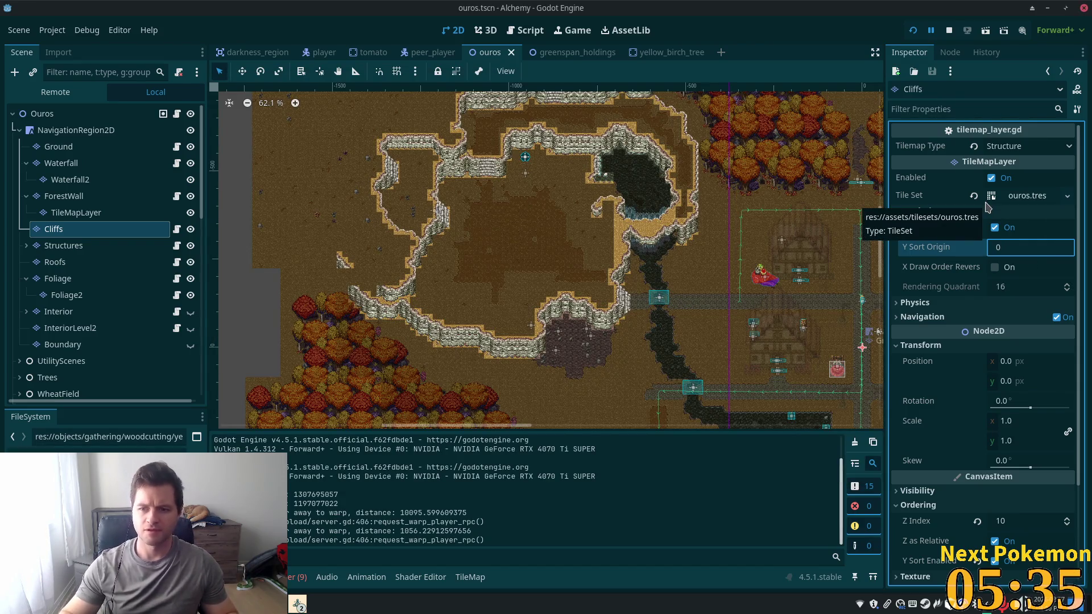
# Commit the Cliffs Y Sort Origin of 0 and place a tile on the Cliffs layer
pyautogui.press('Tab')
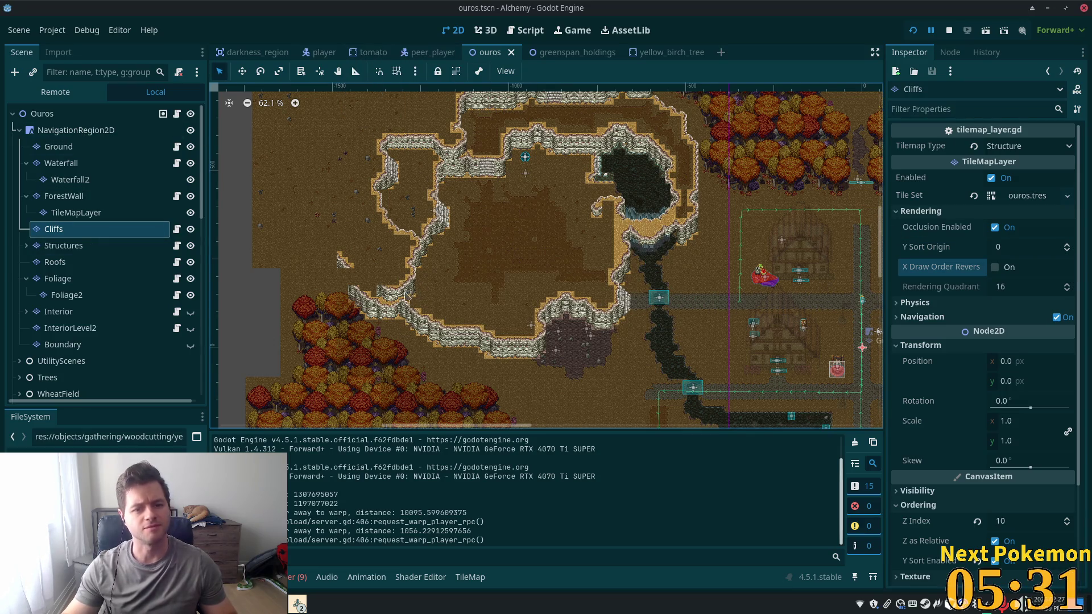
pyautogui.scroll(10, 506, 339)
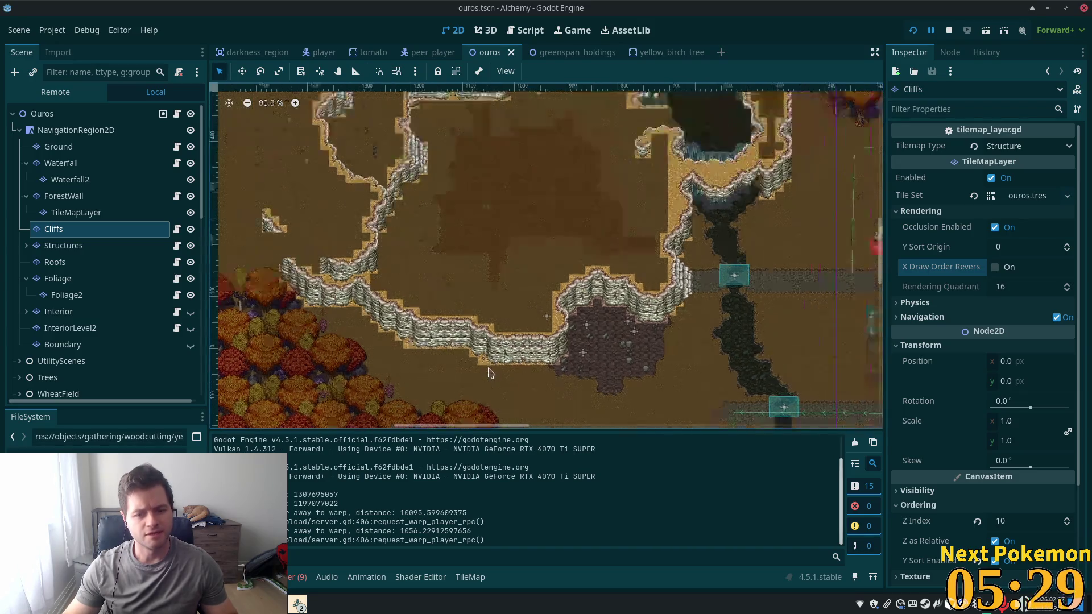
pyautogui.click(63, 180)
pyautogui.click(54, 229)
pyautogui.click(464, 360)
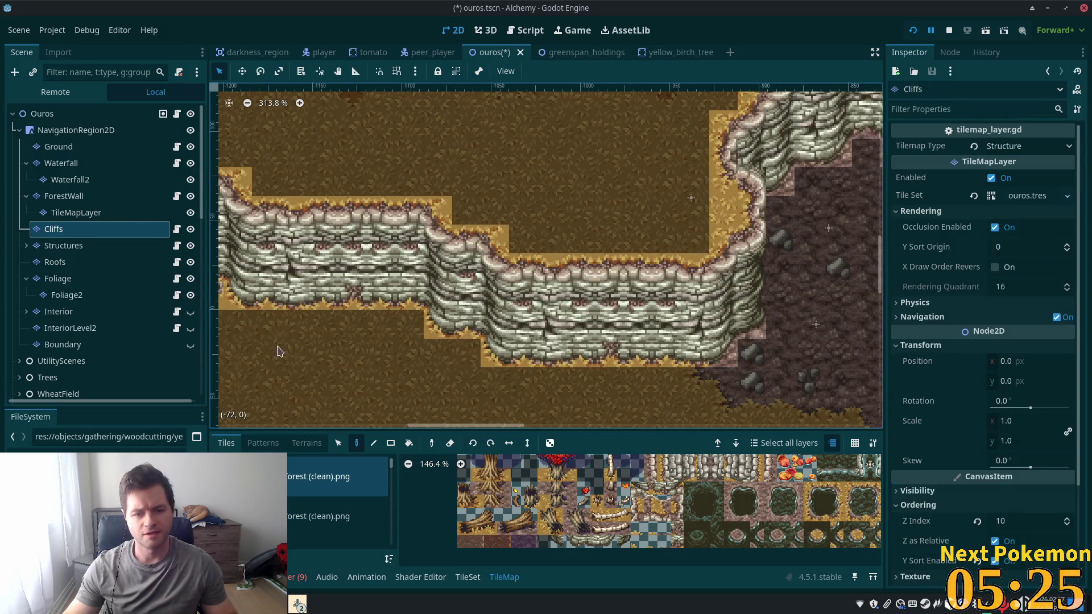
pyautogui.scroll(1, 494, 310)
pyautogui.scroll(-8, 434, 305)
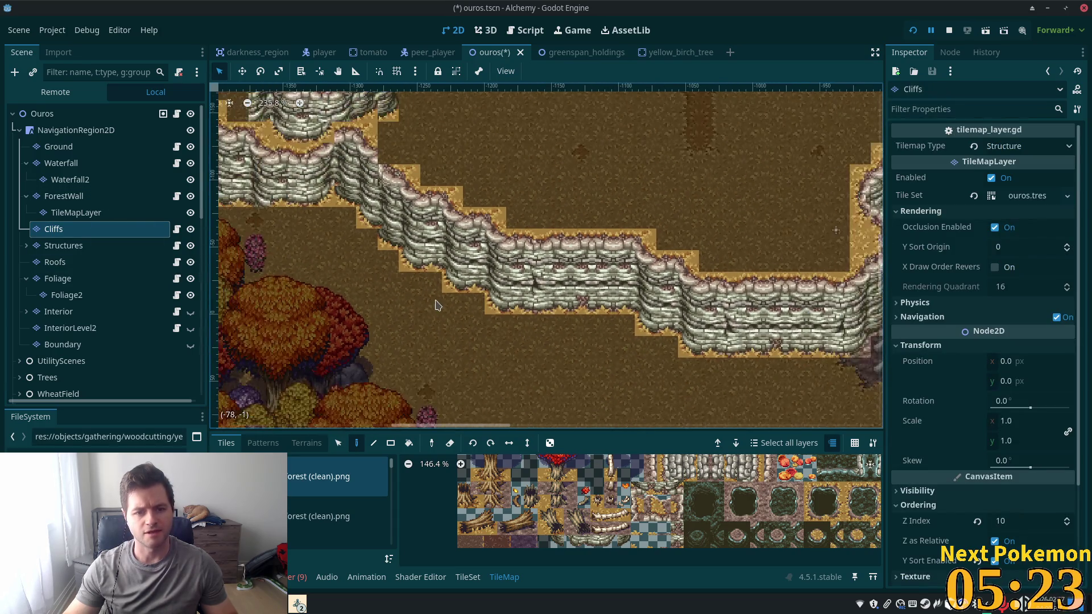
# Save, run the game and walk the player along the cliff to check Y Sort Origin 0
pyautogui.press('F5')
pyautogui.press('Left')
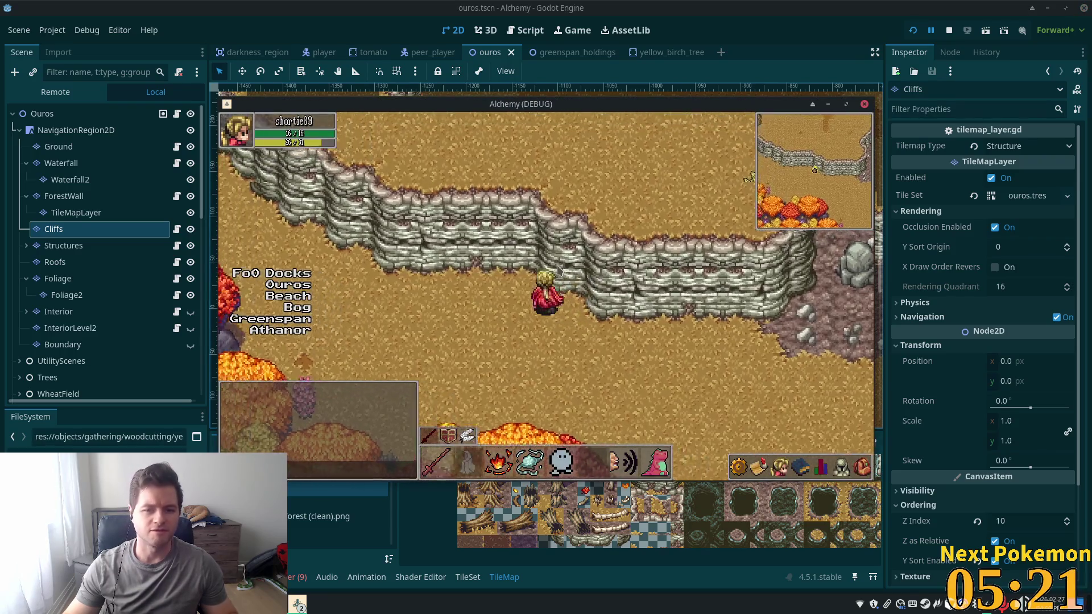
pyautogui.press('Up')
pyautogui.press('Right')
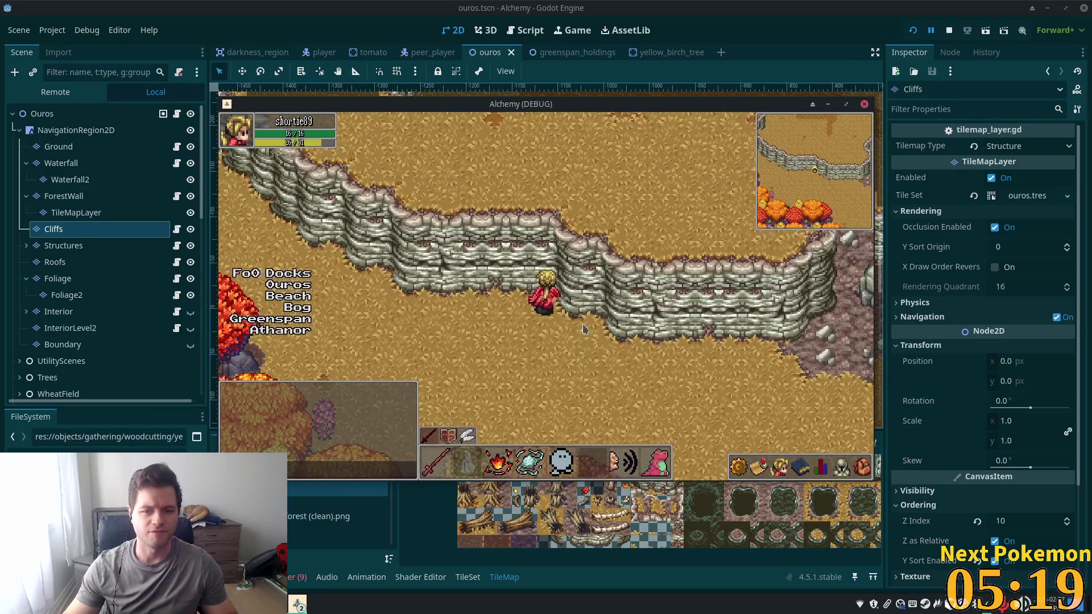
pyautogui.press('Down')
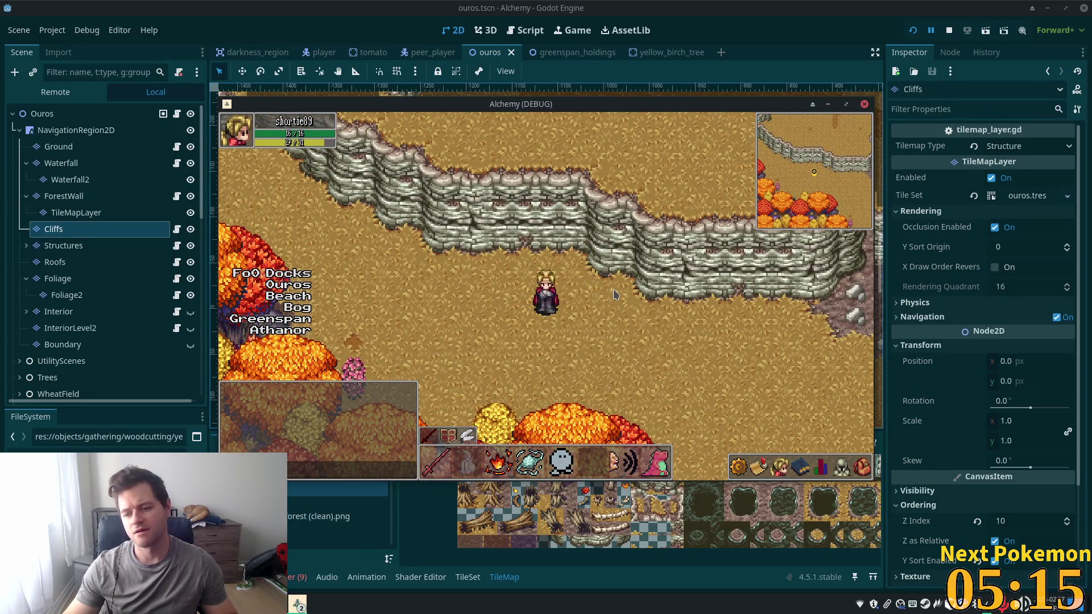
pyautogui.click(1018, 526)
pyautogui.write('9')
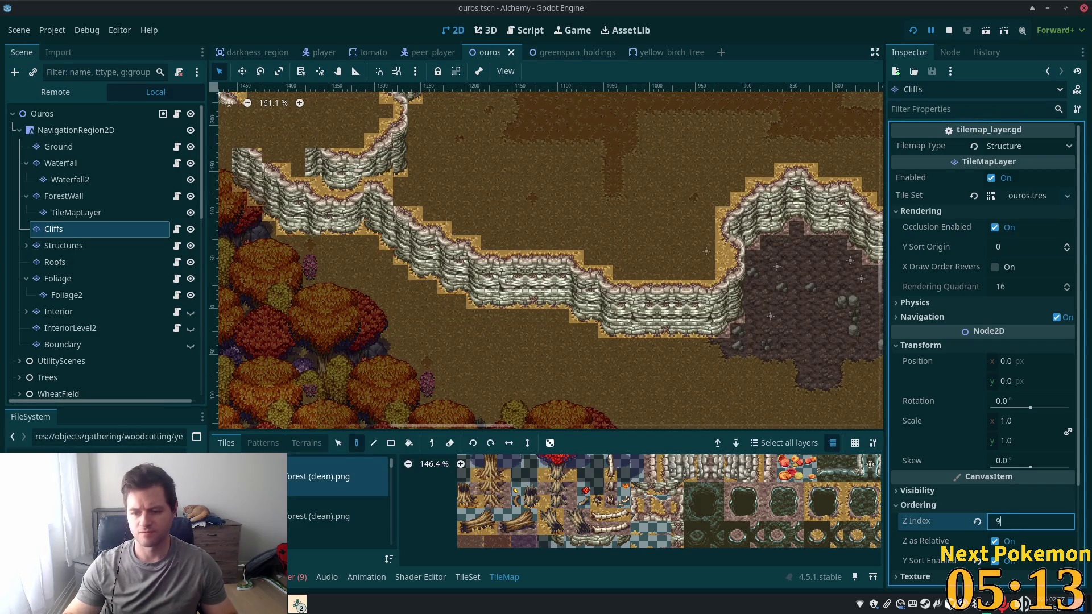
# Commit the Cliffs Z Index of 9, restart the game and walk the player along the cliff
pyautogui.hotkey('alt', 'Tab')
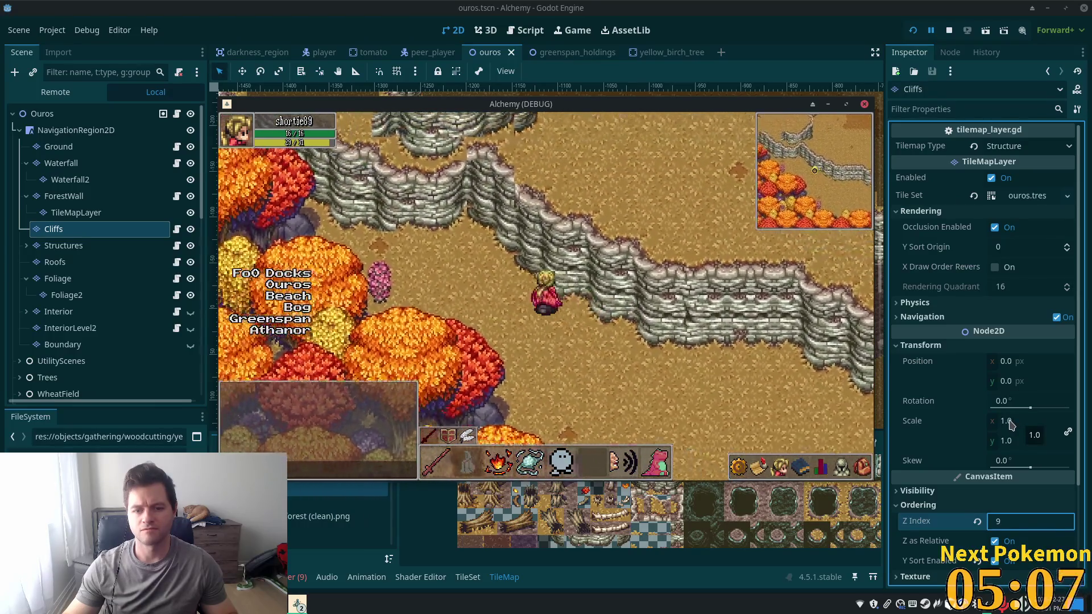
pyautogui.click(913, 30)
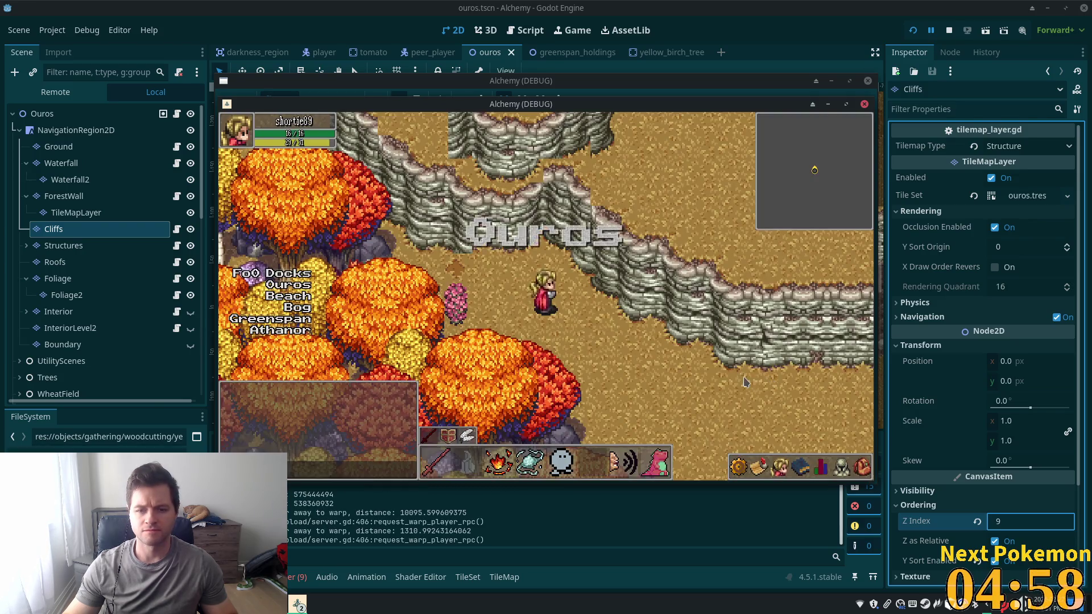
pyautogui.click(745, 383)
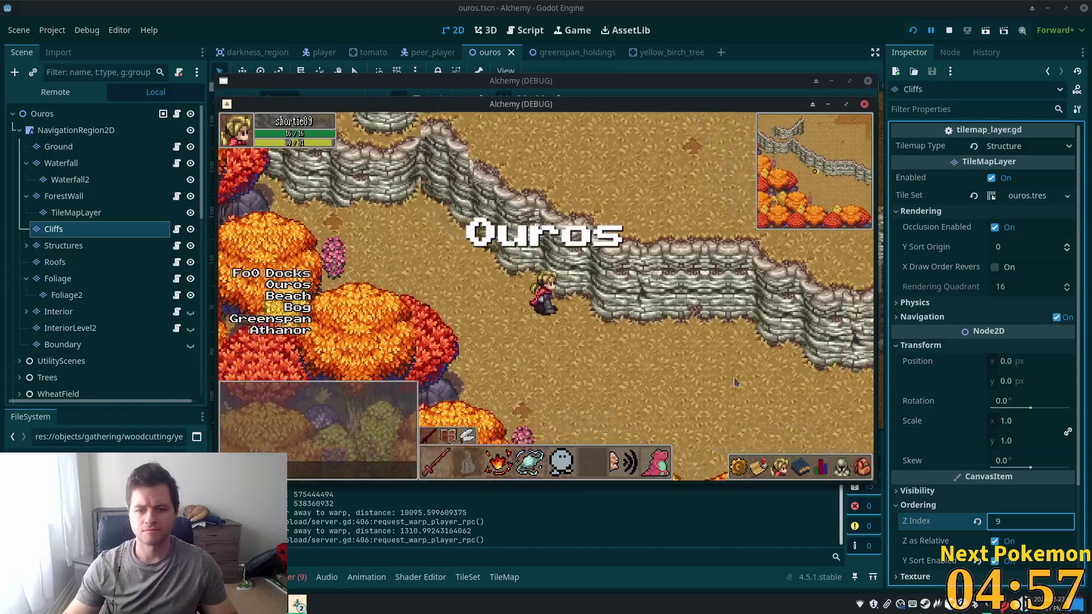
pyautogui.click(569, 314)
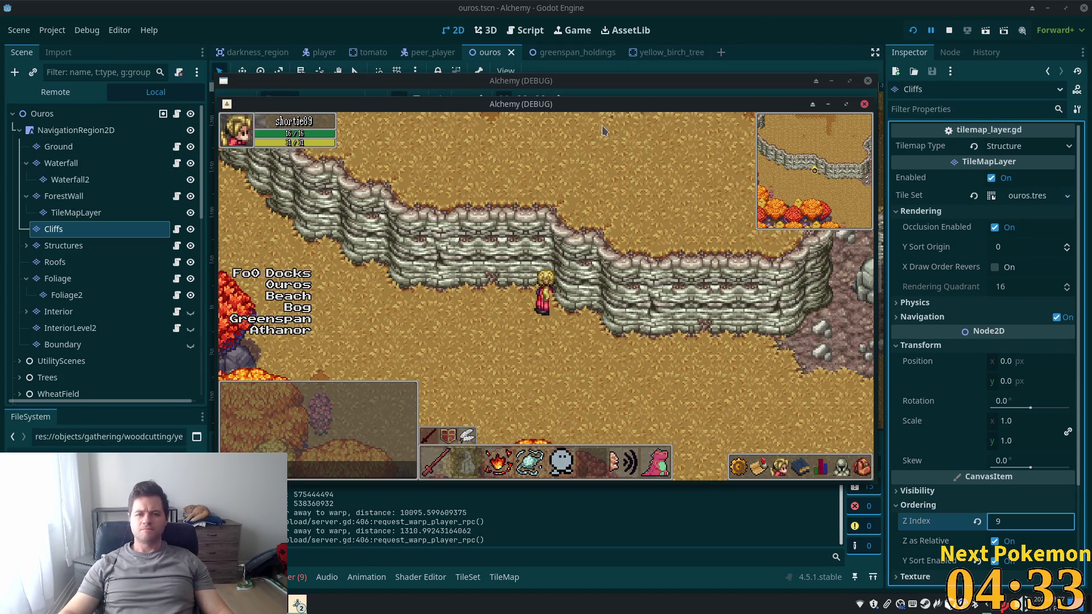
pyautogui.click(607, 305)
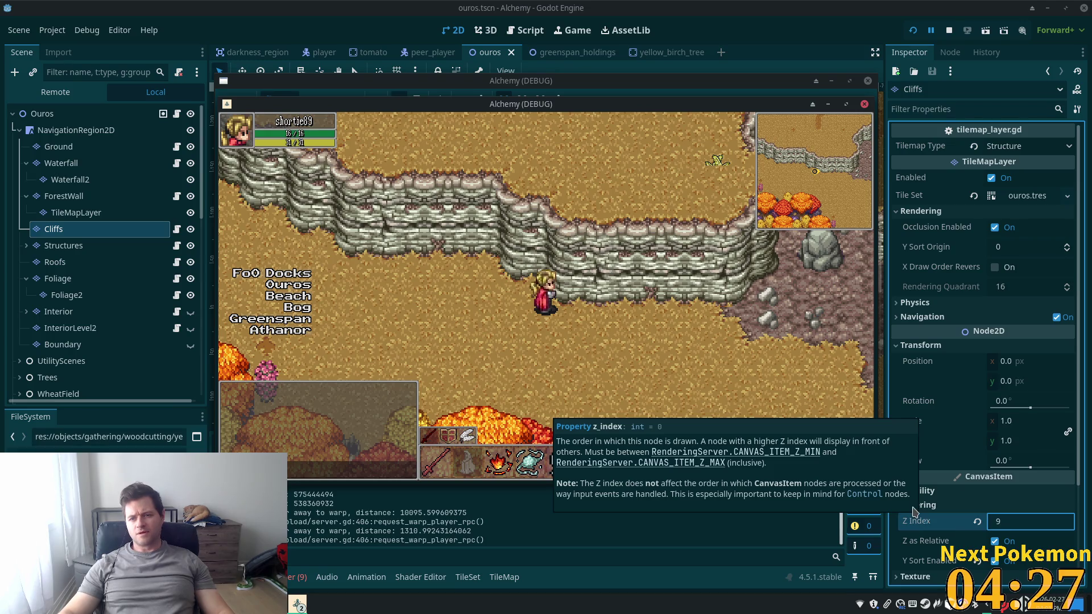
pyautogui.click(929, 526)
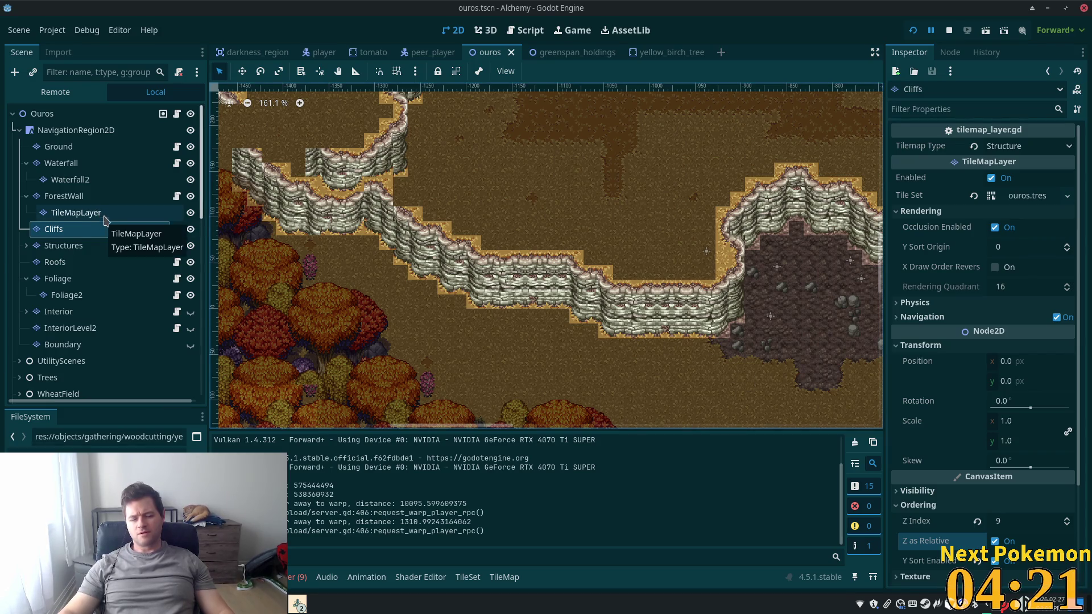
# Select NavigationRegion2D and review its Ordering settings in the Inspector
pyautogui.click(109, 131)
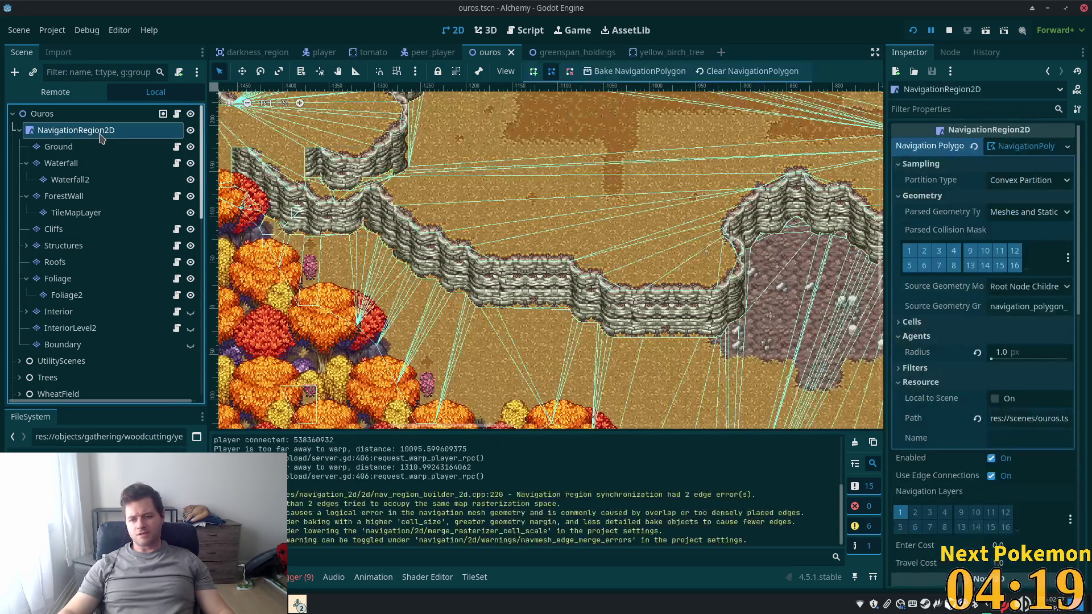
pyautogui.scroll(-5, 1045, 385)
pyautogui.scroll(-5, 1075, 347)
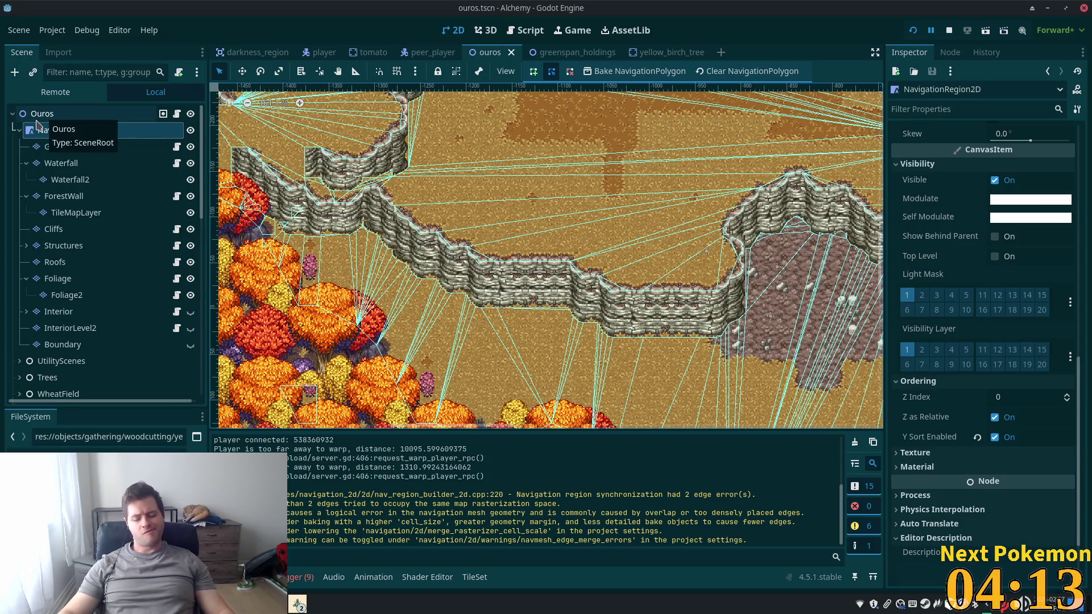
# Restart the game as two debug instances and bring an Alchemy window forward
pyautogui.click(915, 32)
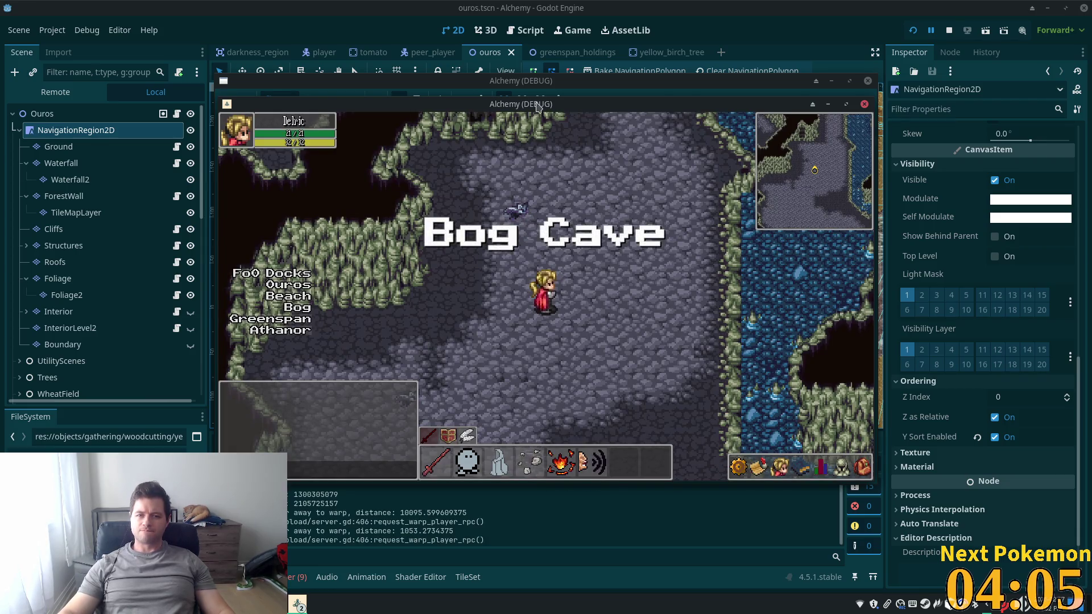
pyautogui.click(596, 84)
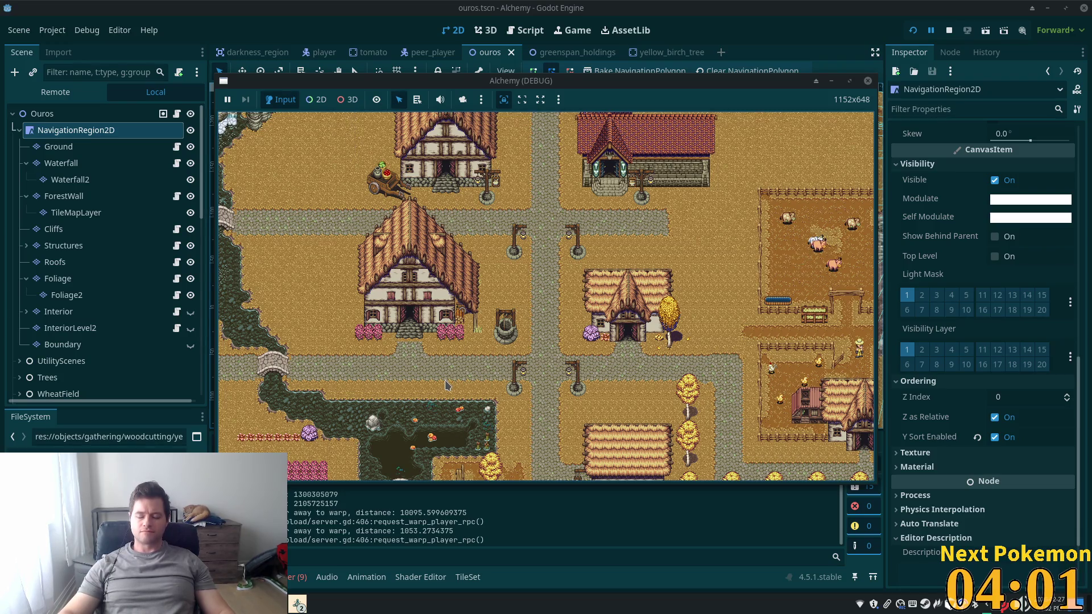
pyautogui.hotkey('alt', 'Tab')
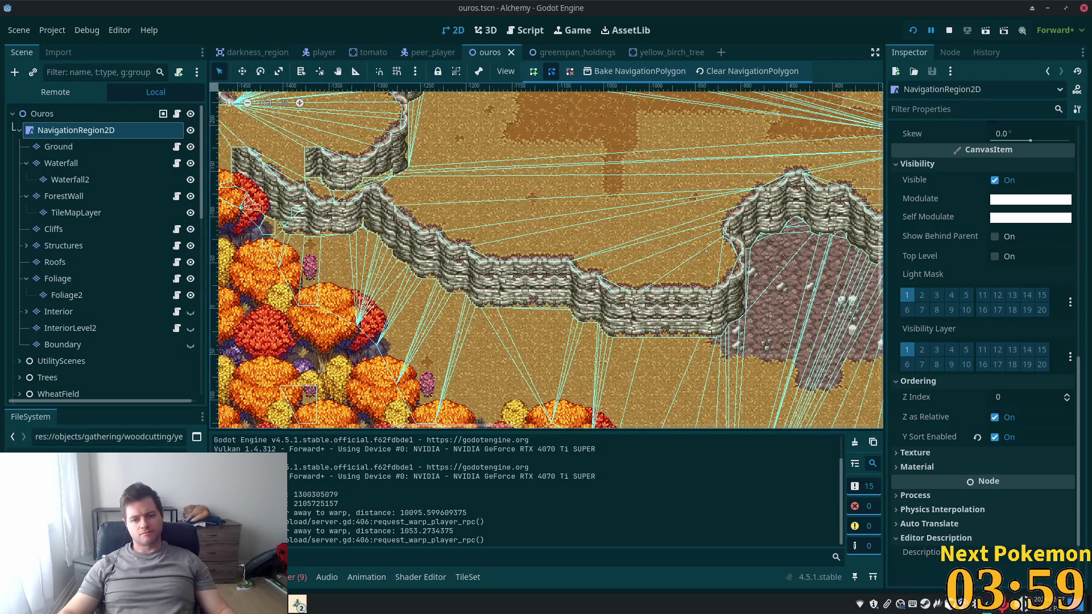
pyautogui.moveTo(295, 607)
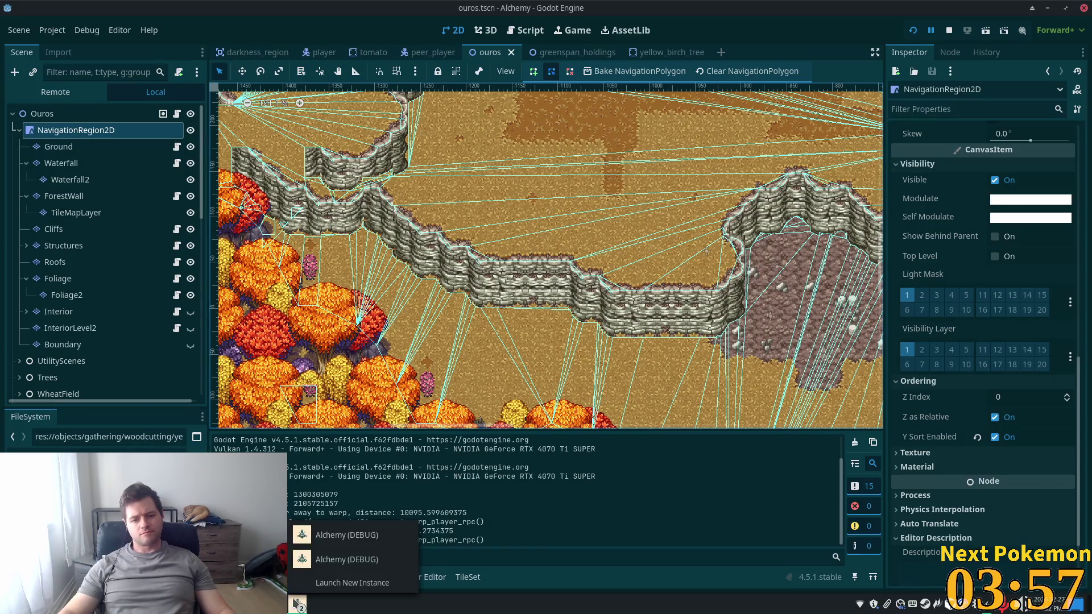
pyautogui.click(322, 549)
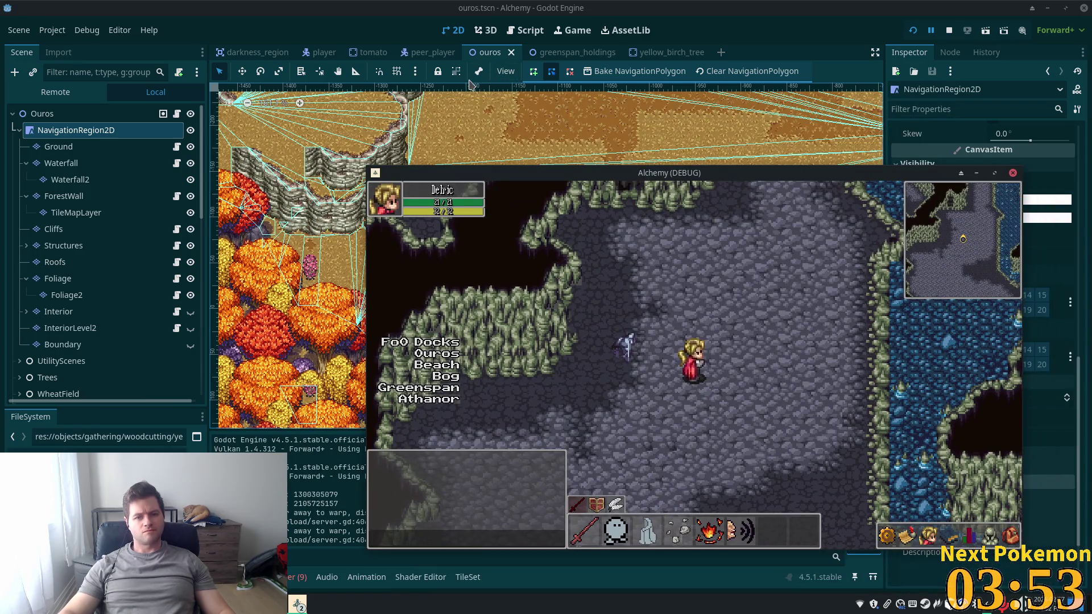
# Walk the player up-left and right along the cliff in the second game window, then return to the editor
pyautogui.moveTo(297, 607)
pyautogui.click(319, 558)
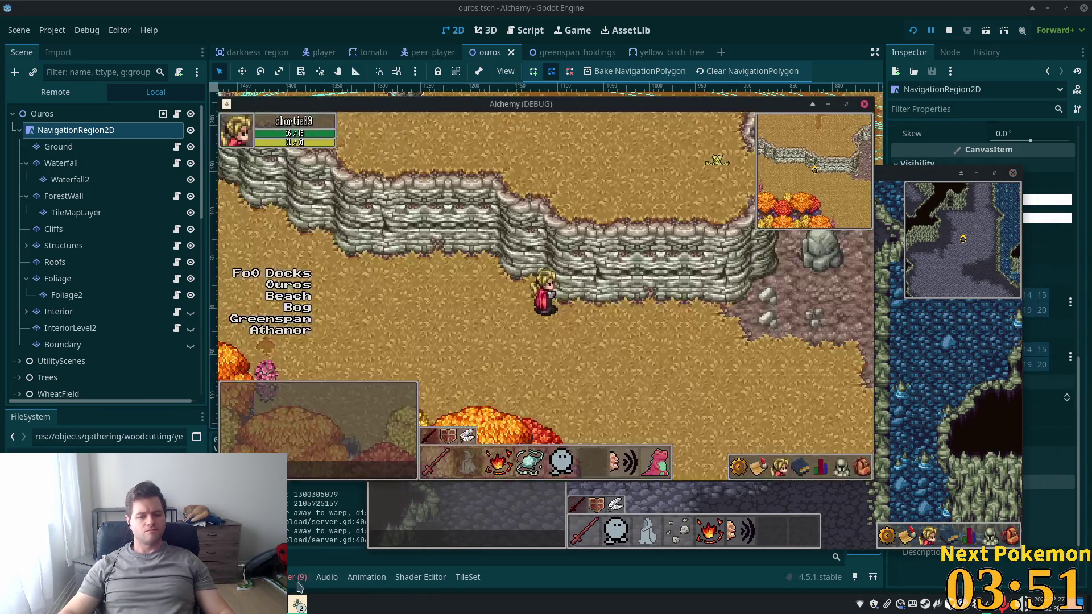
pyautogui.press('Left')
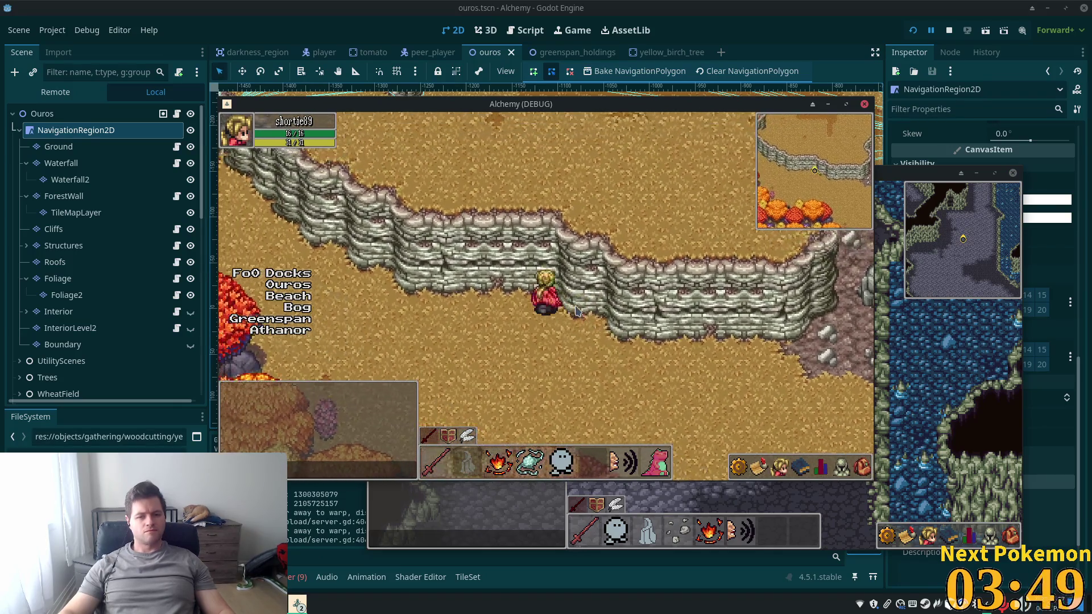
pyautogui.press('Left')
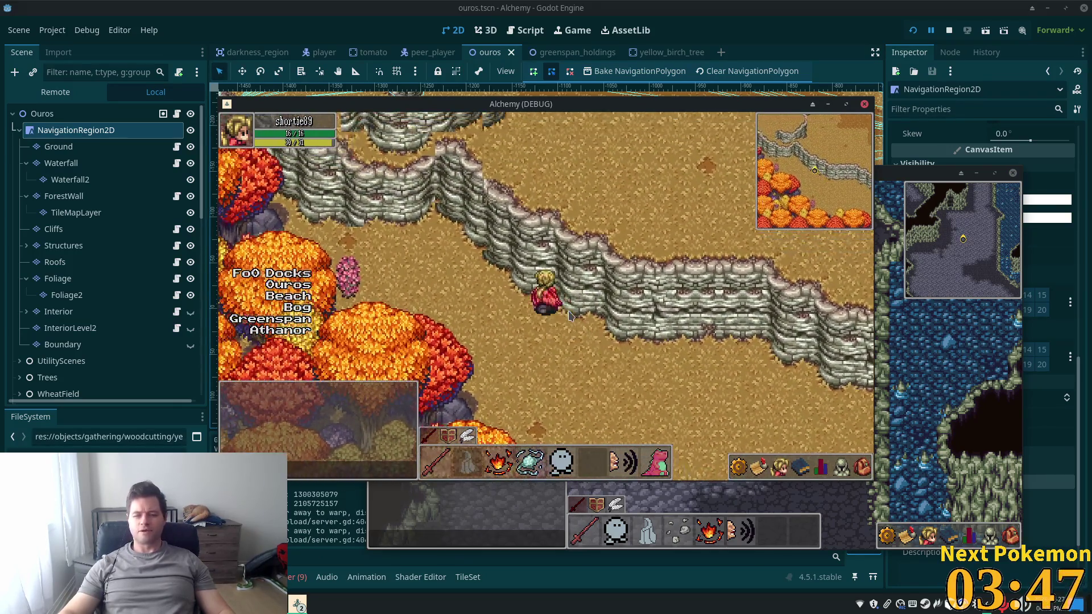
pyautogui.press('Left')
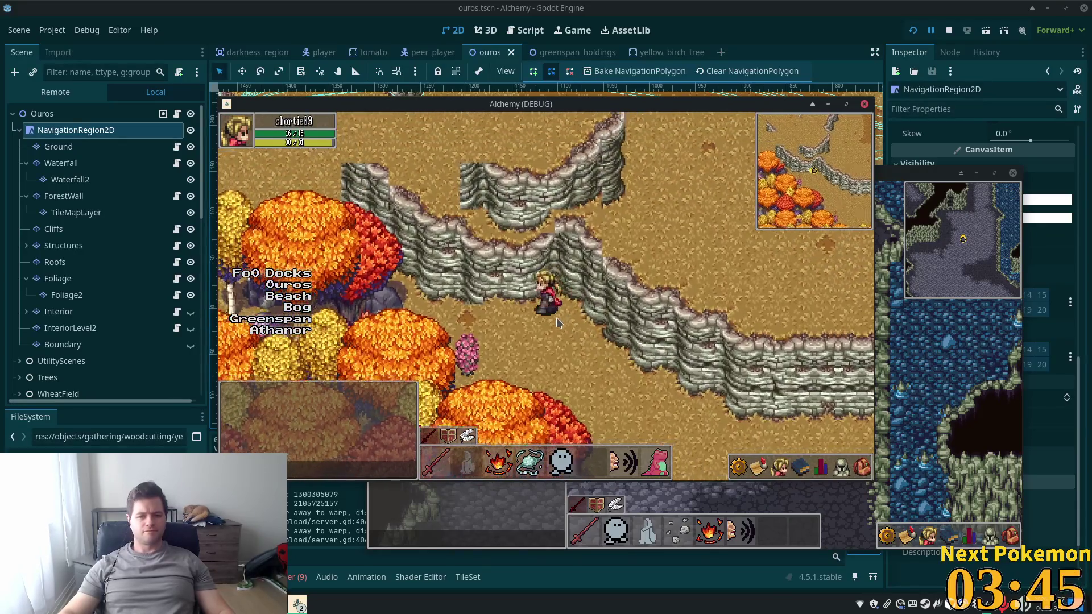
pyautogui.press('Left')
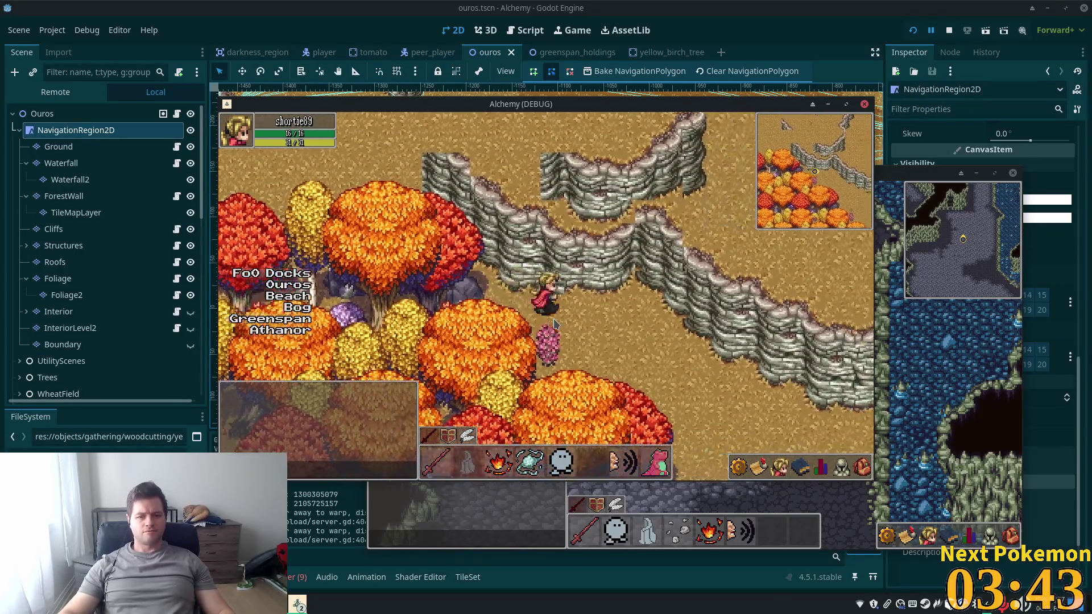
pyautogui.press('Right')
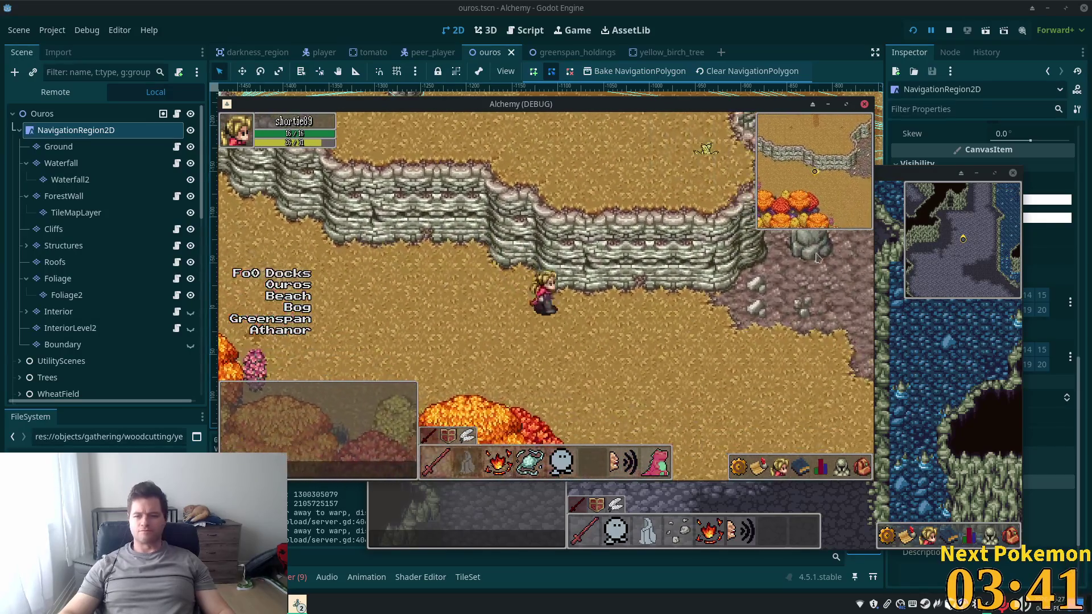
pyautogui.click(864, 5)
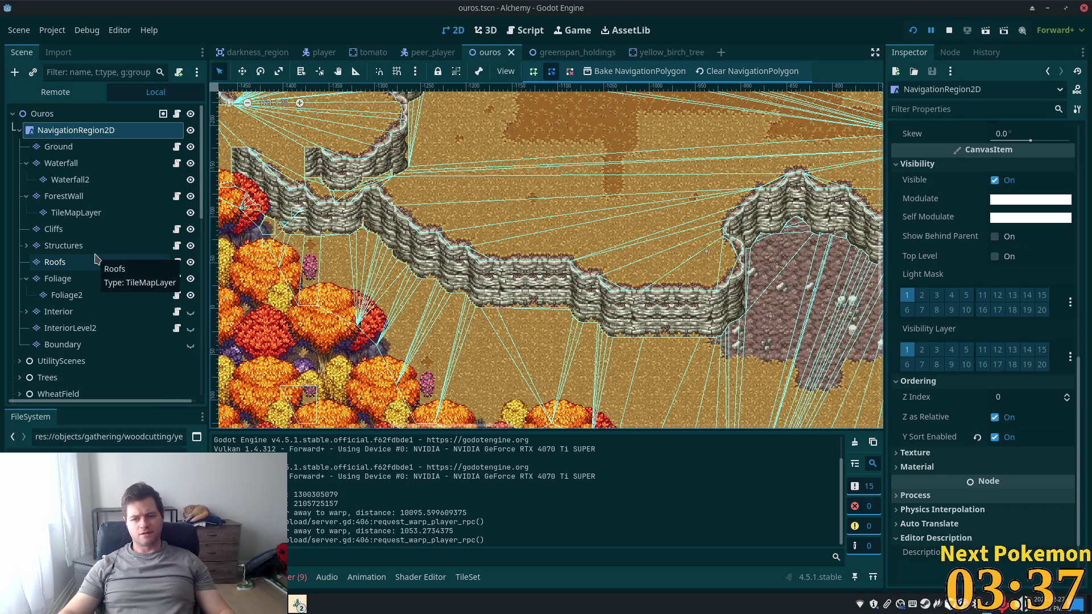
# Select Cliffs, then walk the player across the cliffs toward the bog and over the bridge
pyautogui.click(82, 229)
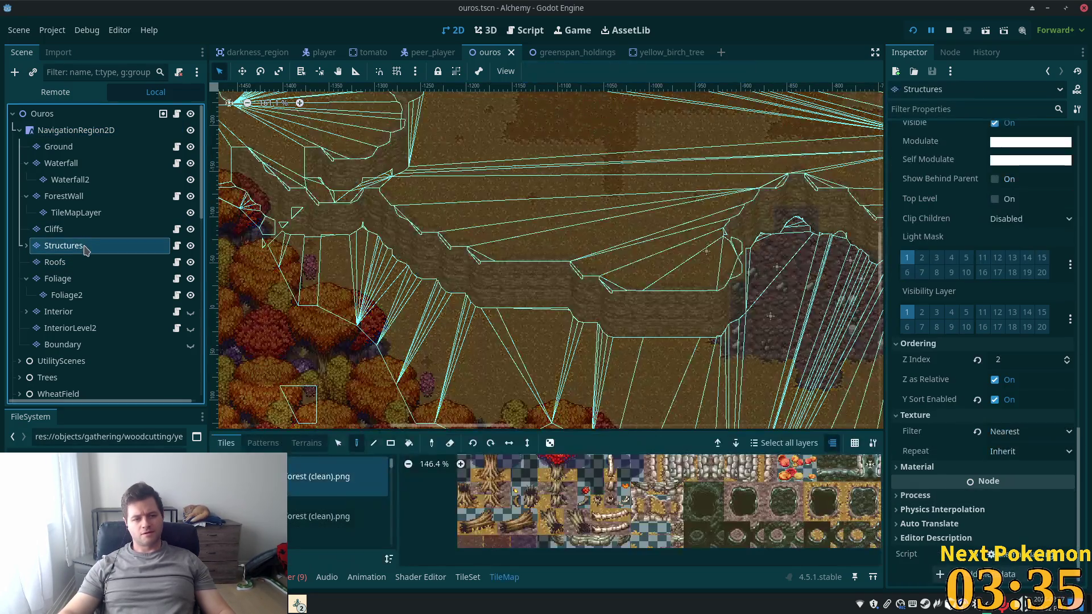
pyautogui.hotkey('alt', 'Tab')
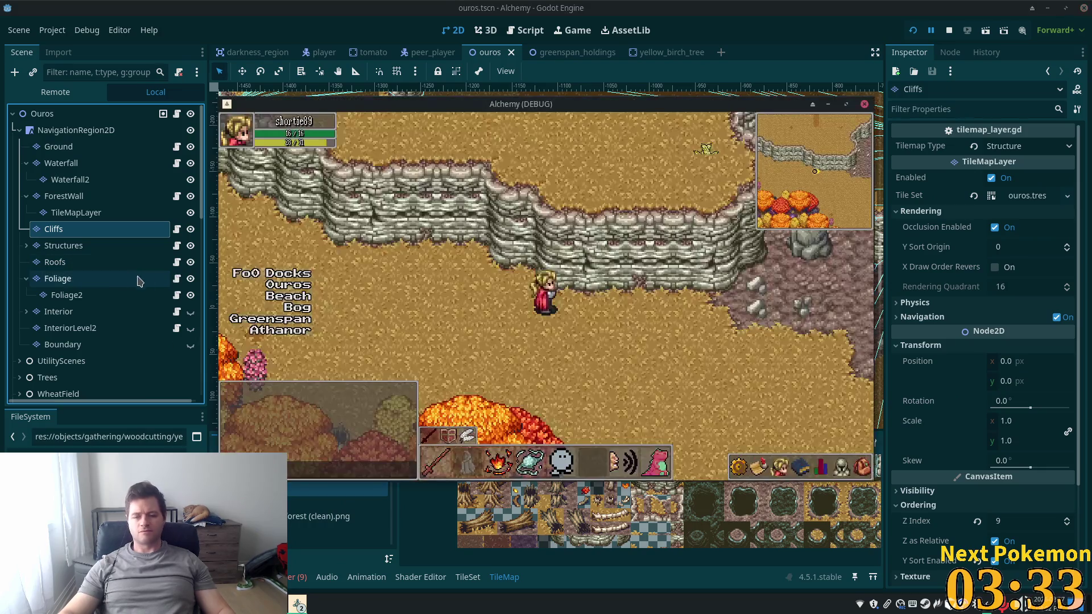
pyautogui.press('Right')
pyautogui.press('Up')
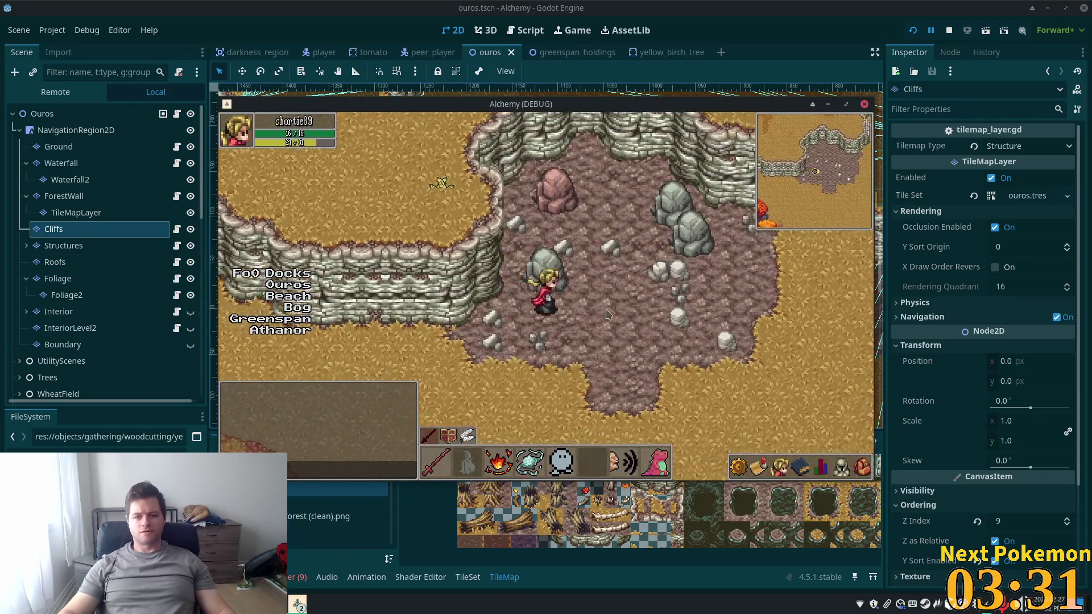
pyautogui.press('Up')
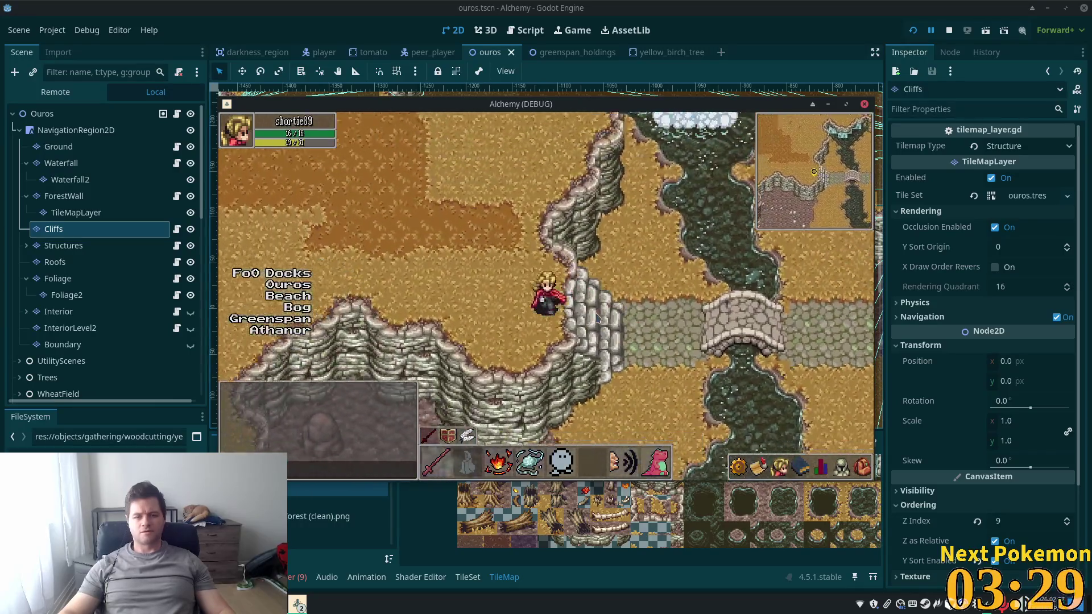
pyautogui.press('Left')
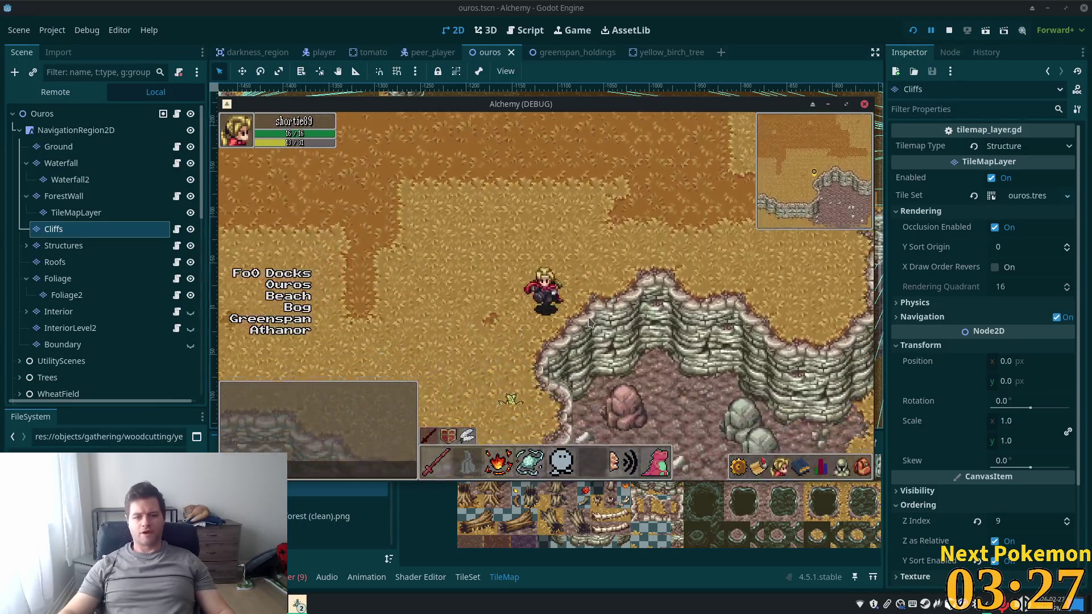
pyautogui.press('Left')
pyautogui.press('Up')
pyautogui.press('Up')
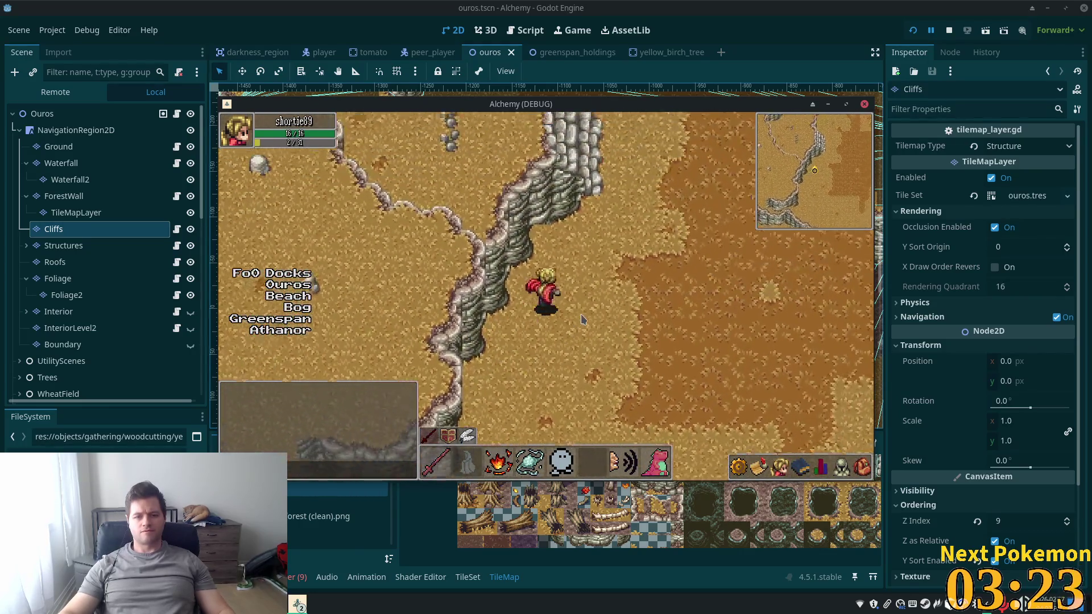
pyautogui.press('Up')
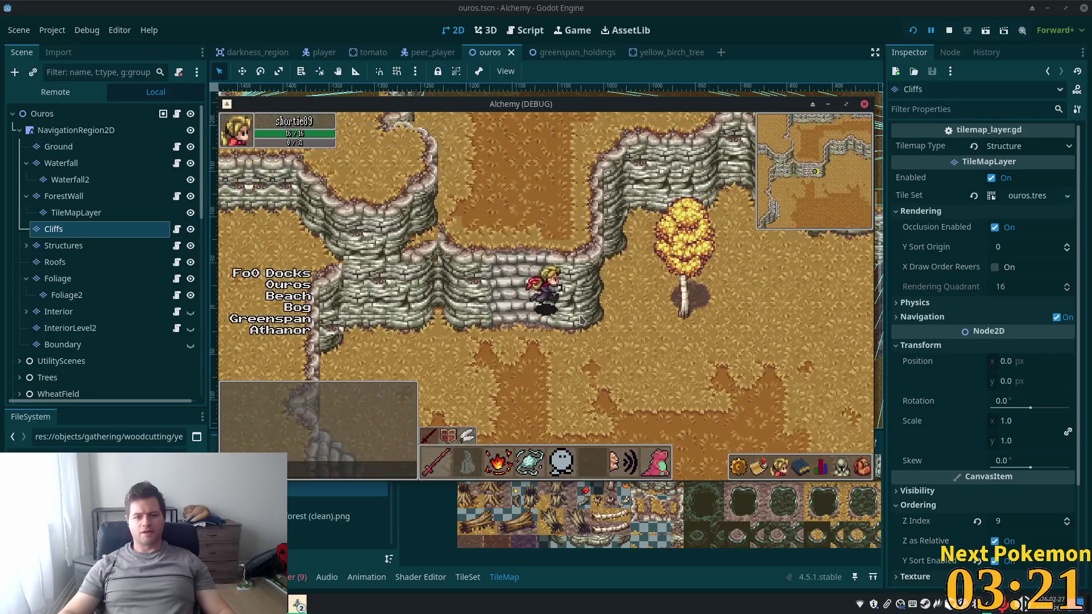
pyautogui.press('Up')
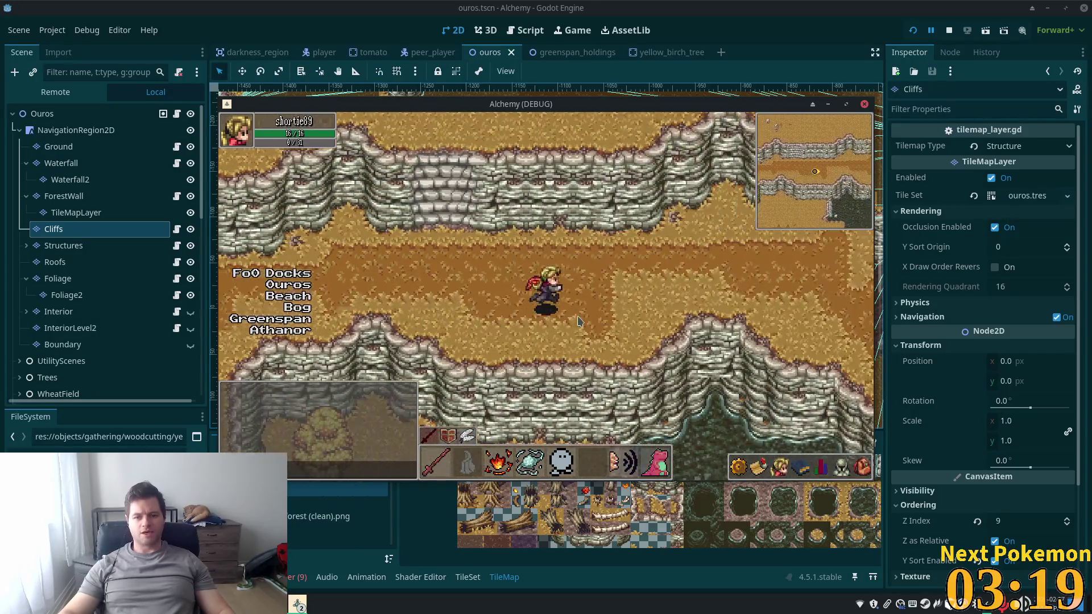
pyautogui.press('Up')
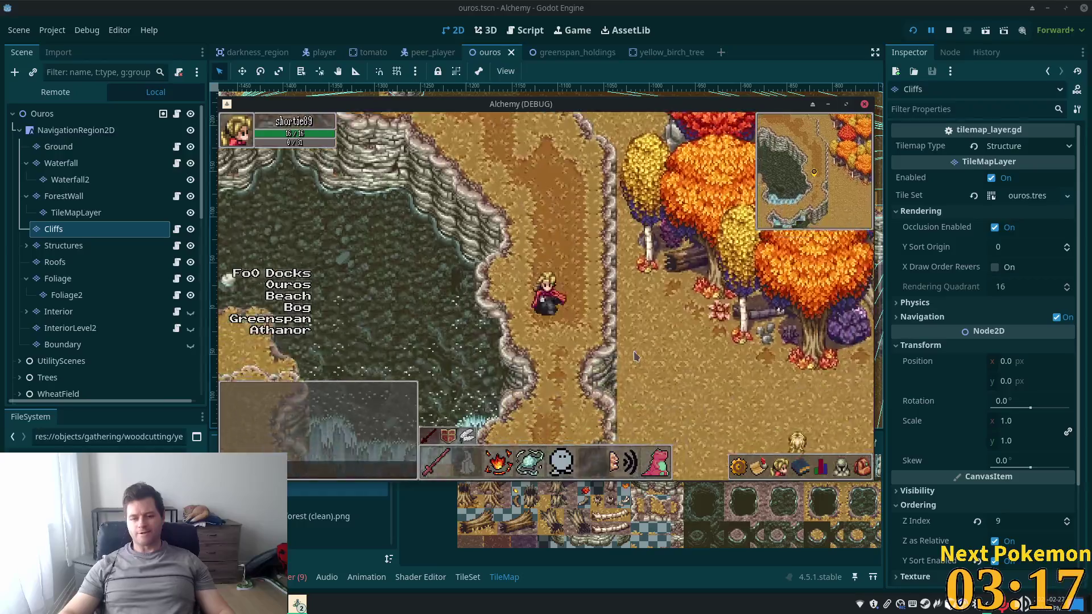
pyautogui.press('Left')
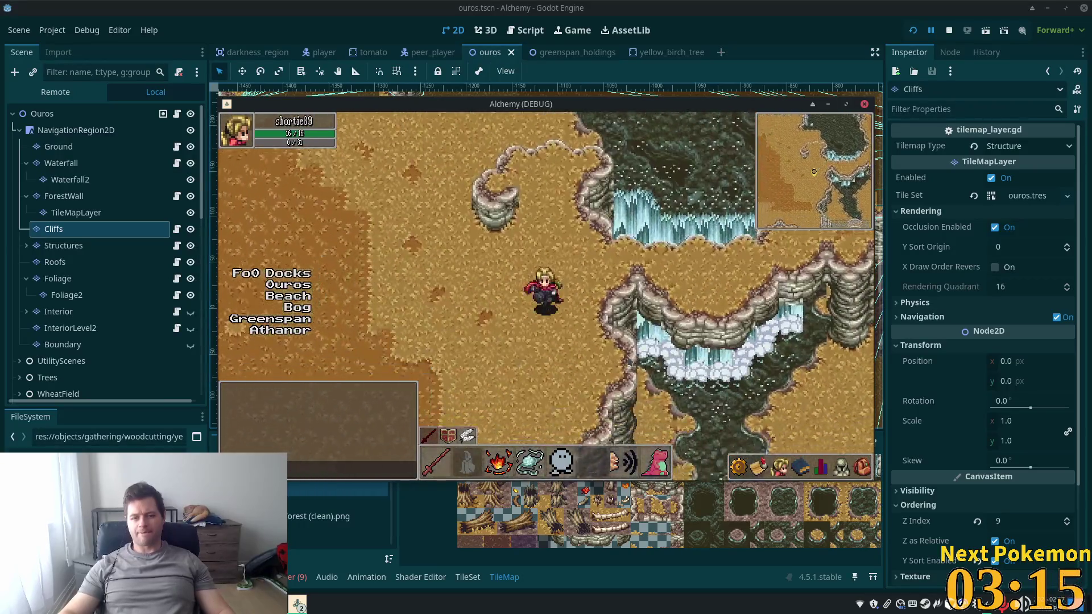
pyautogui.press('Right')
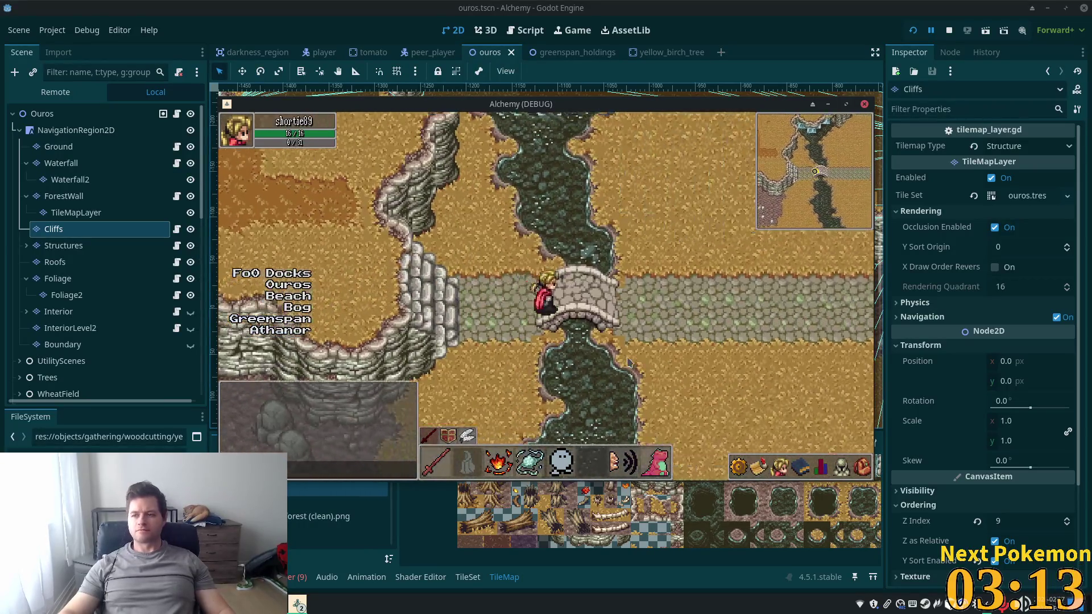
# Walk the player into and out of the shop, past the house, and behind the cart
pyautogui.press('Down')
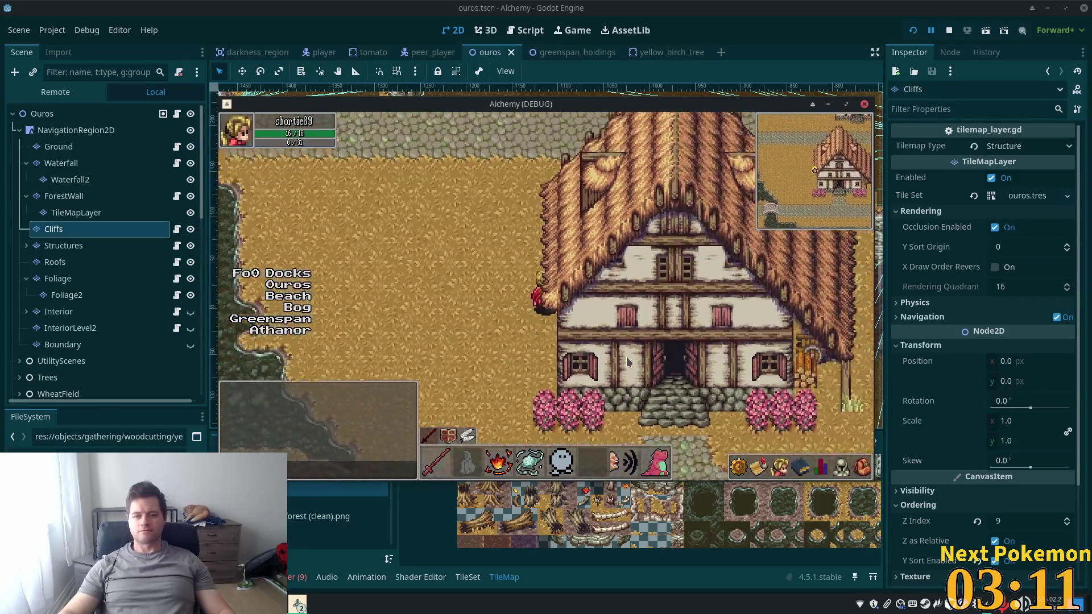
pyautogui.press('Up')
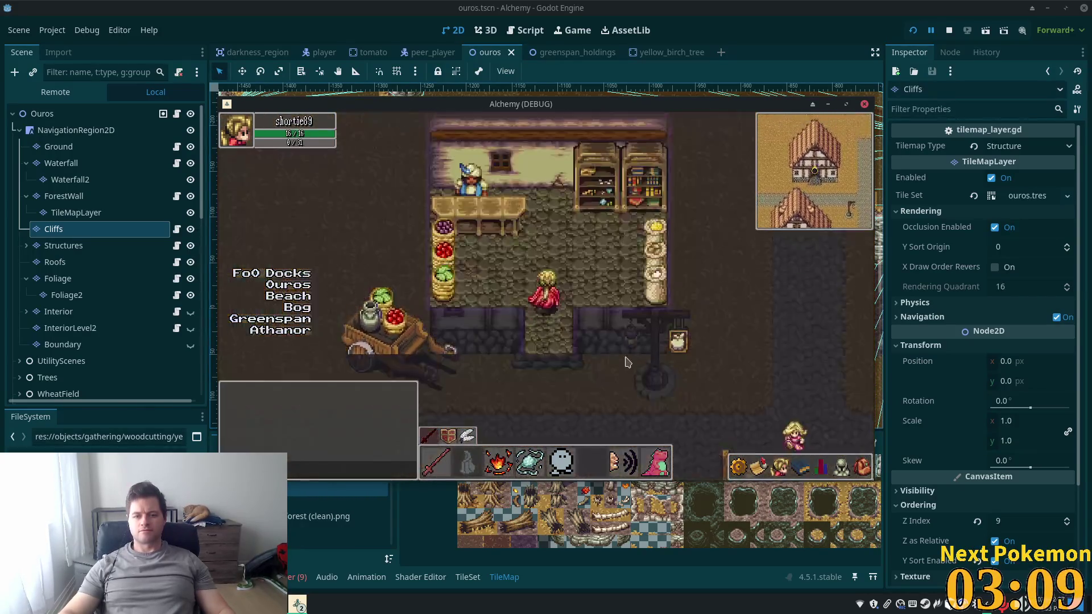
pyautogui.press('Down')
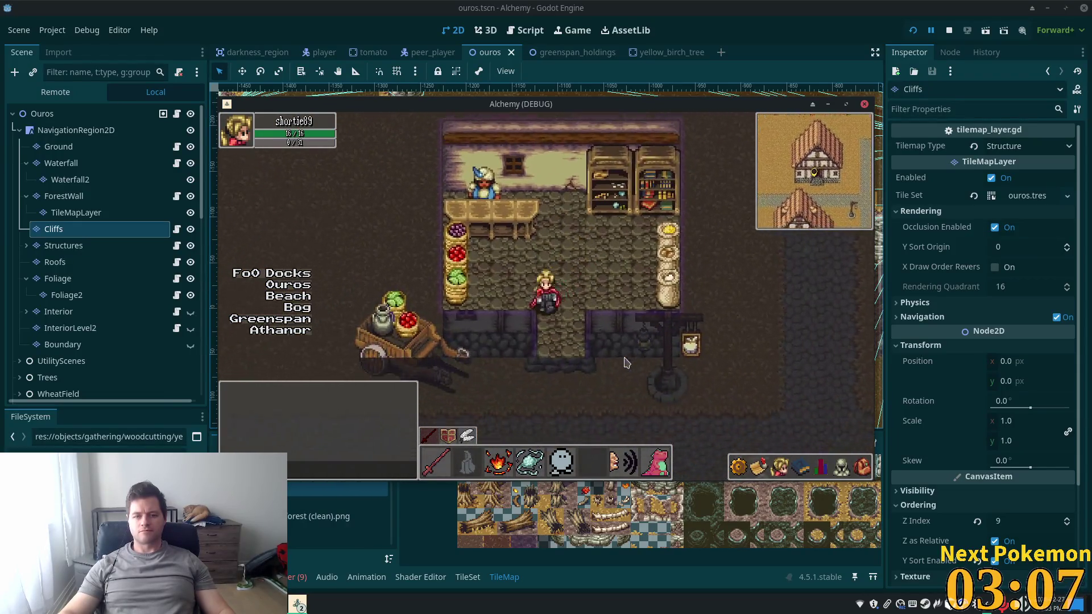
pyautogui.press('Down')
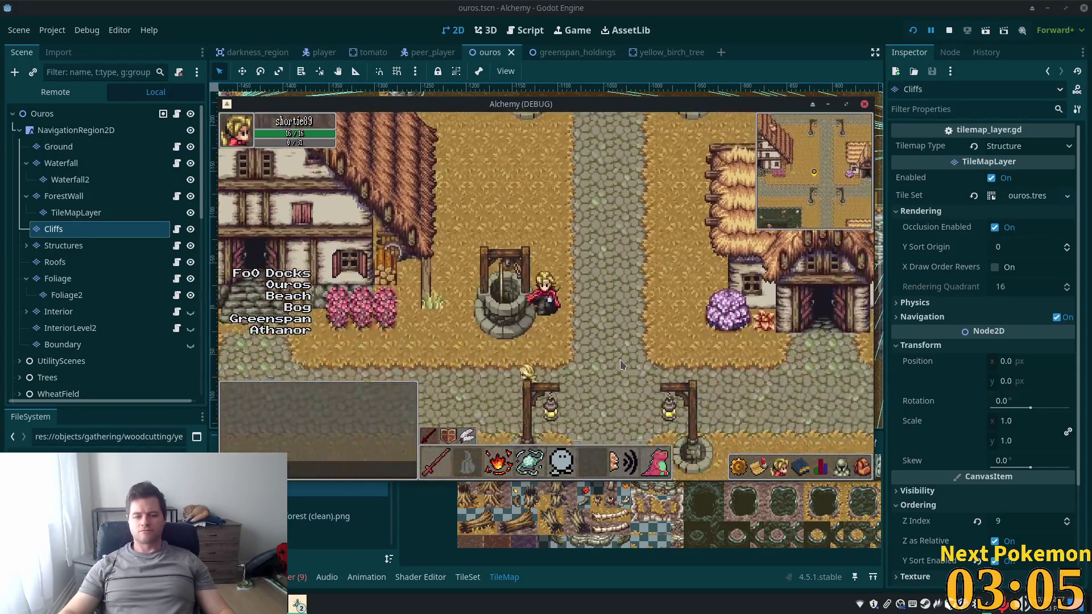
pyautogui.press('Up')
pyautogui.press('Left')
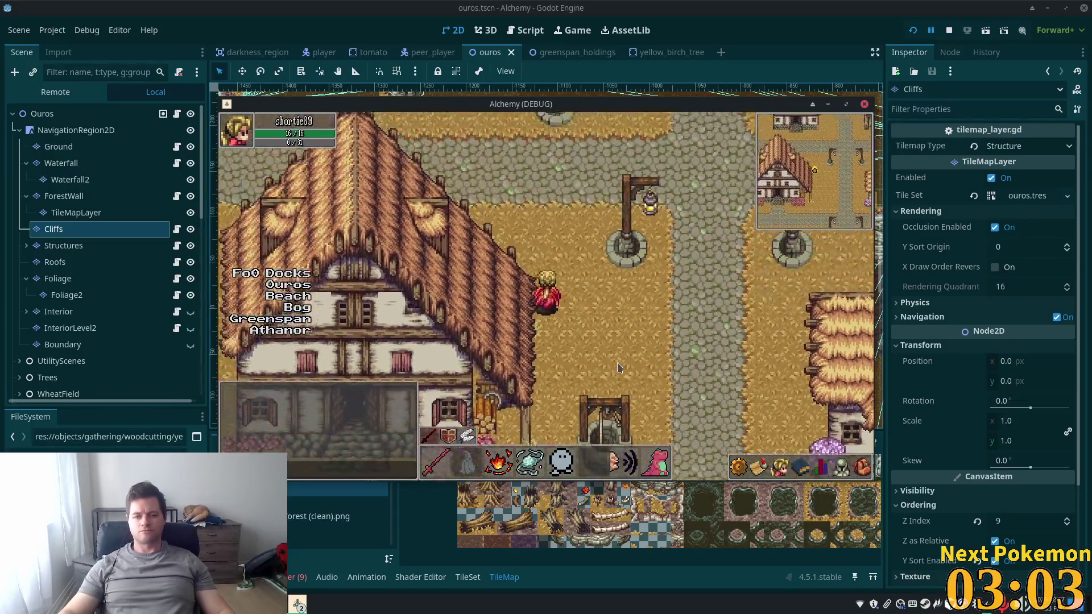
pyautogui.press('Up')
pyautogui.press('Left')
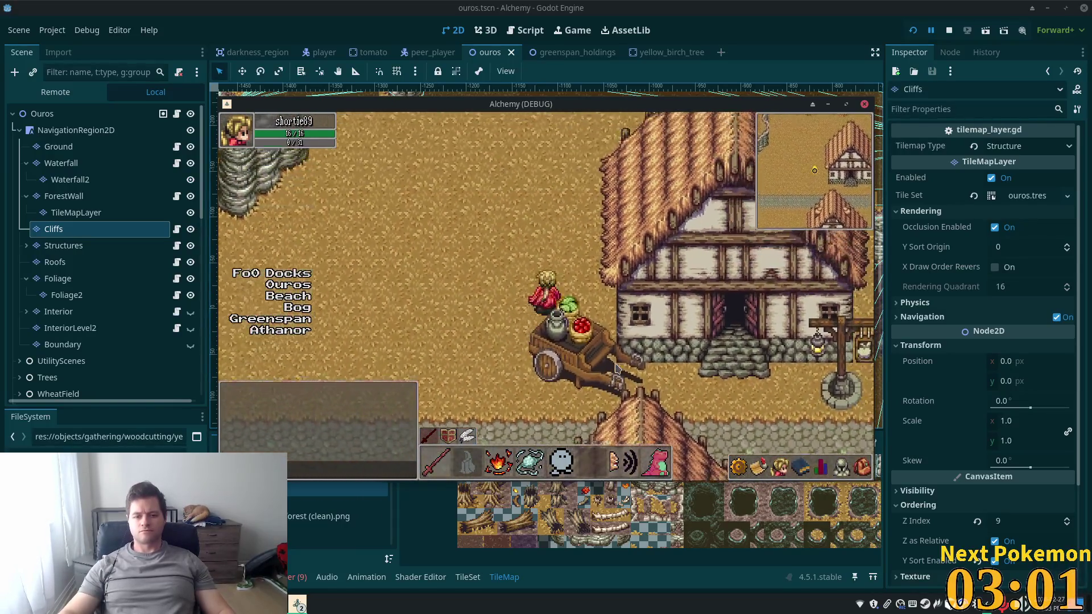
pyautogui.press('Left')
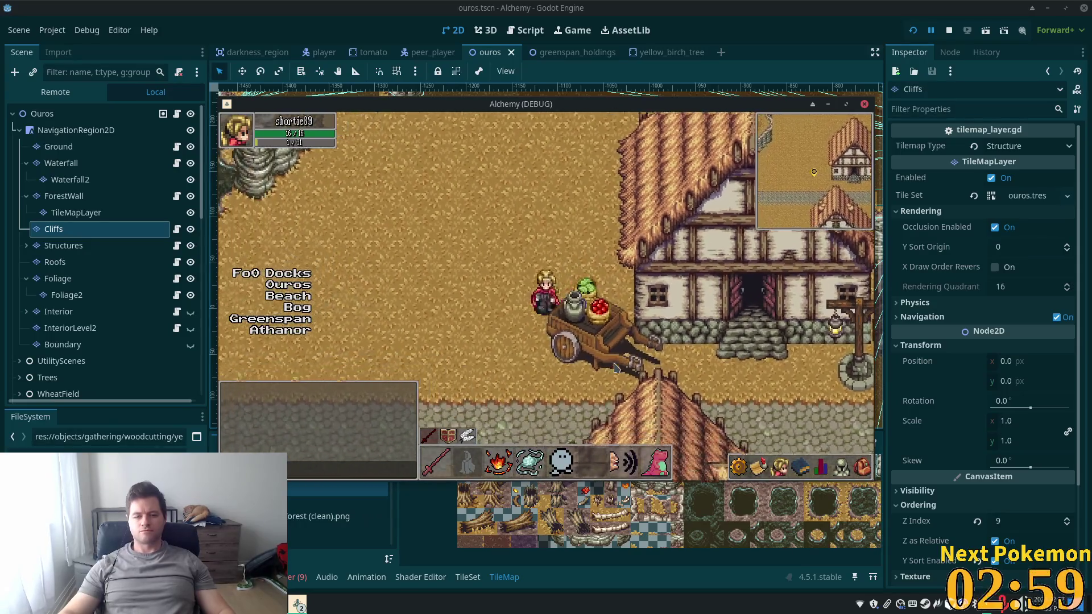
pyautogui.press('Down')
pyautogui.press('Left')
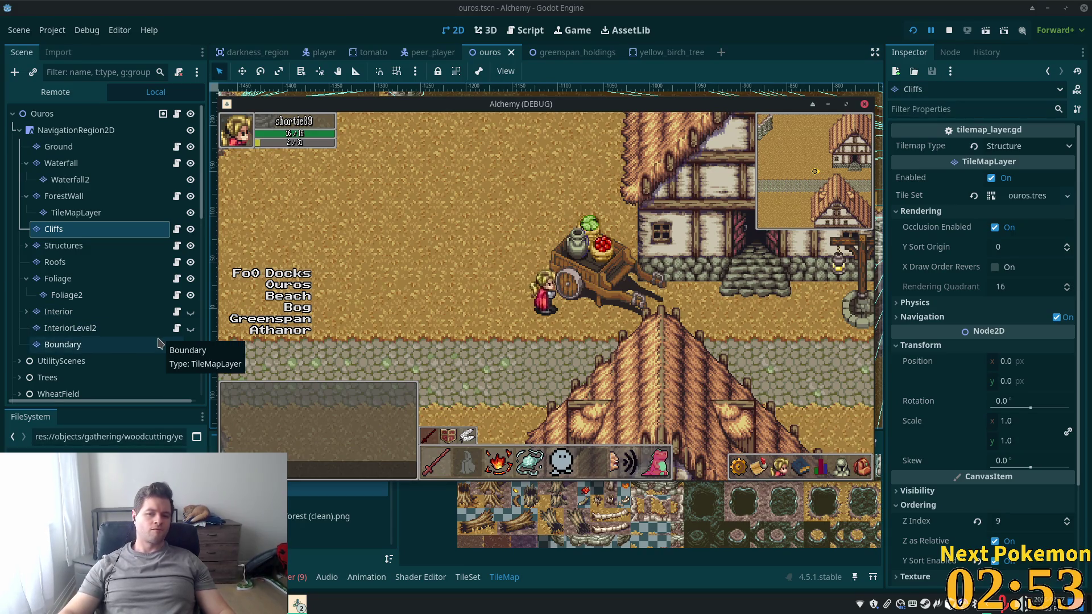
# Zoom the viewport onto the cart and select the Cart node
pyautogui.scroll(-5, 179, 282)
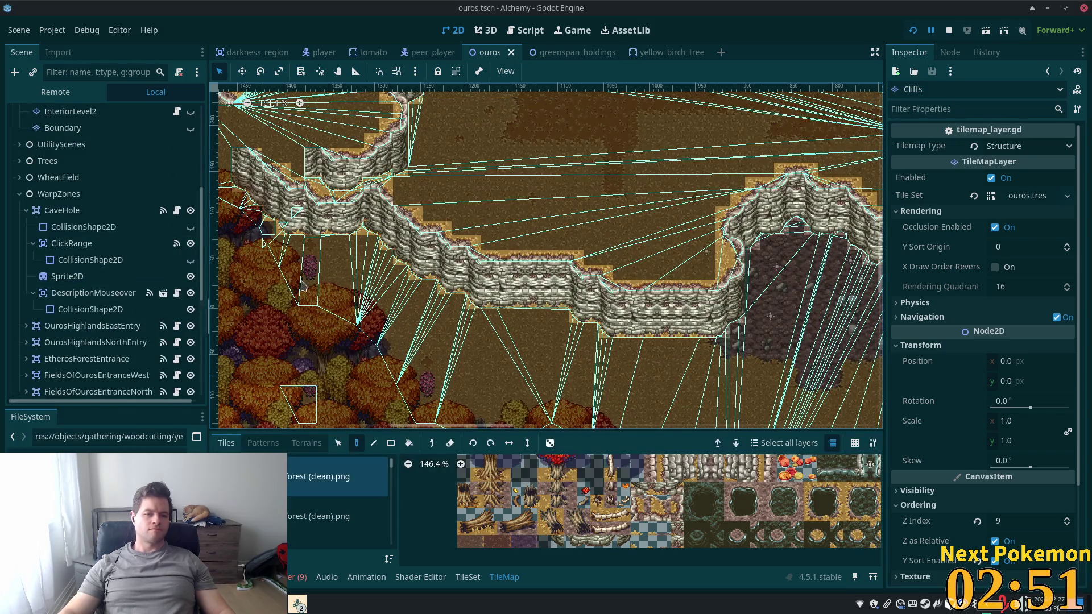
pyautogui.scroll(-7, 628, 279)
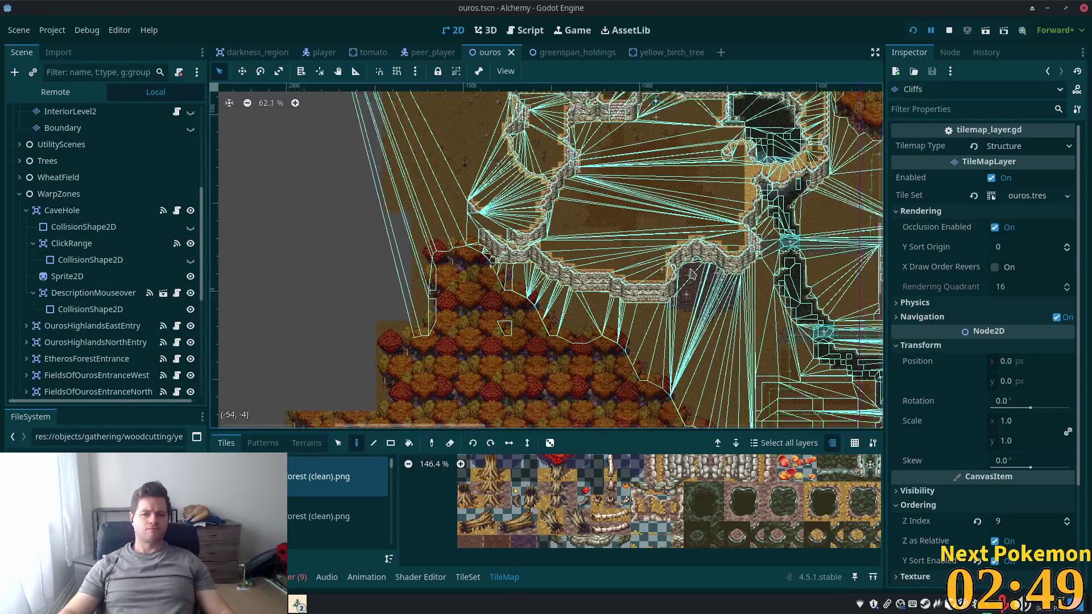
pyautogui.scroll(7, 559, 329)
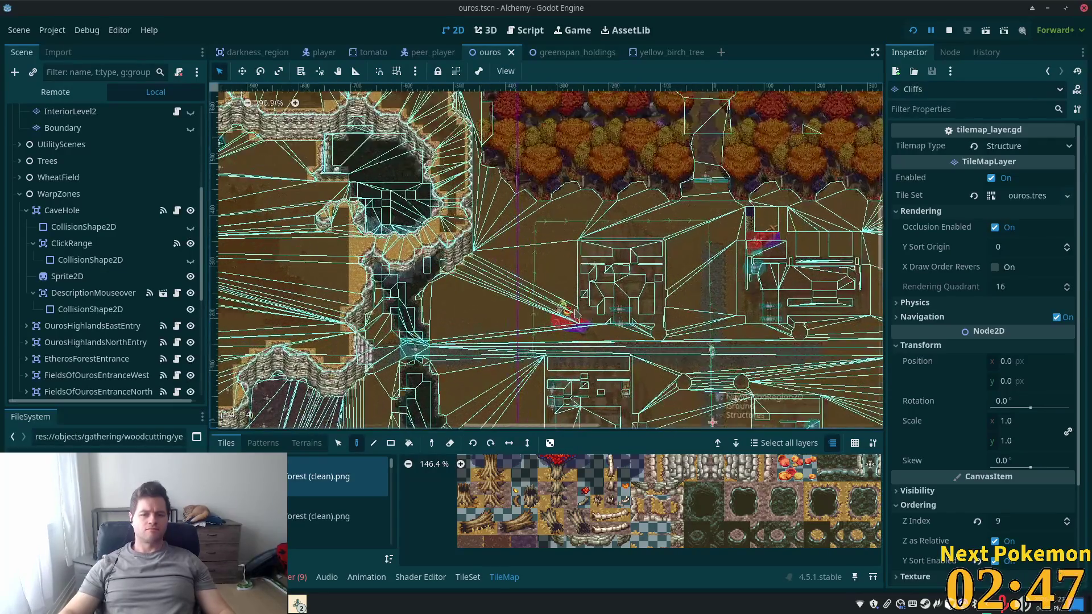
pyautogui.scroll(6, 559, 329)
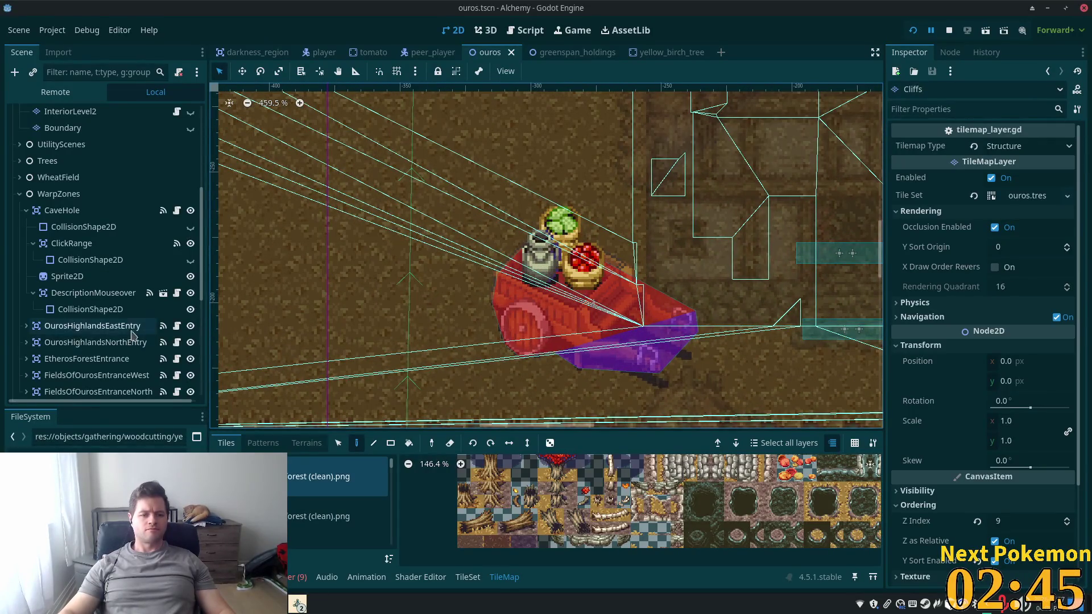
pyautogui.scroll(-2, 201, 282)
pyautogui.scroll(-5, 200, 282)
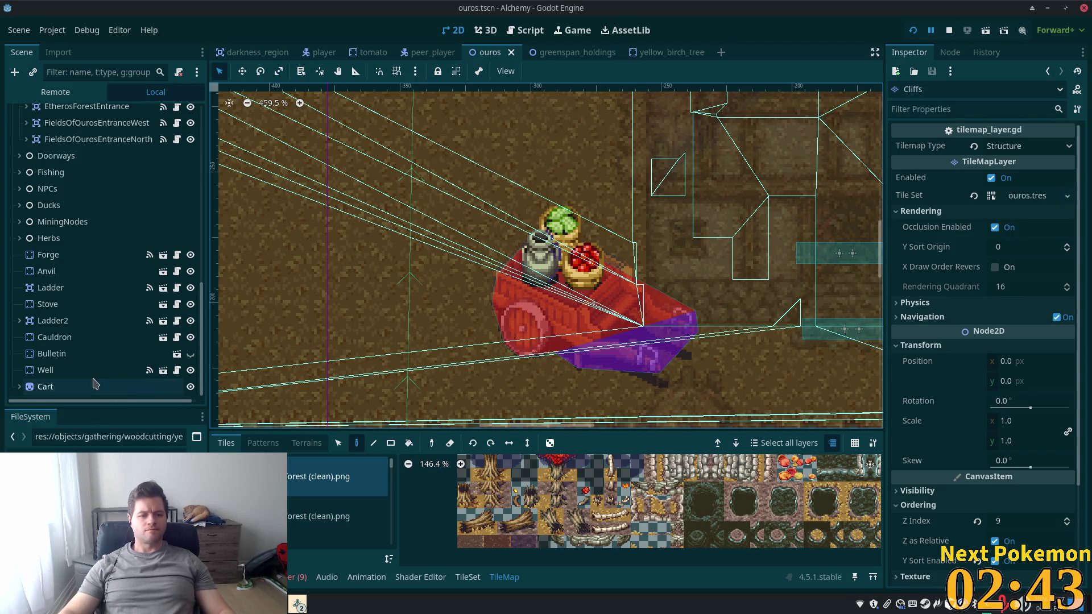
pyautogui.click(97, 386)
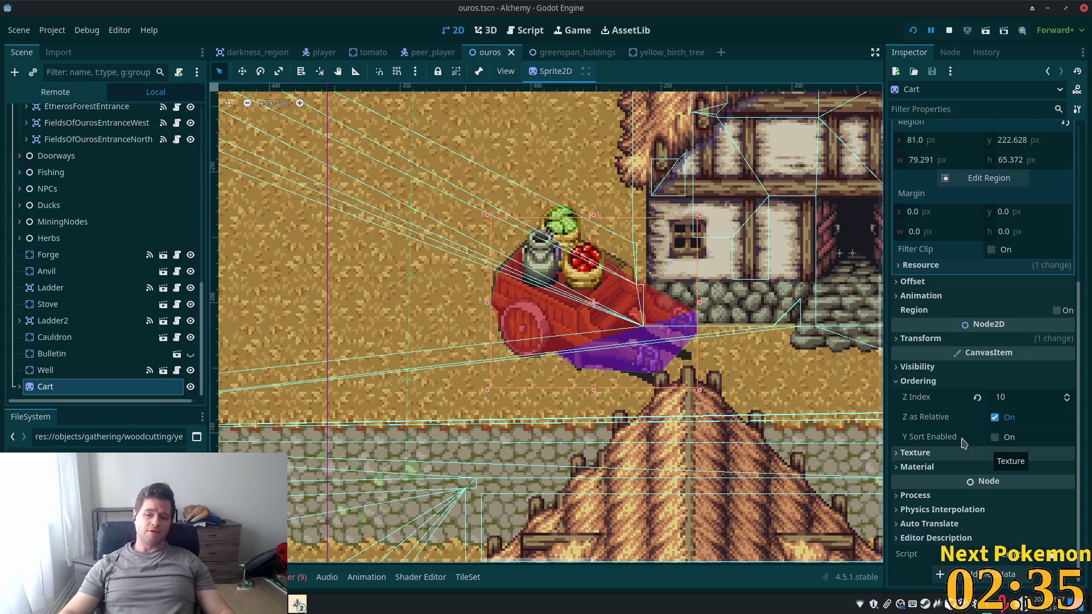
# Compare the Interior layer's ordering with the Cart's Z Index of 10
pyautogui.moveTo(203, 314); pyautogui.dragTo(189, 139)
pyautogui.scroll(-1, 189, 140)
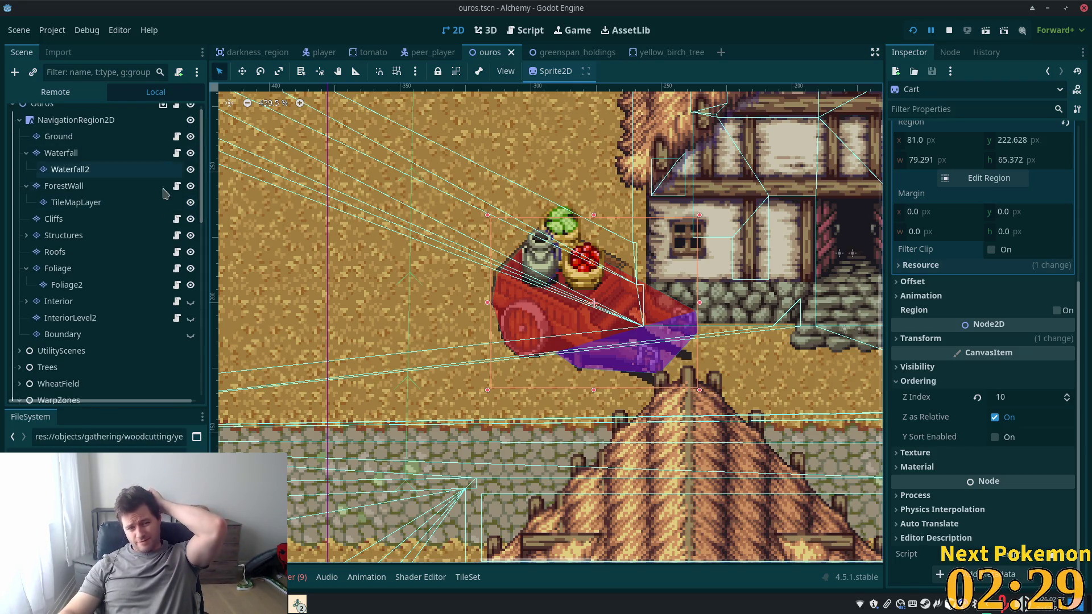
pyautogui.click(83, 306)
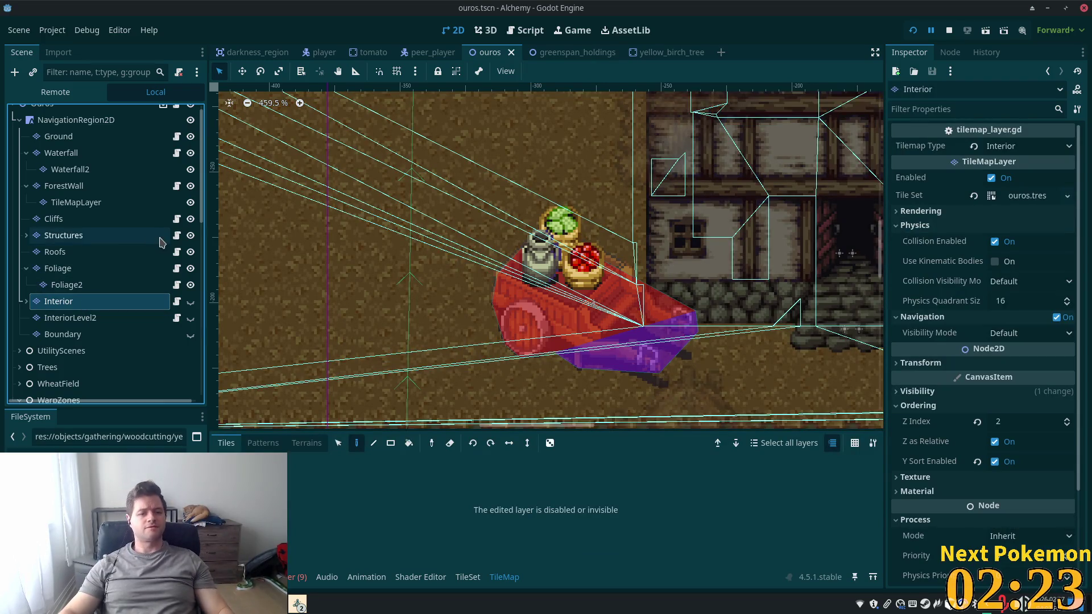
pyautogui.scroll(-3, 155, 267)
pyautogui.scroll(-20, 155, 267)
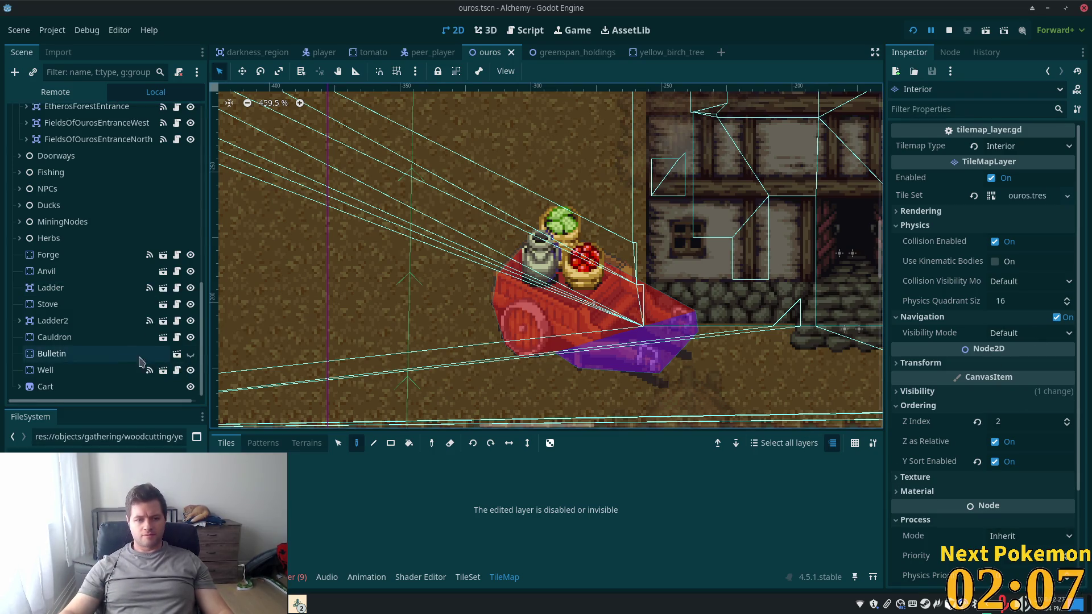
pyautogui.click(46, 387)
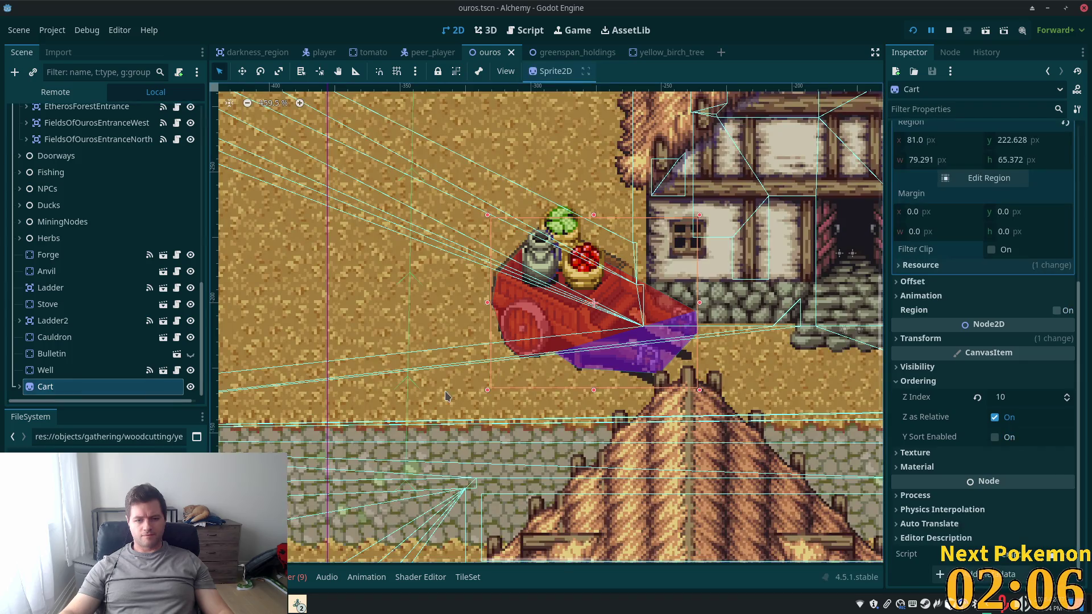
# Enable Y Sort on the Cart, save and run, and walk the player up to the cart
pyautogui.click(994, 438)
pyautogui.press('F5')
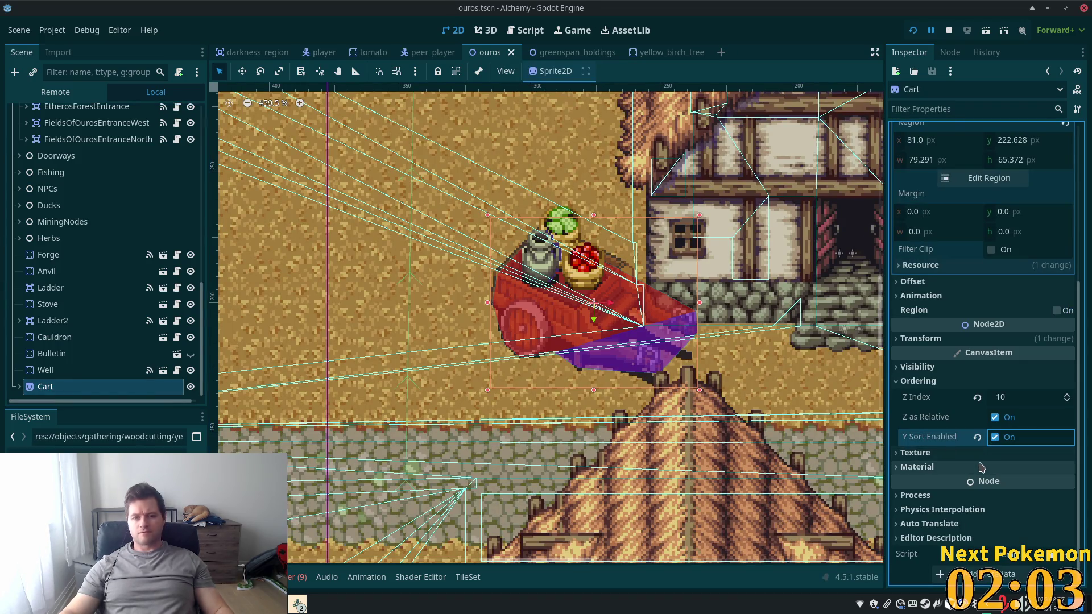
pyautogui.press('Up')
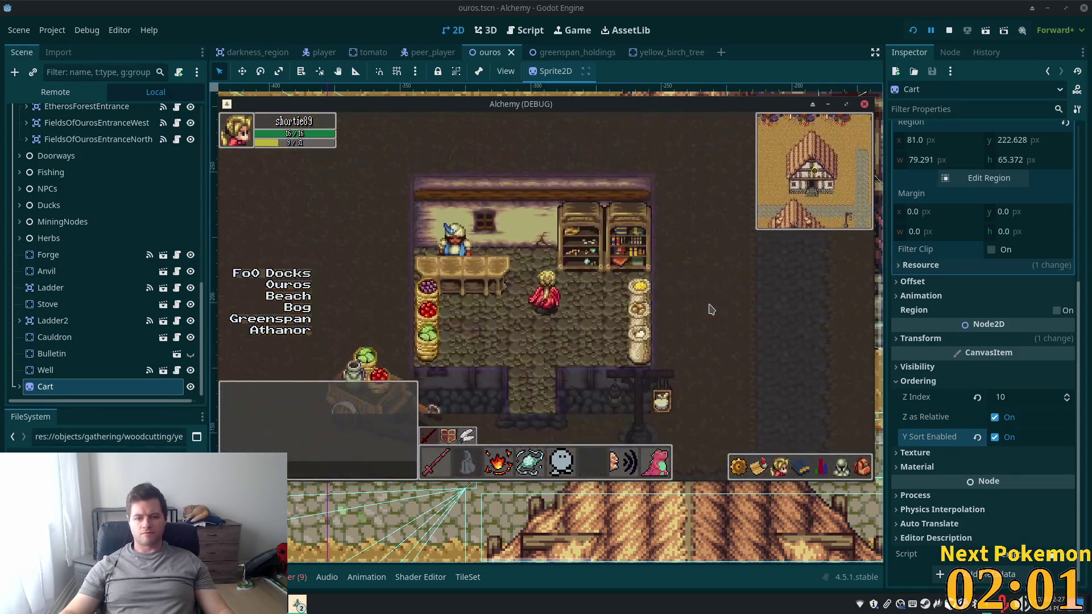
pyautogui.press('Down')
pyautogui.press('Up')
pyautogui.press('Left')
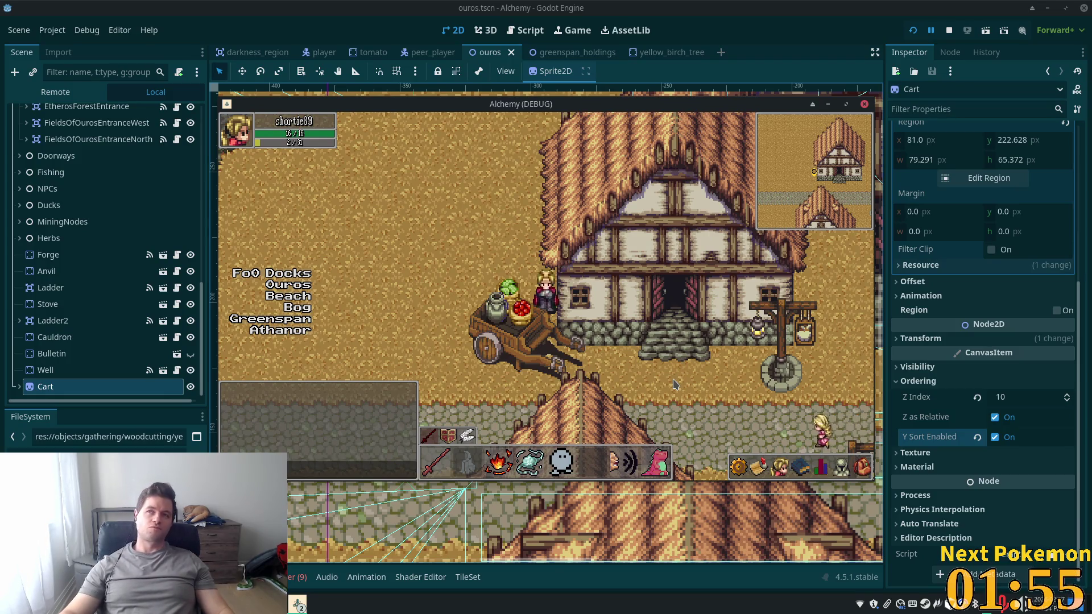
# Walk the player past the cart, into the shop and through the autumn forest, then close the game
pyautogui.press('Down')
pyautogui.press('Right')
pyautogui.press('Up')
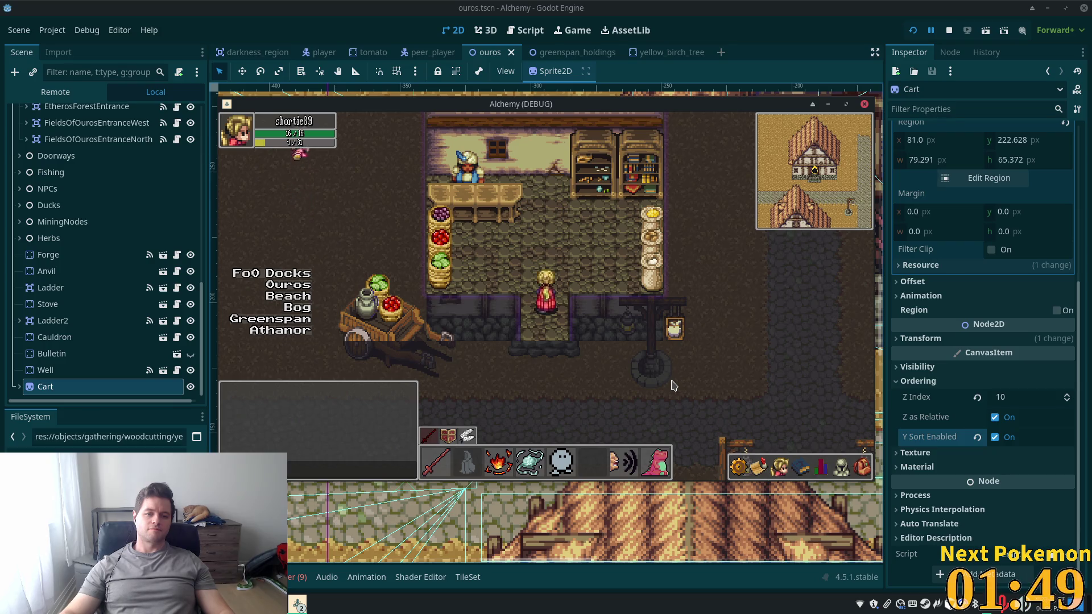
pyautogui.press('Down')
pyautogui.press('Left')
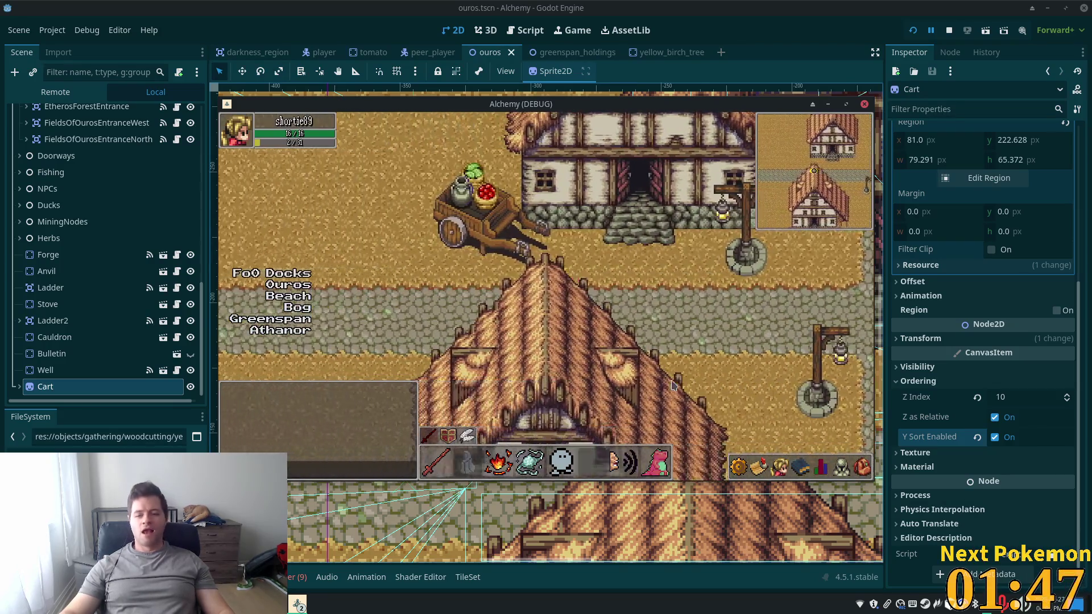
pyautogui.press('Up')
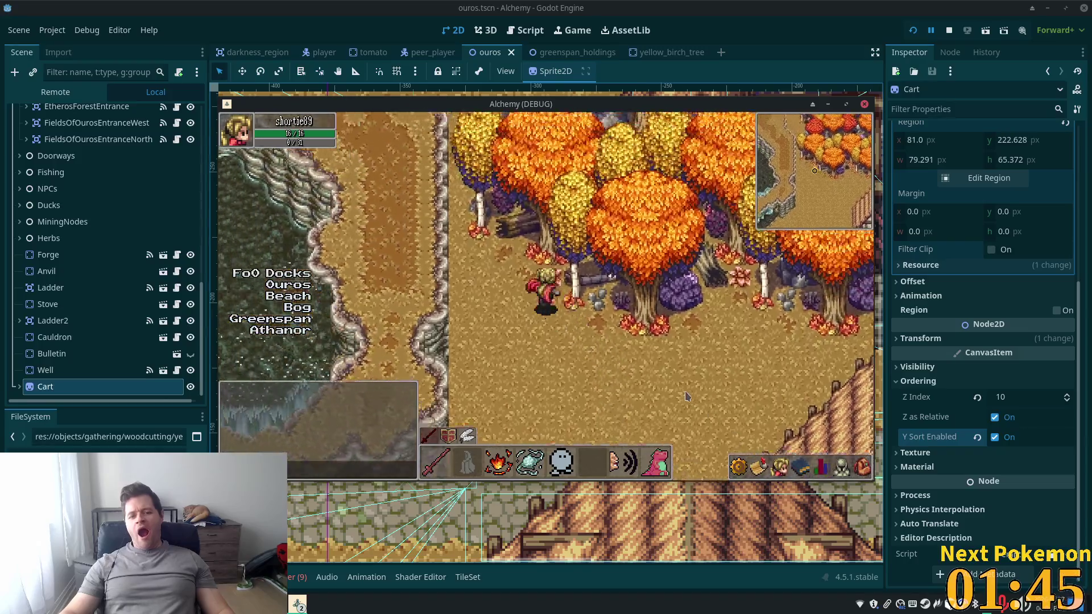
pyautogui.press('Right')
pyautogui.press('Down')
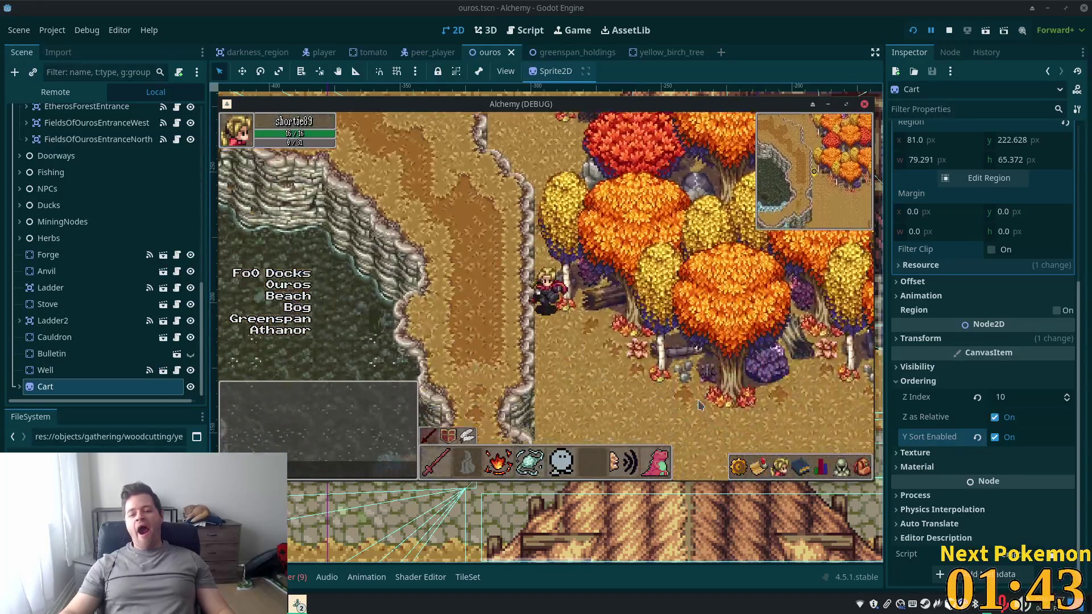
pyautogui.press('Left')
pyautogui.press('Up')
pyautogui.press('Down')
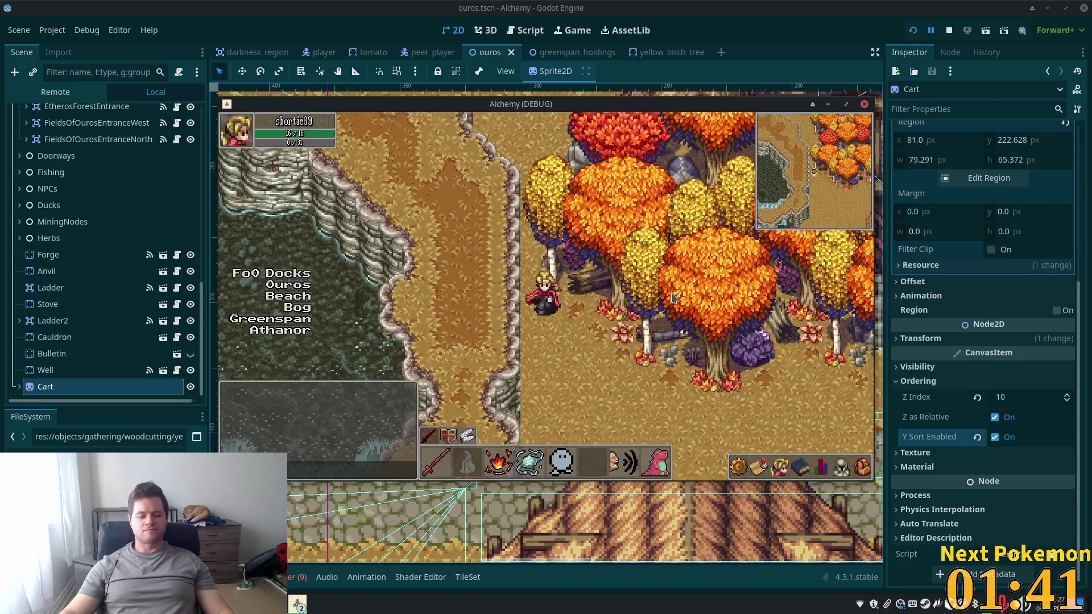
pyautogui.press('F8')
pyautogui.scroll(-3, 418, 267)
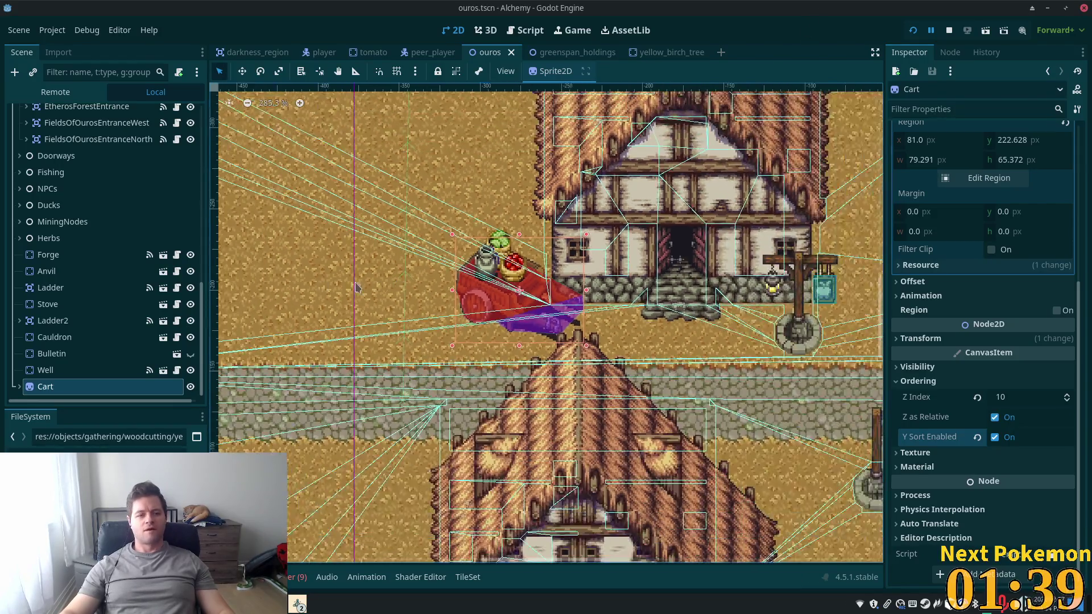
# Select the Boundary layer and make it visible for painting
pyautogui.scroll(5, 93, 259)
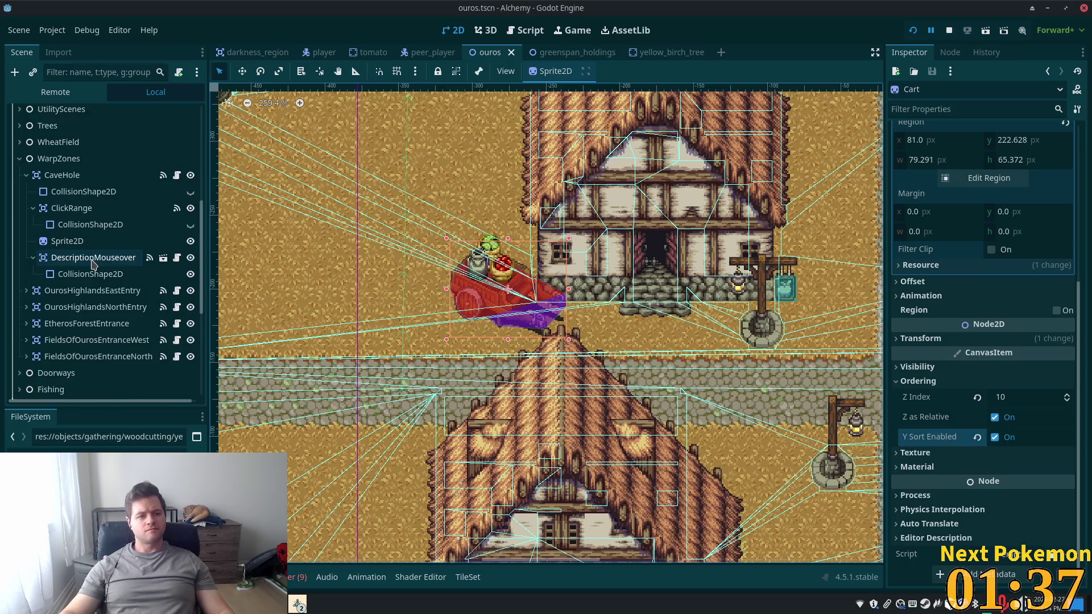
pyautogui.scroll(5, 94, 259)
pyautogui.click(63, 344)
pyautogui.scroll(5, 500, 245)
pyautogui.hscroll(-5, 501, 244)
pyautogui.scroll(1, 455, 220)
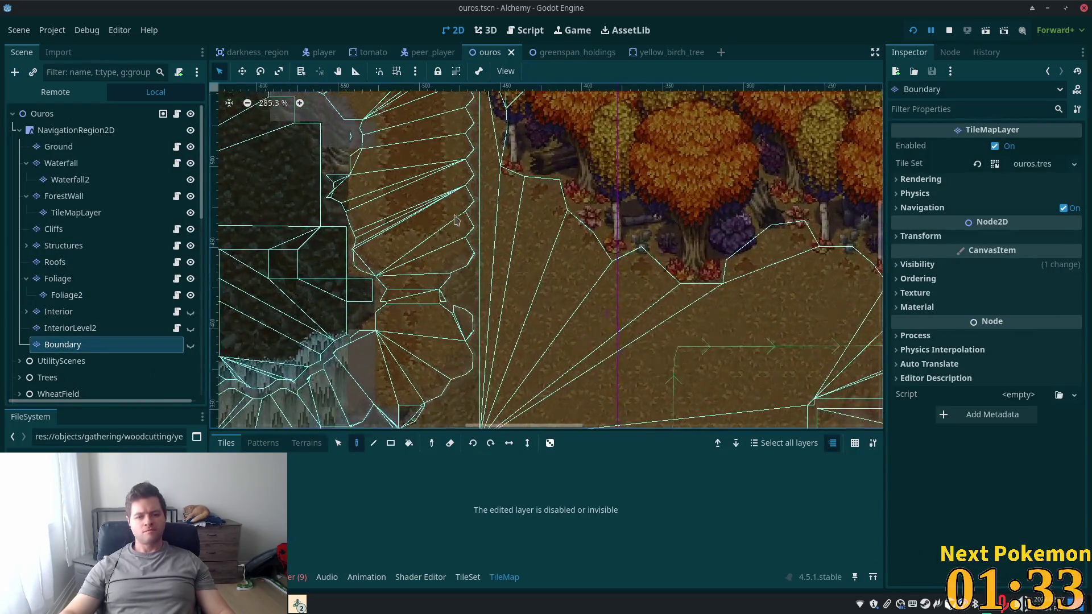
pyautogui.scroll(3, 501, 273)
pyautogui.scroll(1, 537, 320)
pyautogui.click(339, 443)
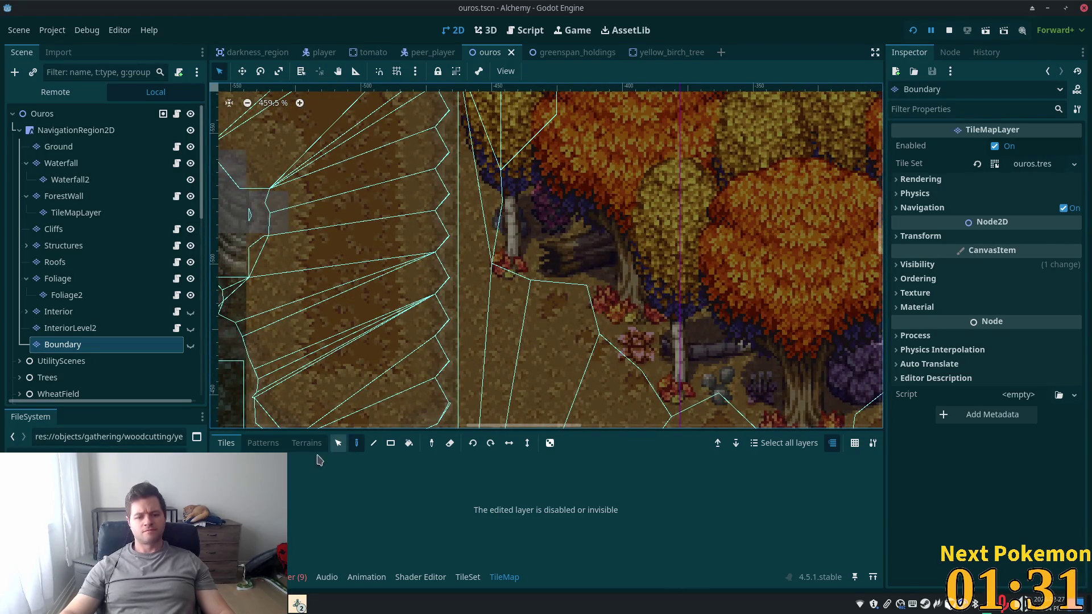
pyautogui.click(191, 345)
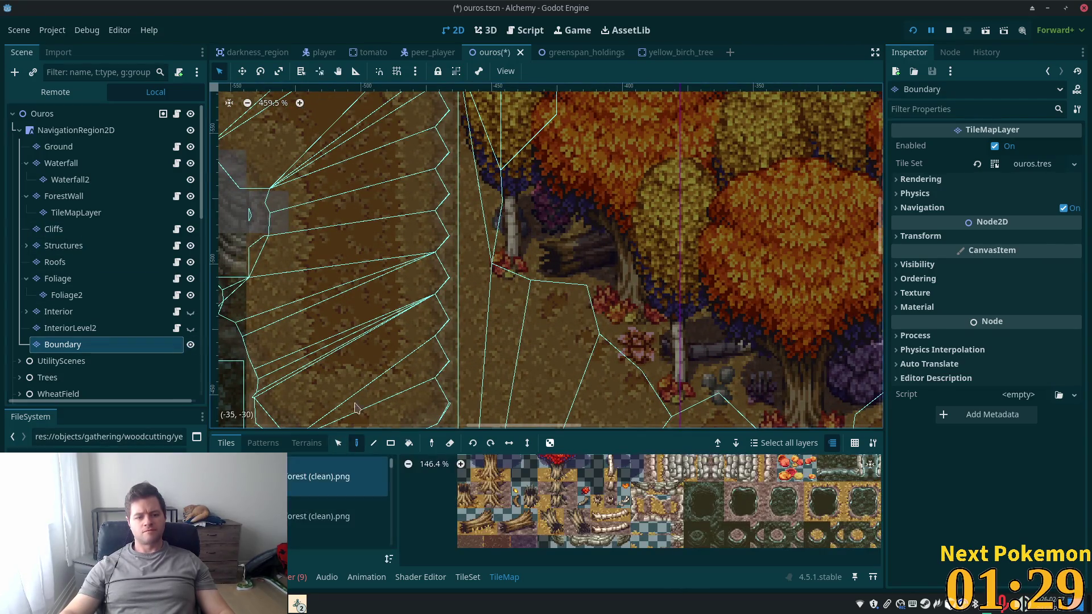
# Paint an orange tile from the 16x16 atlas at the forest edge
pyautogui.scroll(-3, 292, 524)
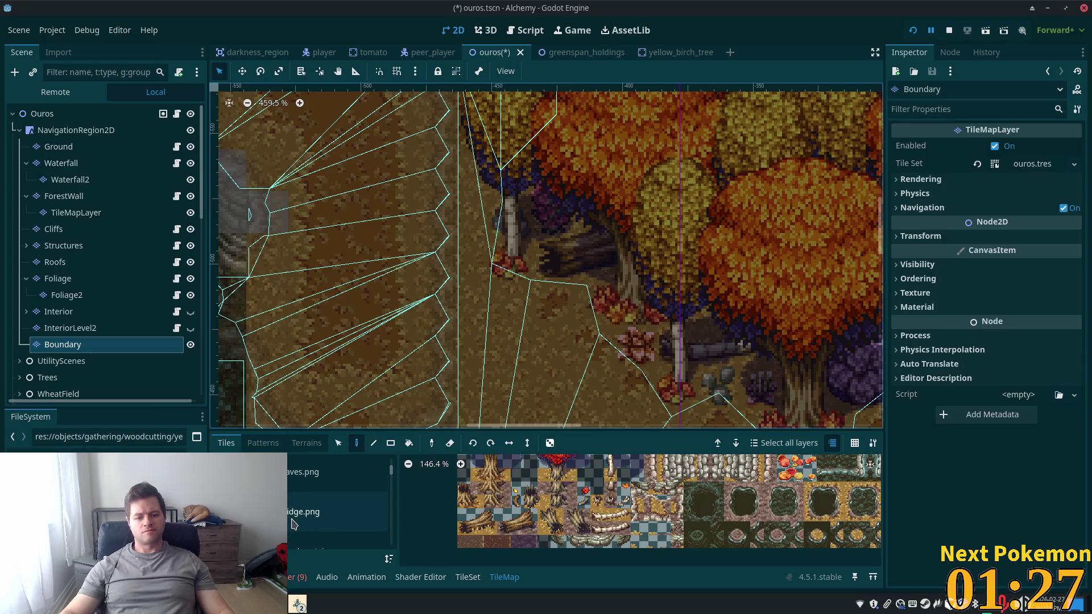
pyautogui.scroll(-1, 317, 514)
pyautogui.click(300, 509)
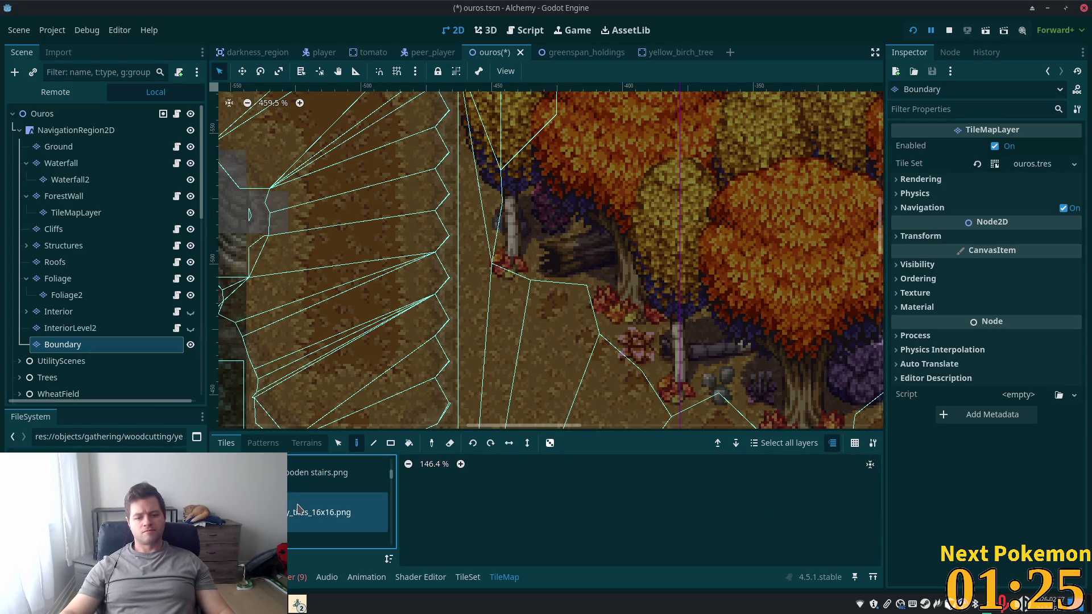
pyautogui.scroll(-4, 570, 523)
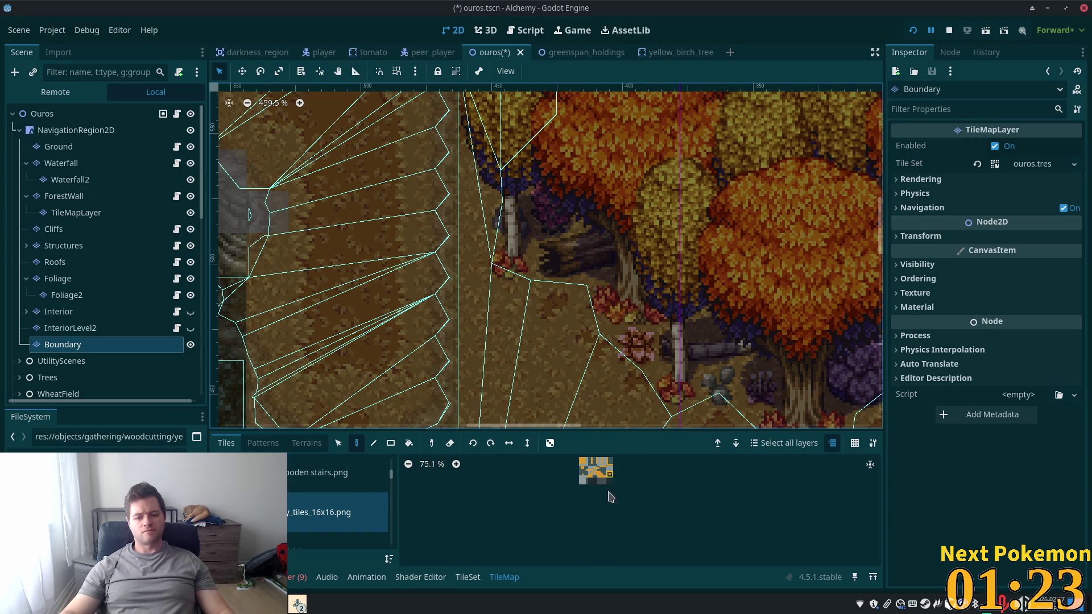
pyautogui.scroll(7, 609, 498)
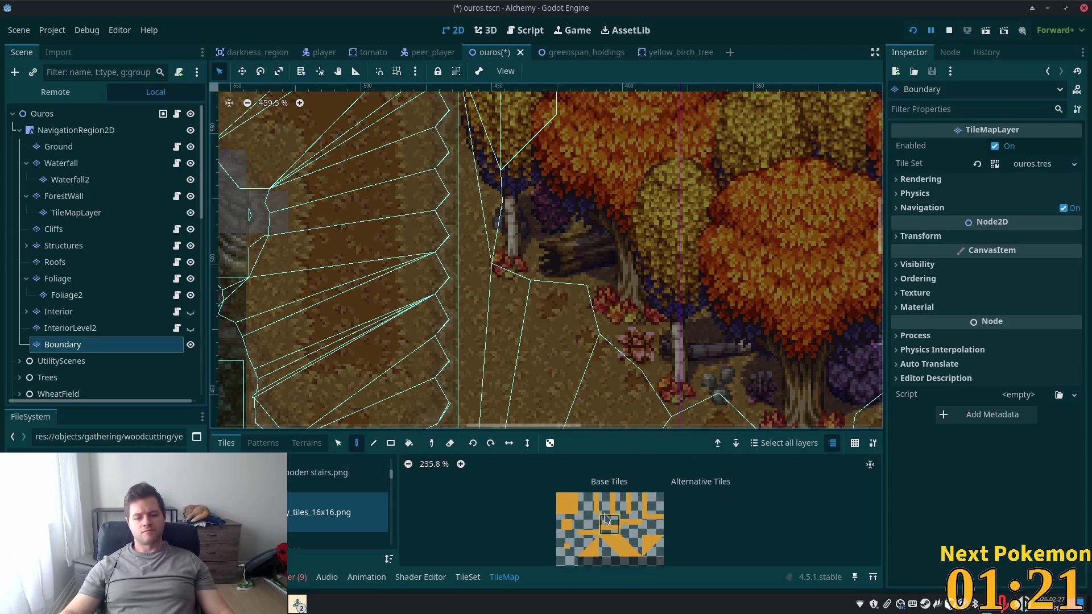
pyautogui.click(546, 489)
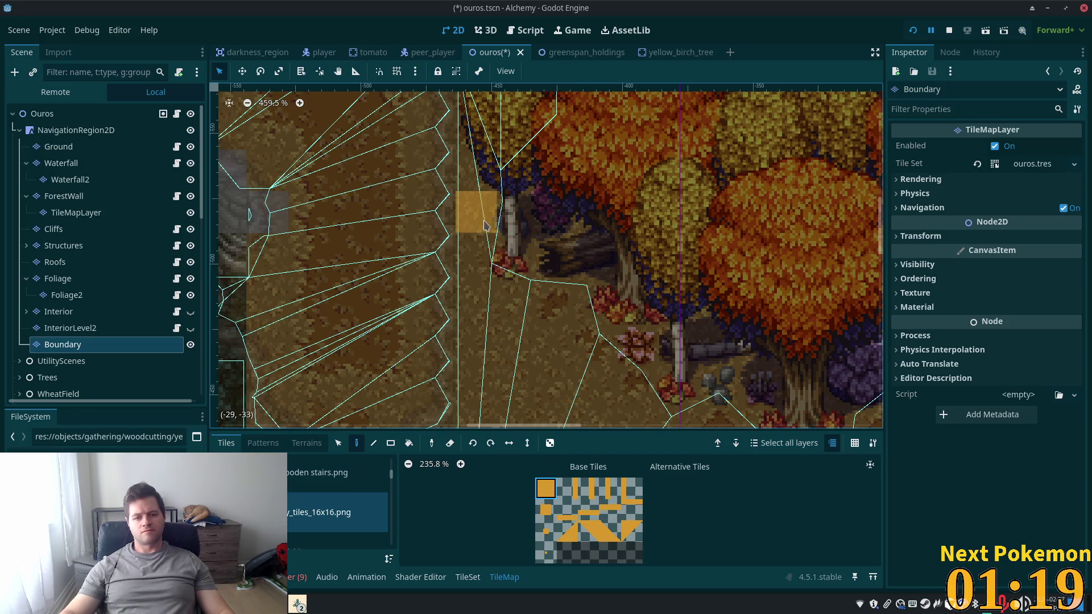
pyautogui.click(479, 237)
# Save the scene, hide the Boundary layer and relaunch the game
pyautogui.hotkey('ctrl', 's')
pyautogui.click(191, 345)
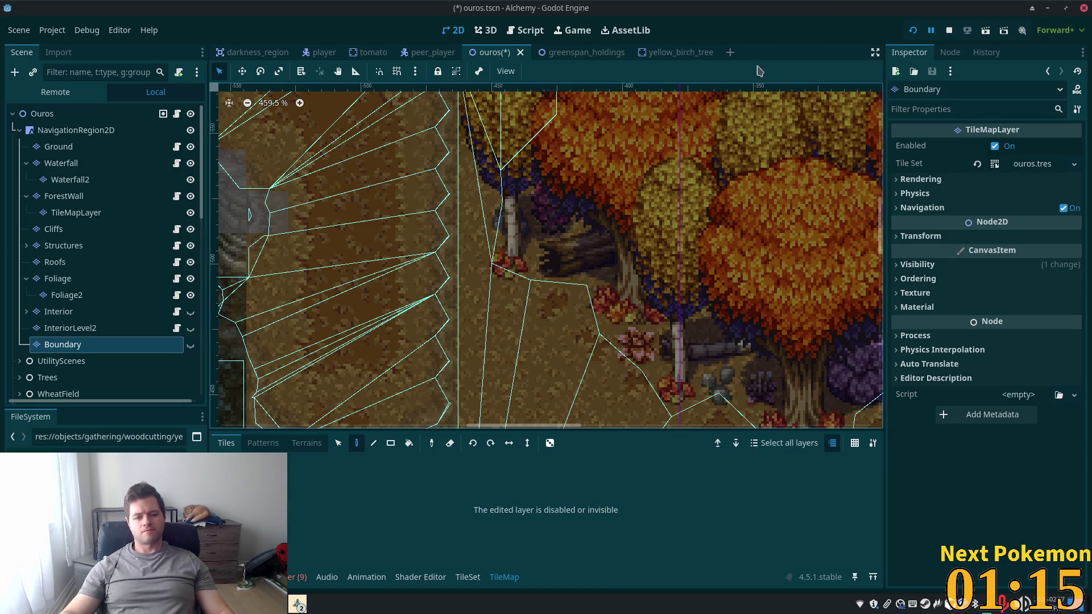
pyautogui.click(914, 34)
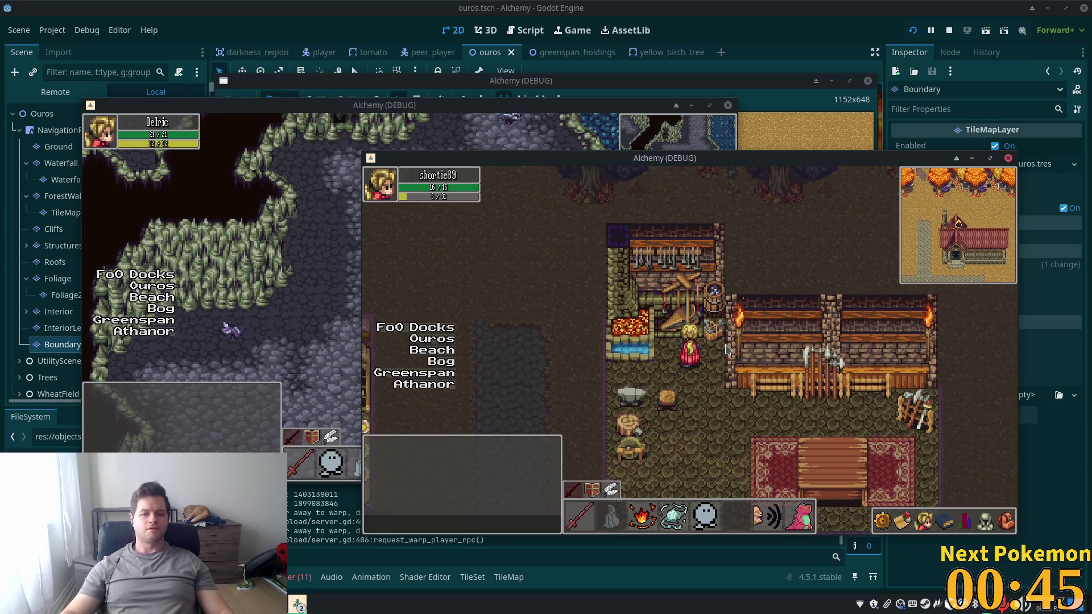
# Walk out of the furnace room, north around the chimney tower by the autumn trees, then return to the editor
pyautogui.press('Down')
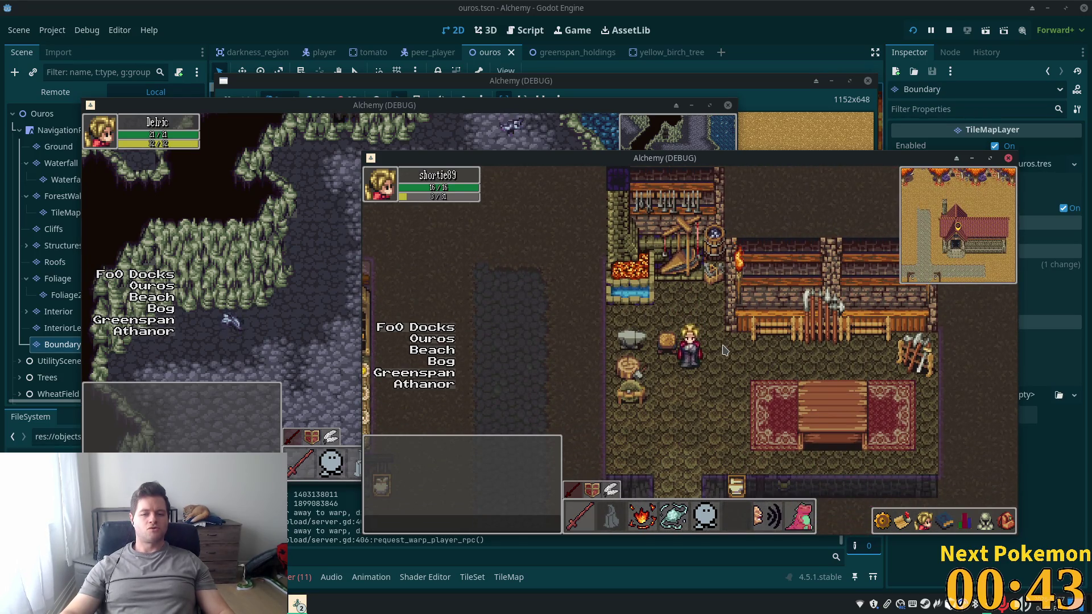
pyautogui.press('Down')
pyautogui.press('Down')
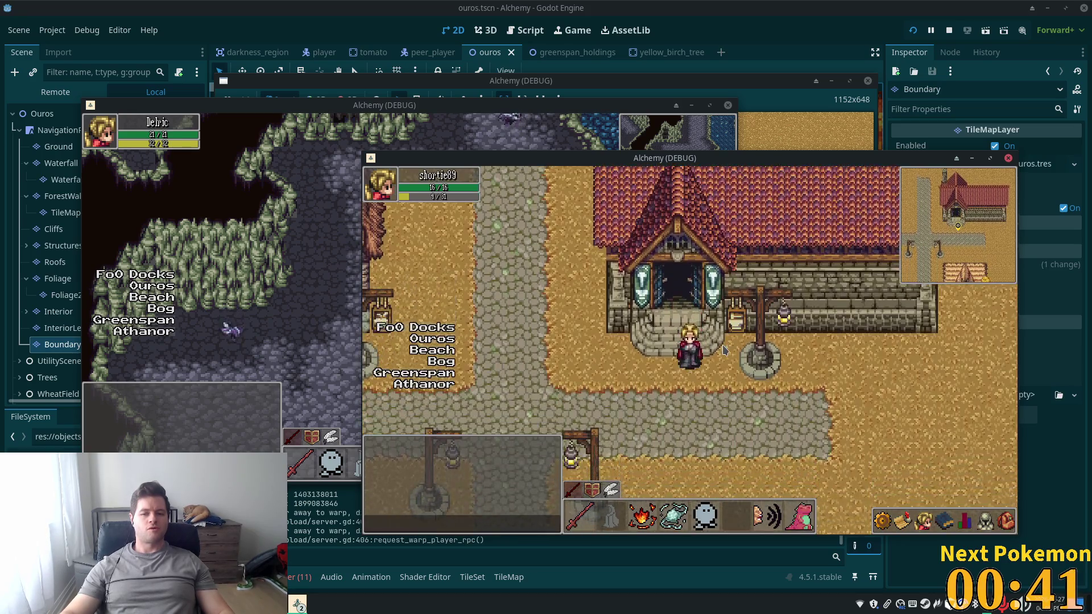
pyautogui.press('Left')
pyautogui.press('Up')
pyautogui.press('Right')
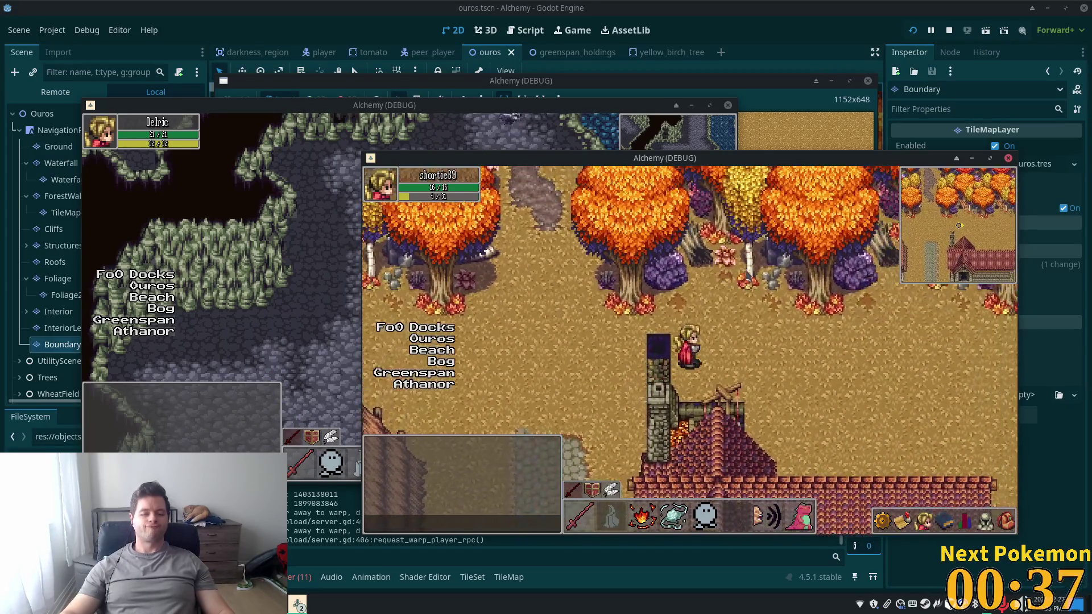
pyautogui.press('Left')
pyautogui.press('Down')
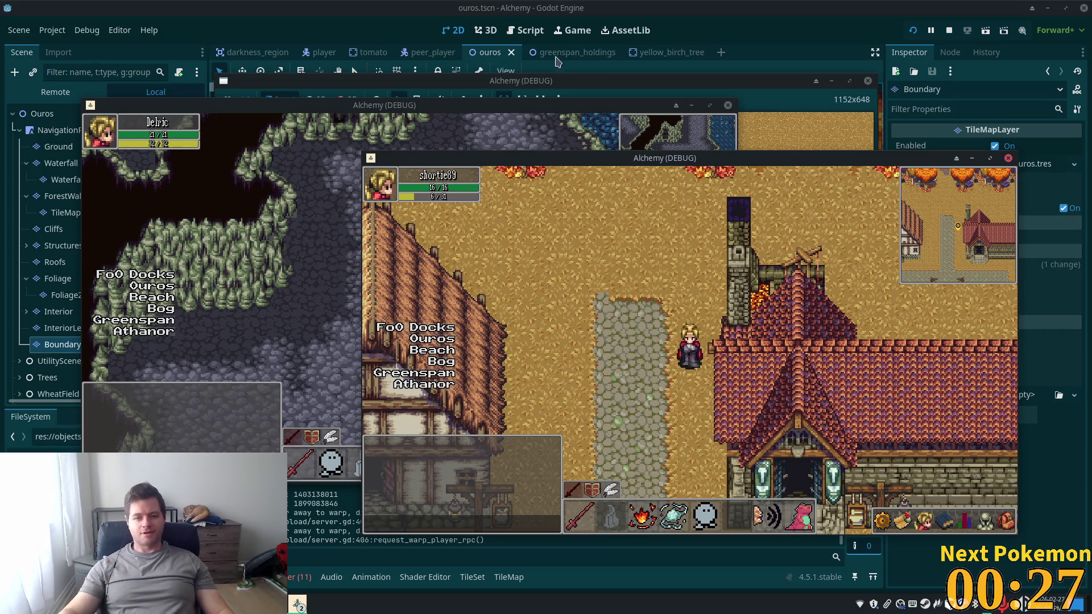
pyautogui.click(59, 314)
# Select the Forge node and centre it in the viewport, scrolling to inspect the surrounding map
pyautogui.scroll(-10, 114, 318)
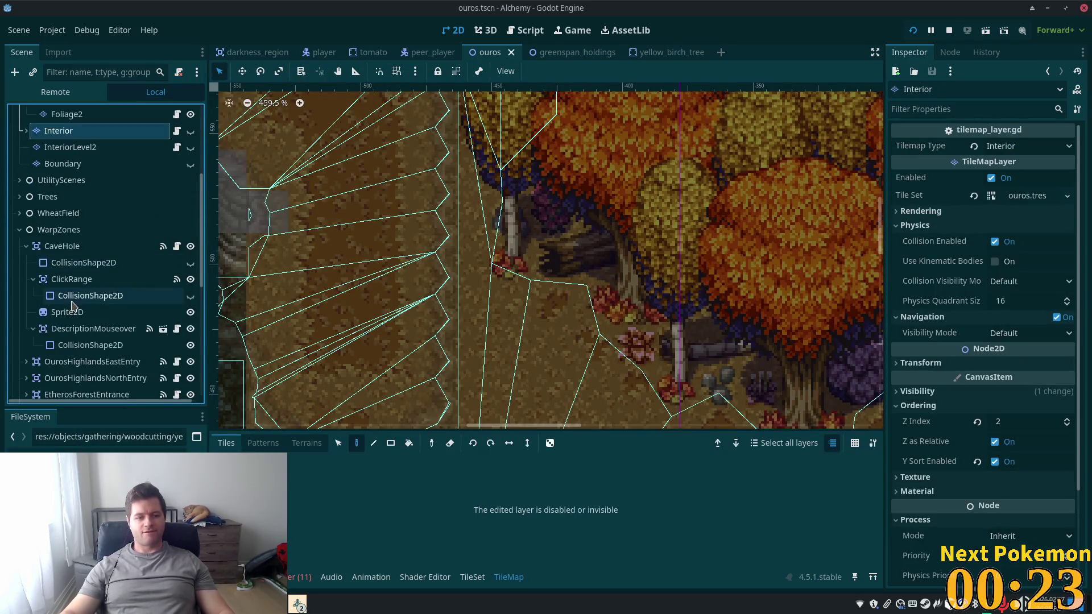
pyautogui.scroll(-5, 120, 353)
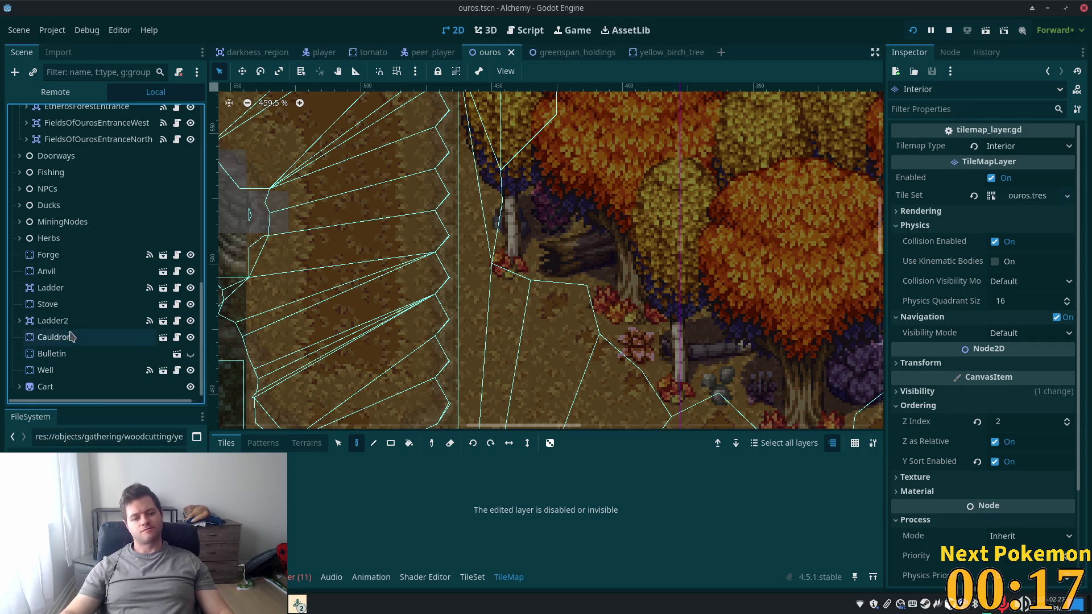
pyautogui.doubleClick(51, 263)
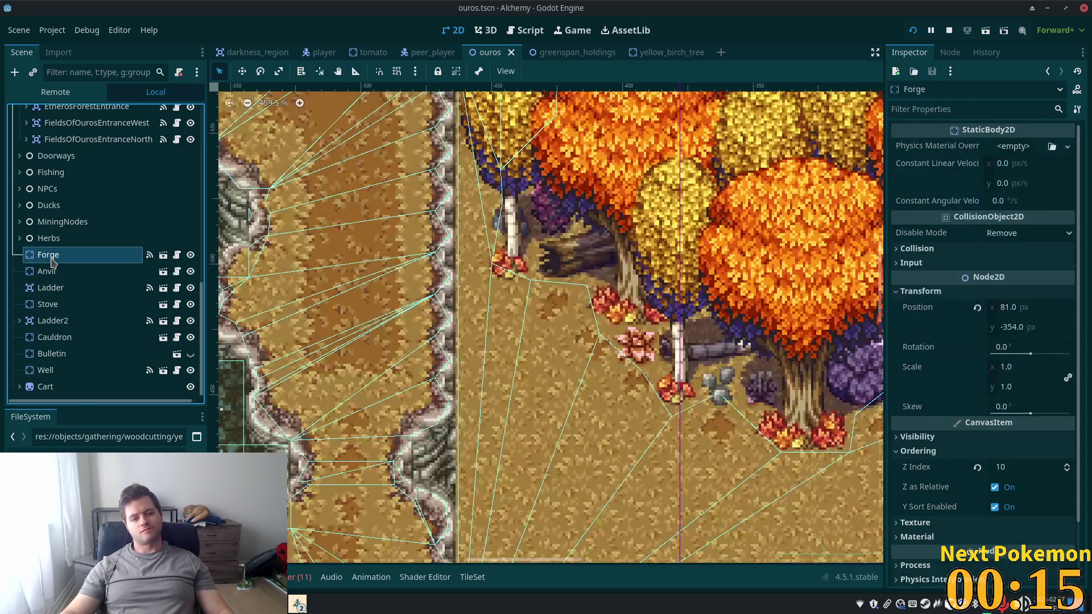
pyautogui.scroll(-3, 636, 363)
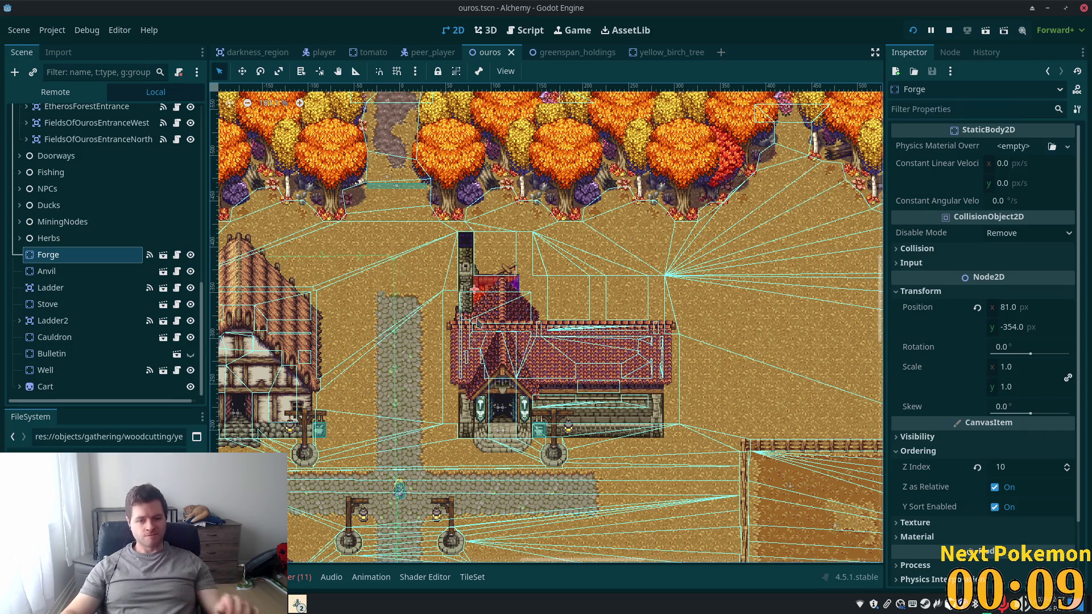
pyautogui.scroll(5, 463, 310)
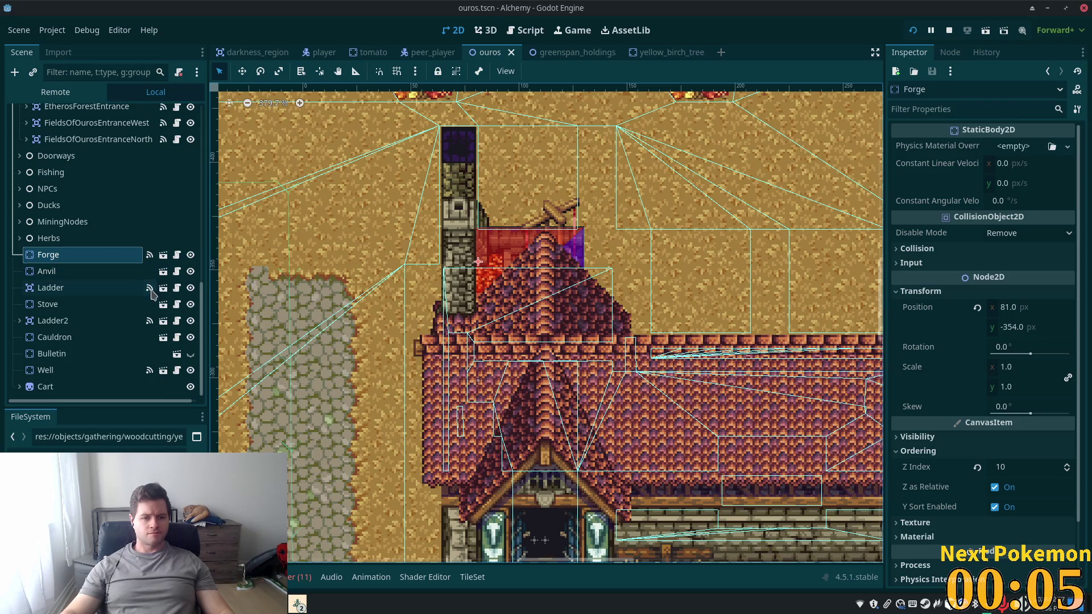
pyautogui.scroll(5, 202, 308)
pyautogui.scroll(-4, 178, 310)
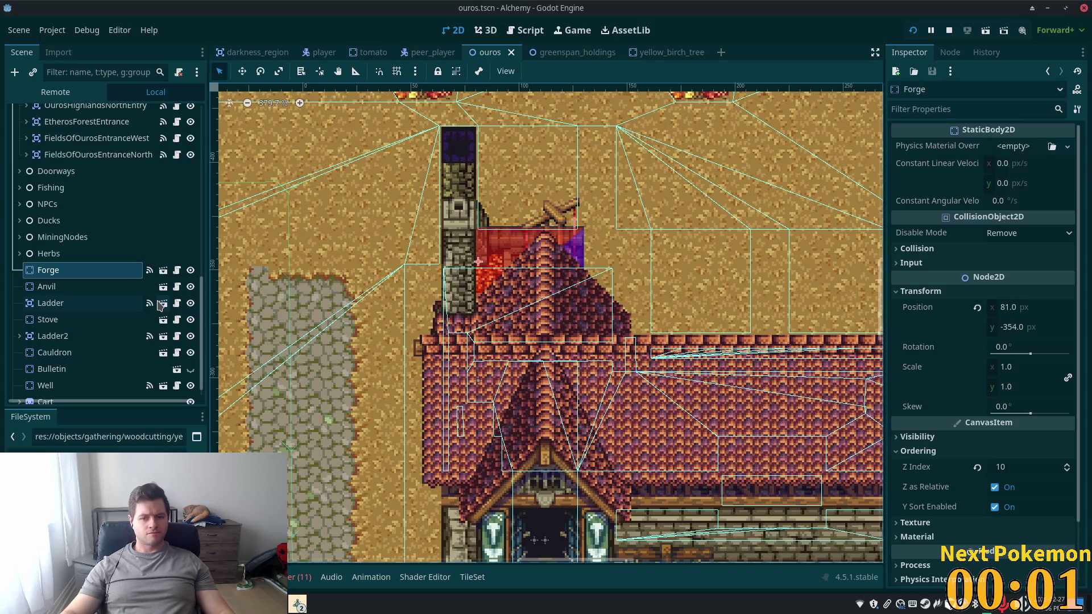
pyautogui.scroll(6, 104, 284)
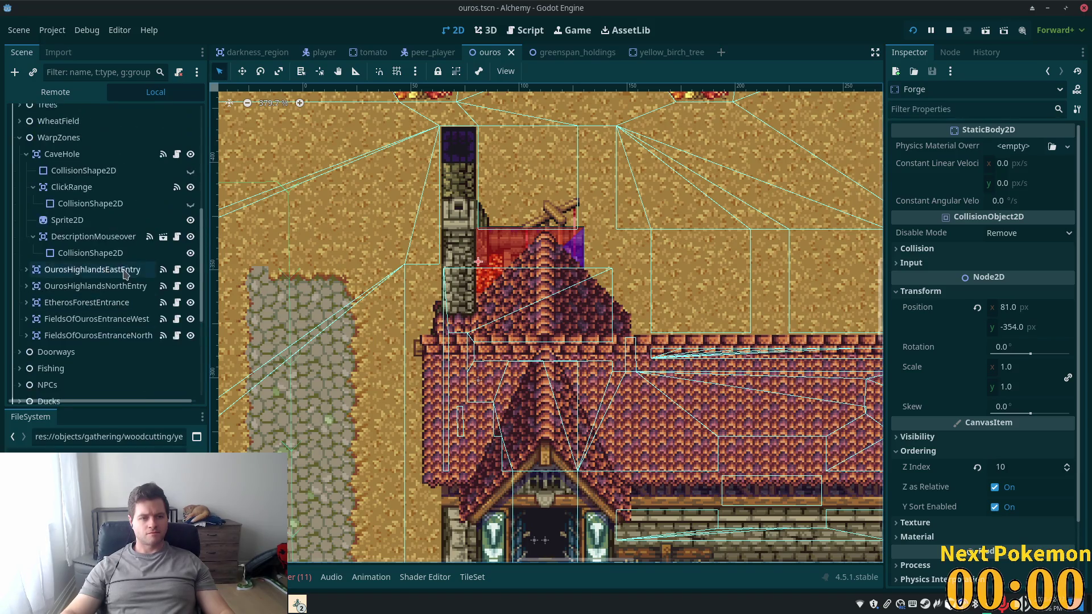
pyautogui.scroll(3, 102, 273)
pyautogui.scroll(-1, 85, 268)
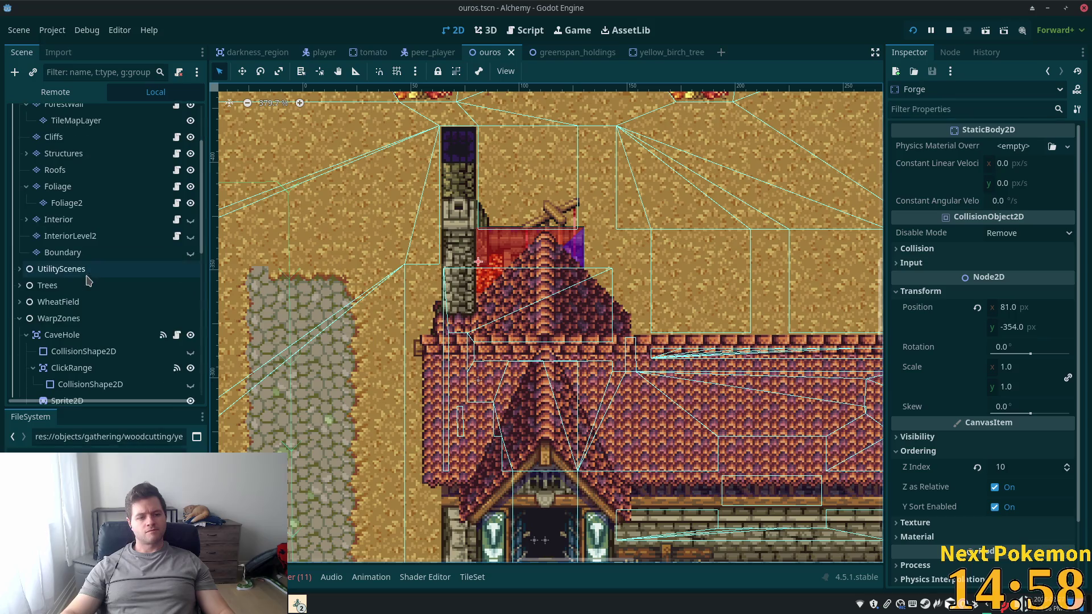
pyautogui.scroll(-4, 34, 230)
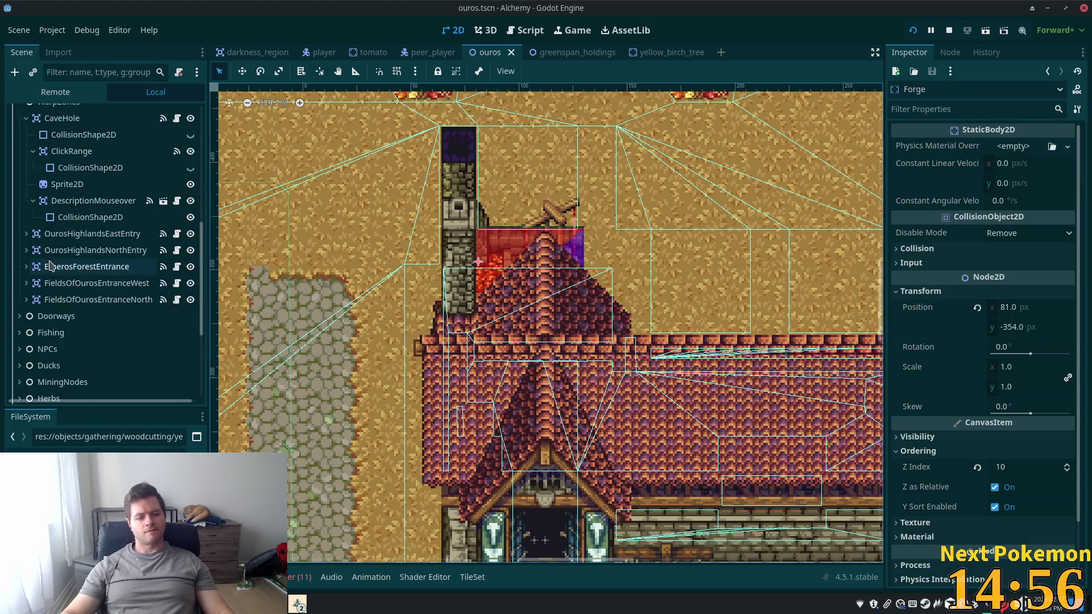
pyautogui.scroll(-2, 114, 364)
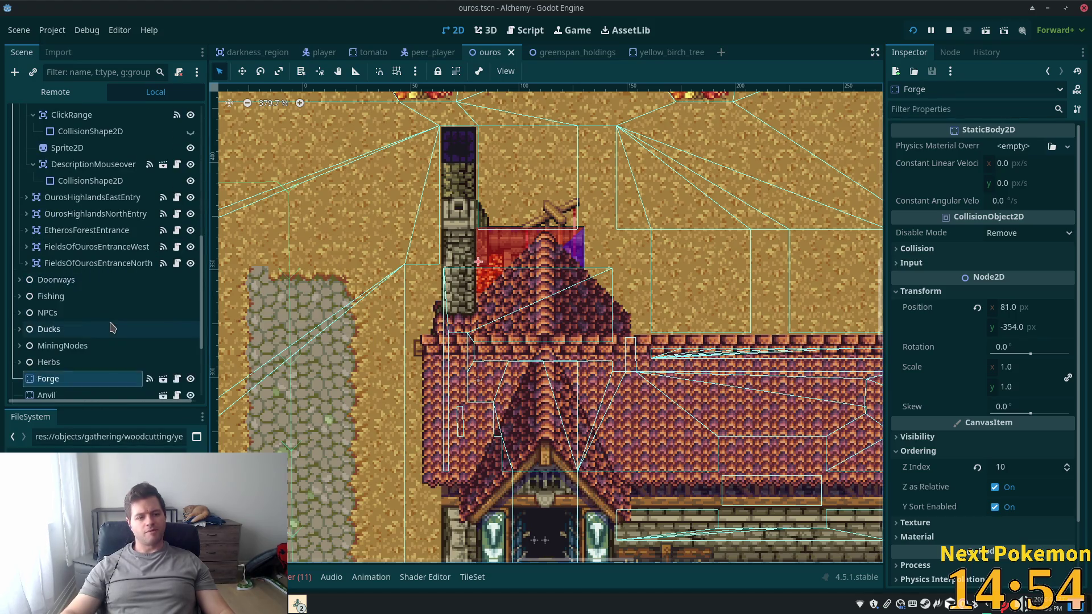
# Compare with the Ladder node, then move Forge under Interior after InteriorDecor4 and save the scene
pyautogui.click(63, 376)
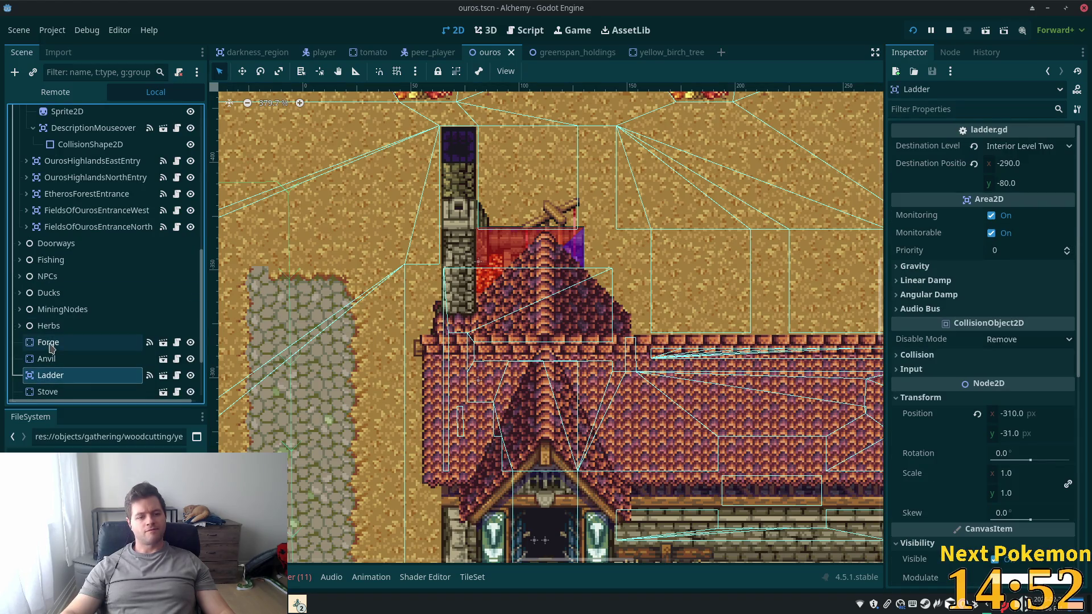
pyautogui.click(50, 344)
pyautogui.moveTo(54, 327)
pyautogui.mouseDown()
pyautogui.moveTo(77, 59)
pyautogui.moveTo(65, 315)
pyautogui.mouseUp()
pyautogui.hotkey('ctrl', 's')
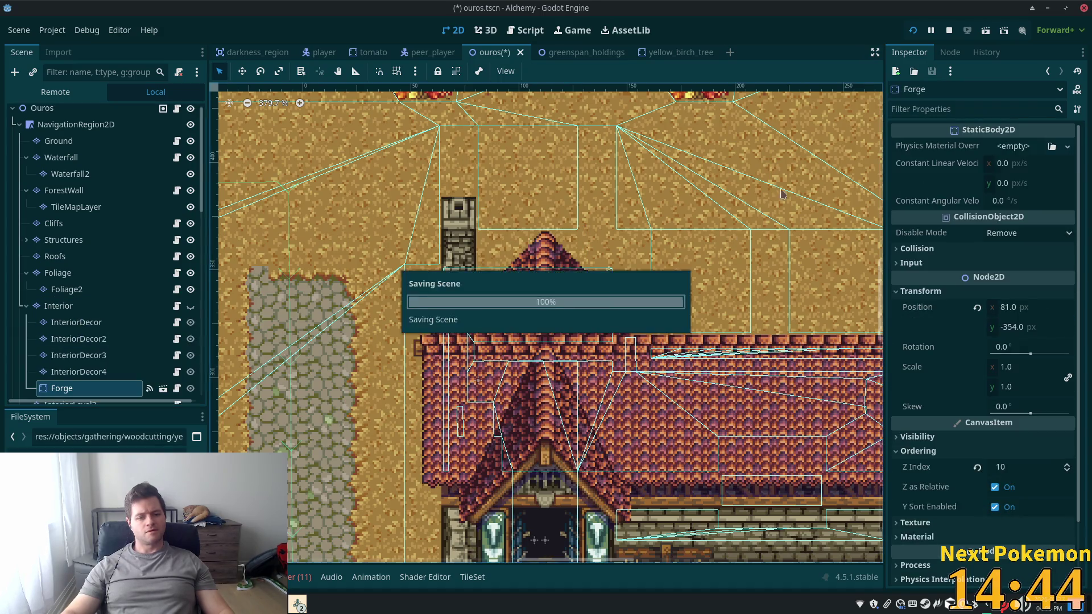
# Run the project, walk into the forge to check layering, then lower Forge's Z Index to 9
pyautogui.click(910, 35)
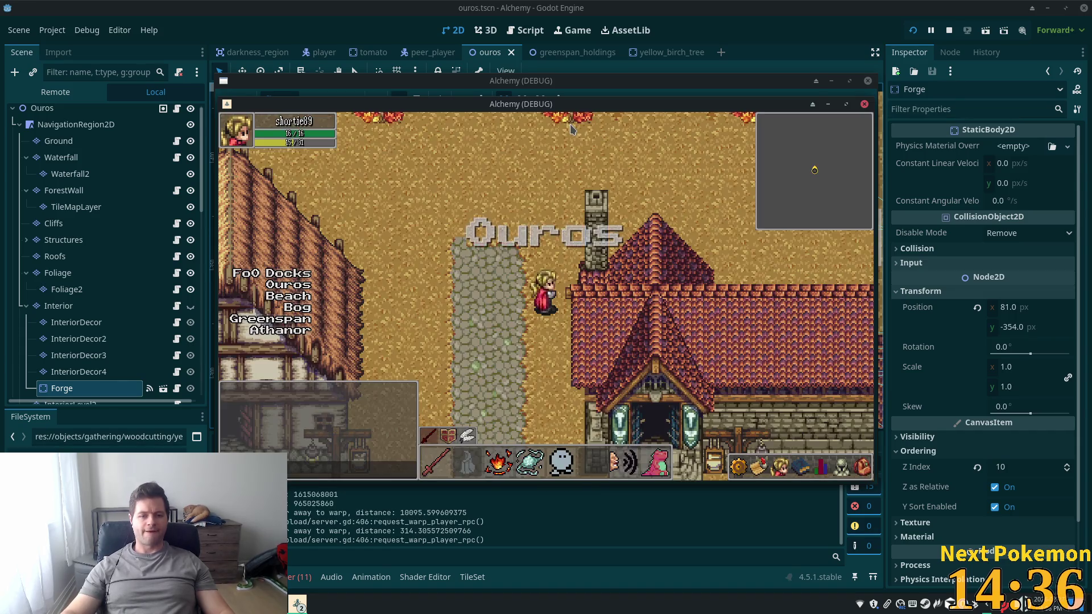
pyautogui.click(572, 148)
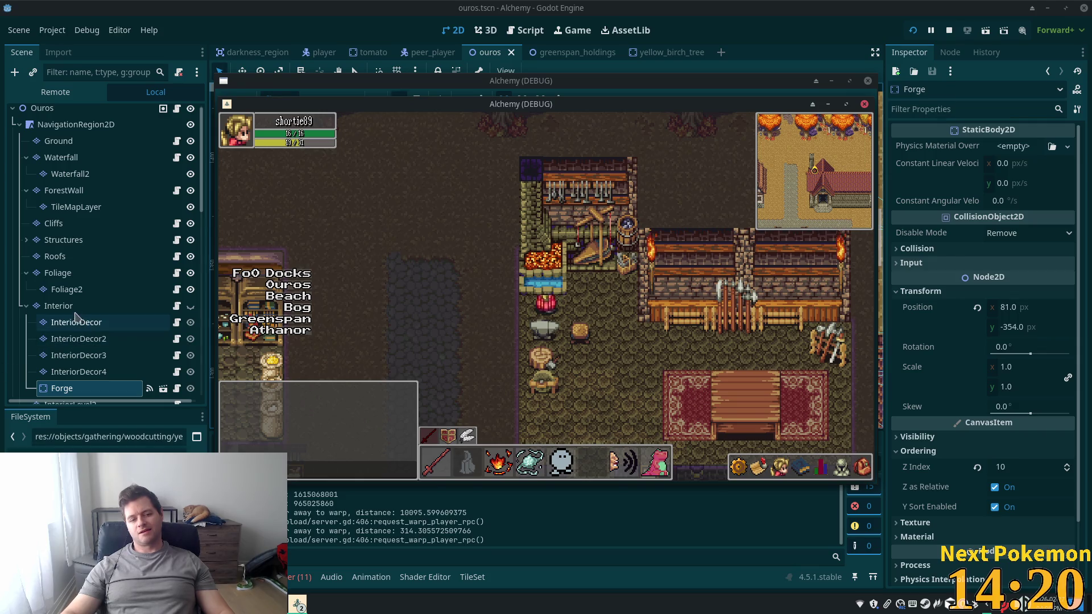
pyautogui.click(1067, 470)
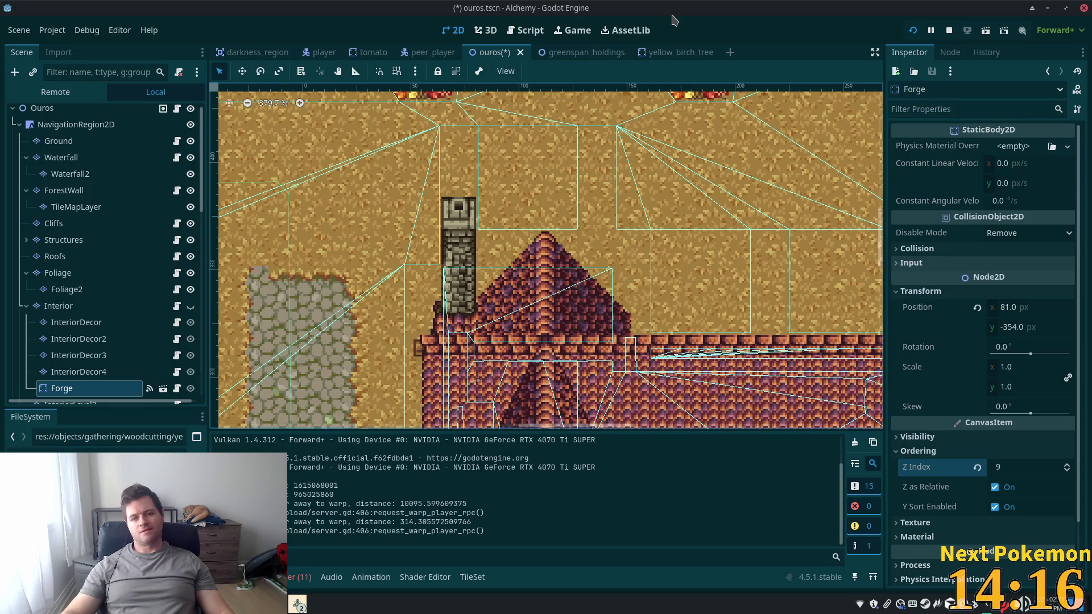
# Shrink the editor window and bring the running Alchemy (DEBUG) game window back up
pyautogui.moveTo(674, 21); pyautogui.dragTo(671, 63)
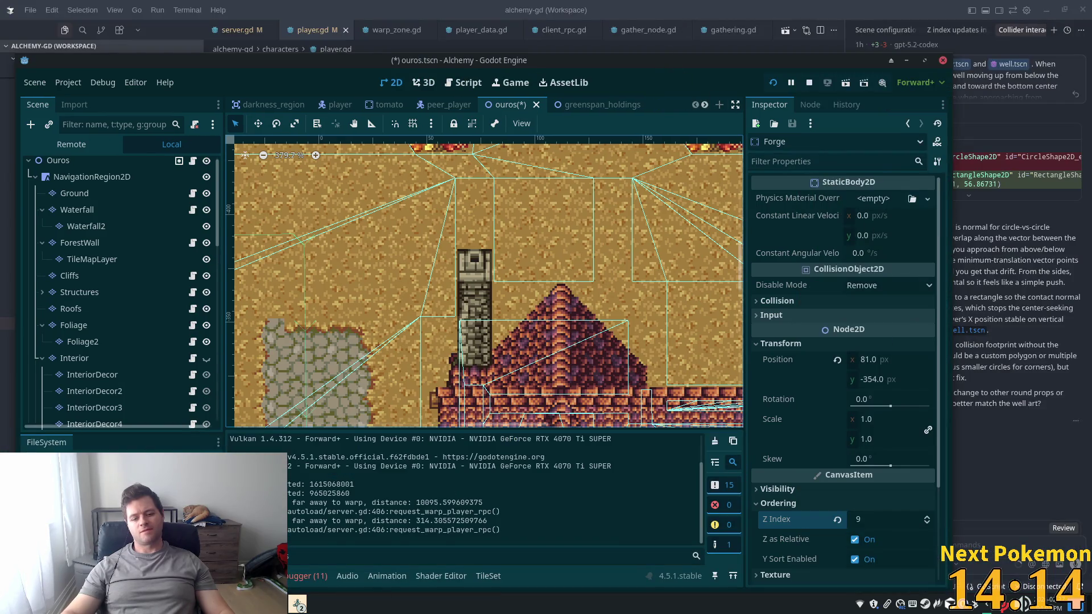
pyautogui.moveTo(312, 610)
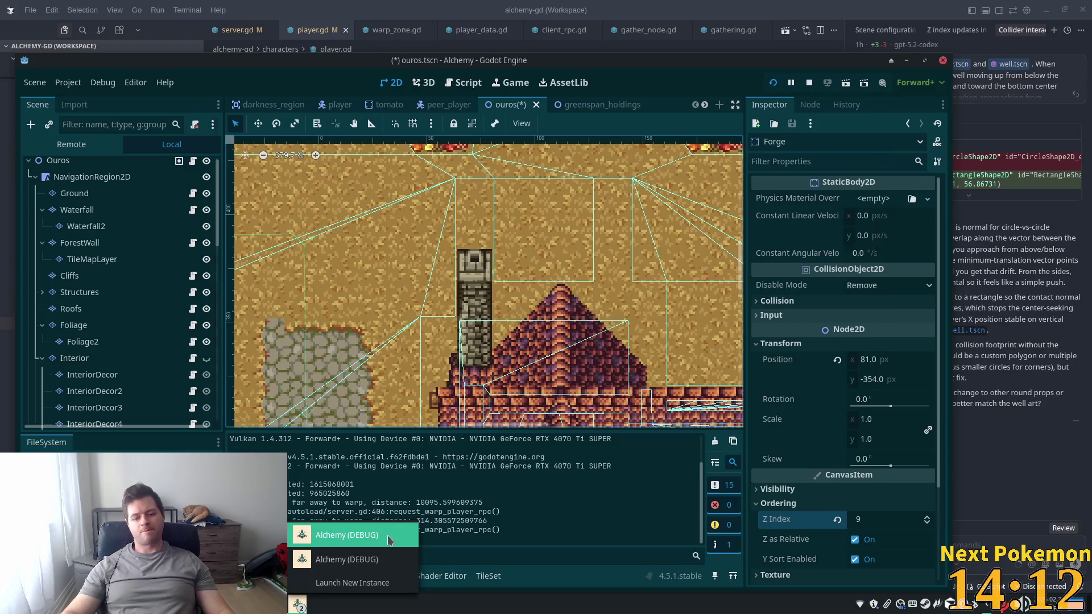
pyautogui.click(389, 541)
pyautogui.moveTo(591, 64); pyautogui.dragTo(577, 64)
pyautogui.moveTo(301, 606)
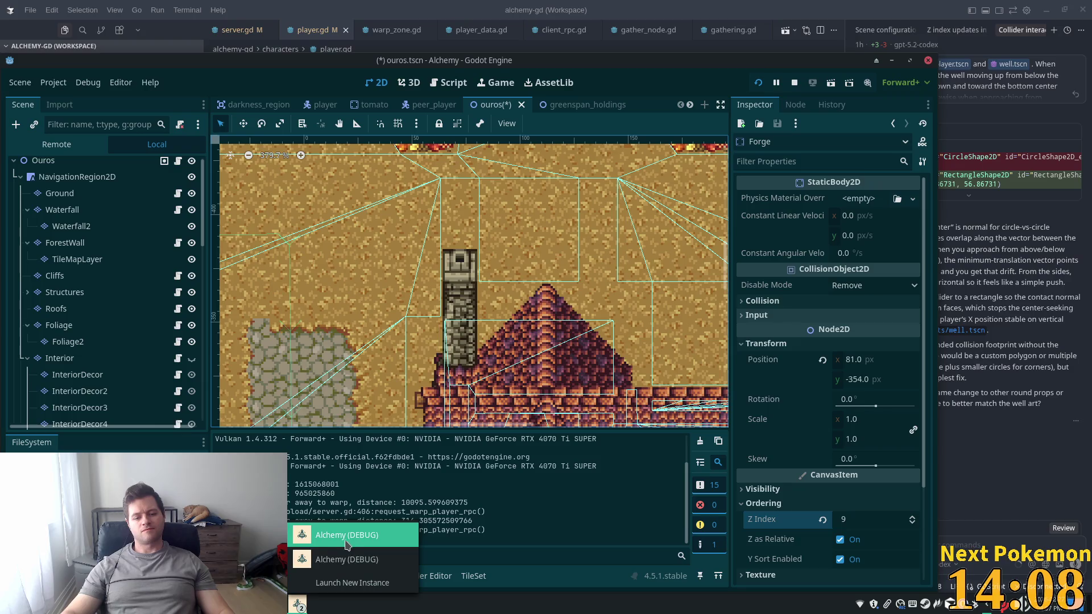
pyautogui.click(419, 501)
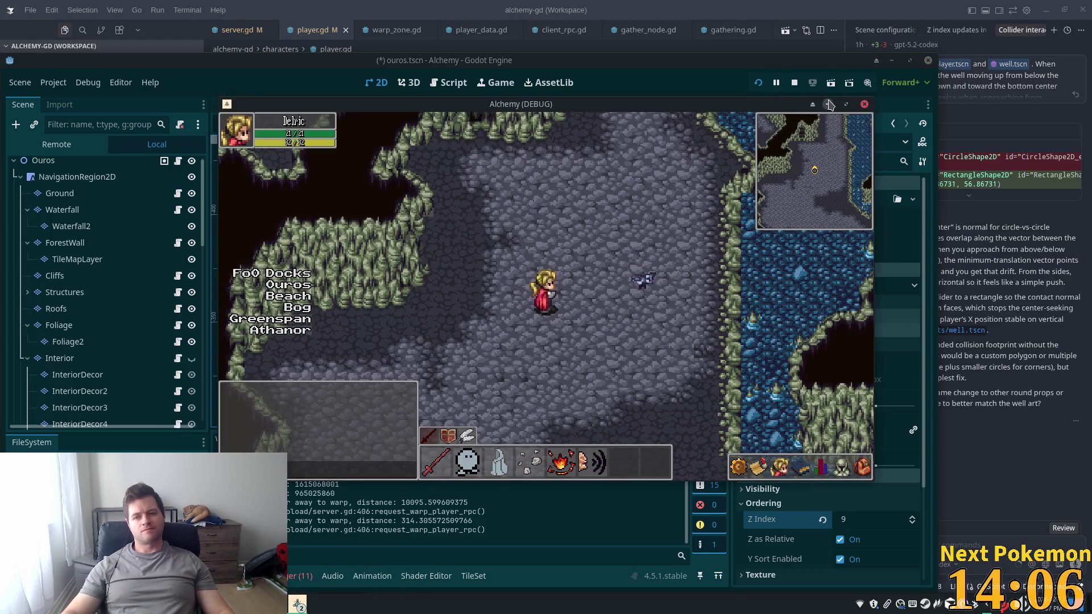
pyautogui.click(829, 104)
pyautogui.moveTo(298, 605)
pyautogui.click(359, 530)
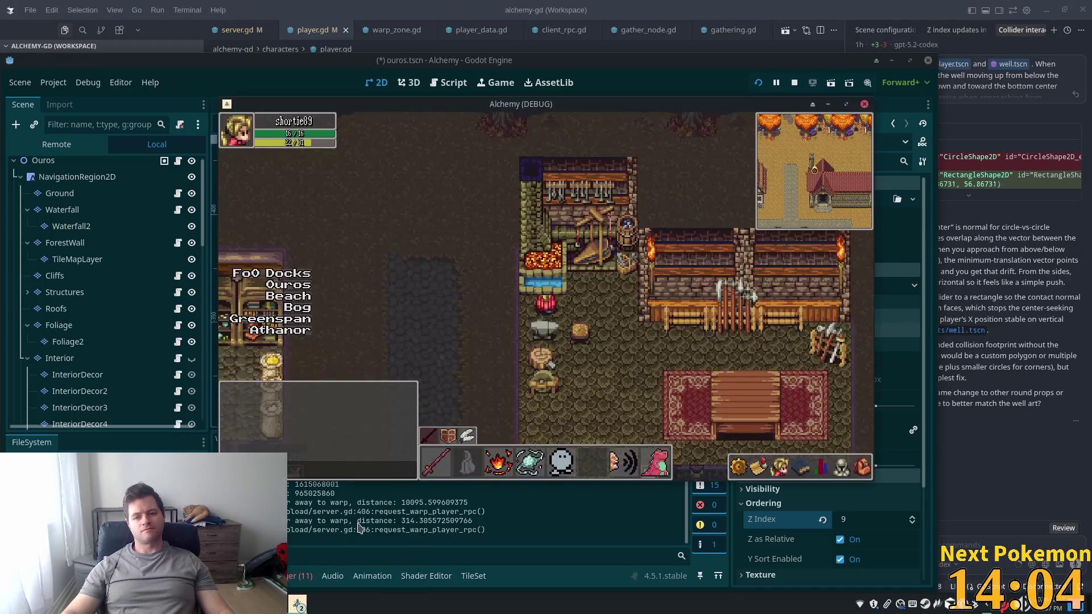
# Place the game window beside the editor and bring the editor back in front
pyautogui.click(604, 87)
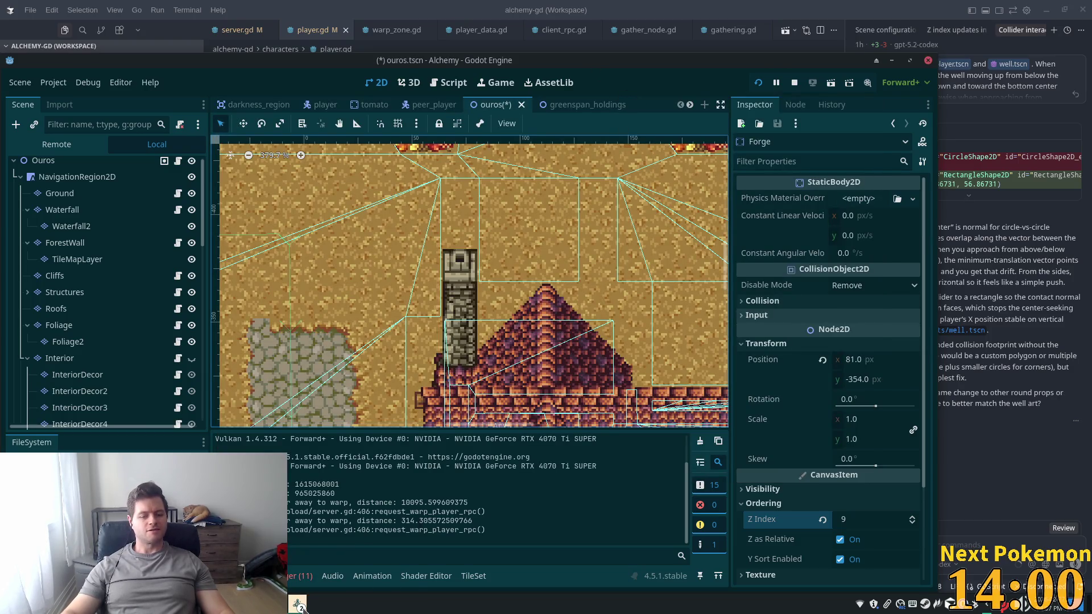
pyautogui.moveTo(300, 608)
pyautogui.click(341, 563)
pyautogui.moveTo(583, 110)
pyautogui.mouseDown()
pyautogui.moveTo(782, 201)
pyautogui.moveTo(1016, 221)
pyautogui.moveTo(1003, 193)
pyautogui.mouseUp()
pyautogui.click(825, 182)
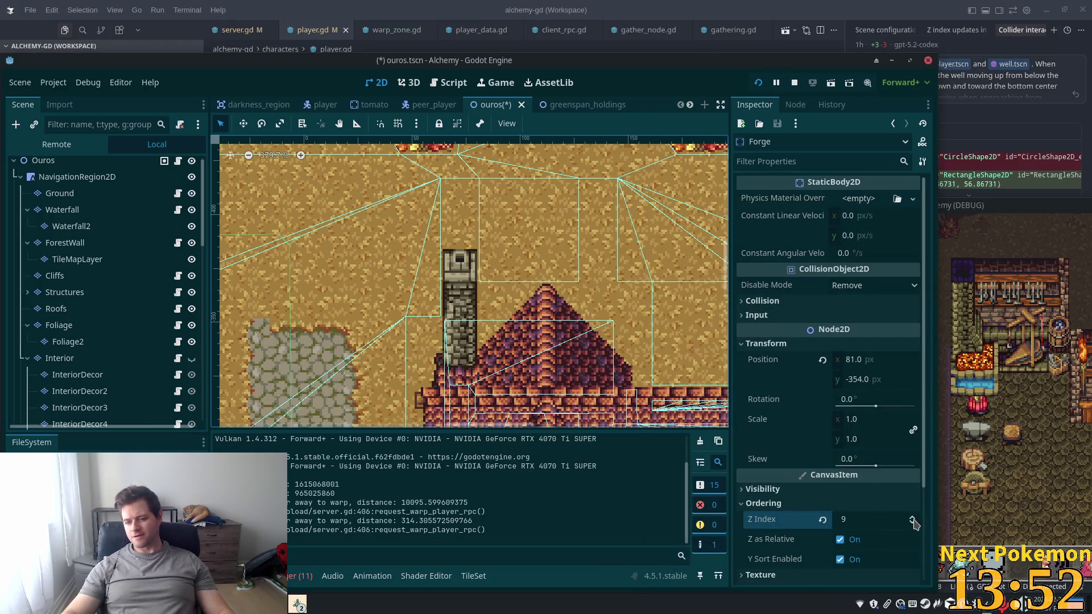
# Set the Forge's Z Index to 8, save the ouros scene, and bring the game forward
pyautogui.click(913, 520)
pyautogui.click(913, 524)
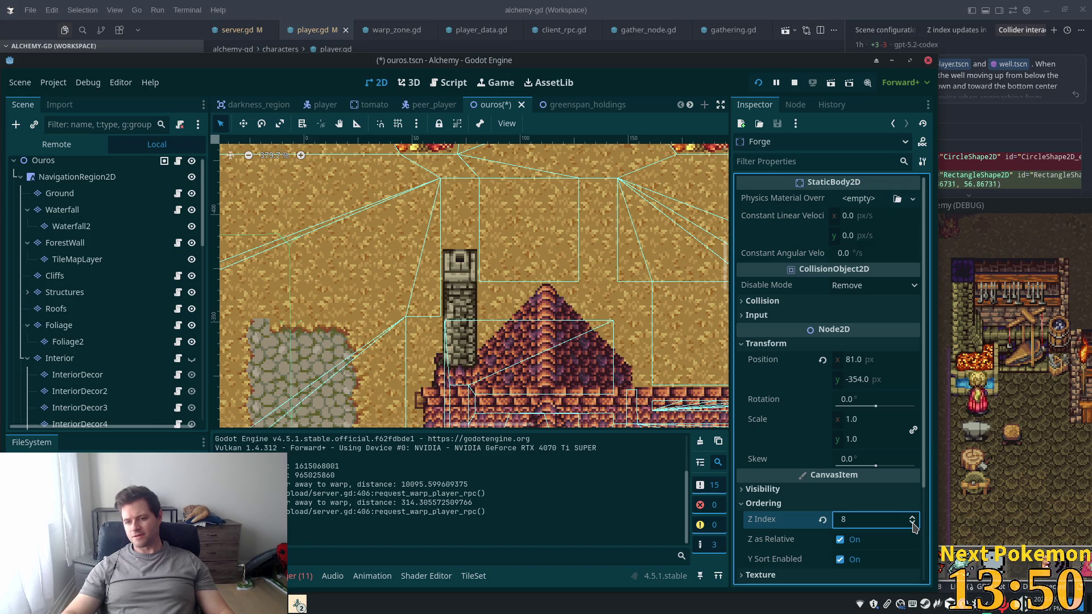
pyautogui.hotkey('ctrl', 's')
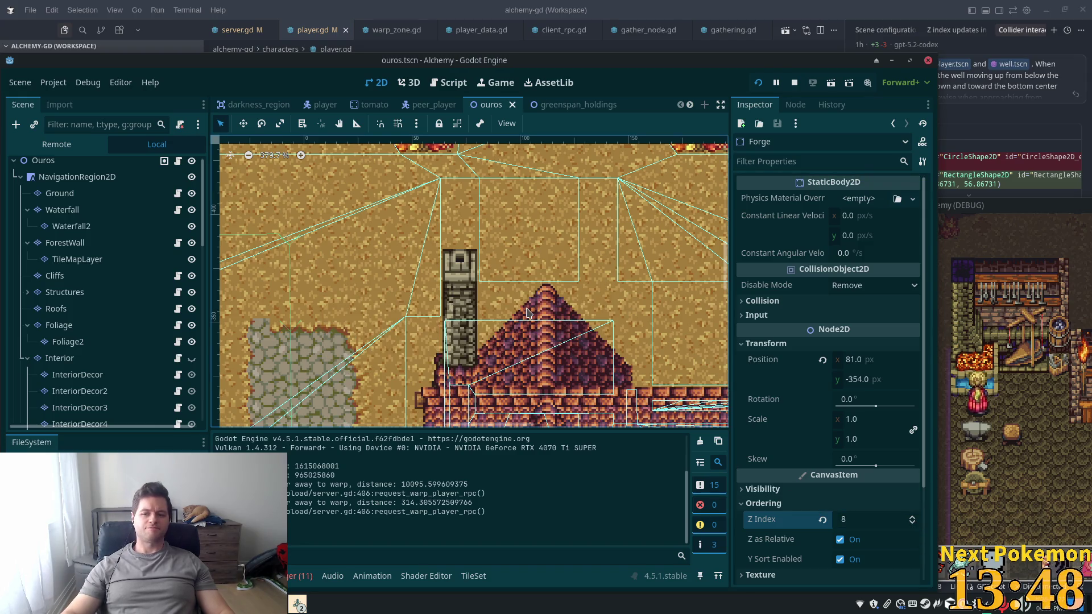
pyautogui.click(987, 338)
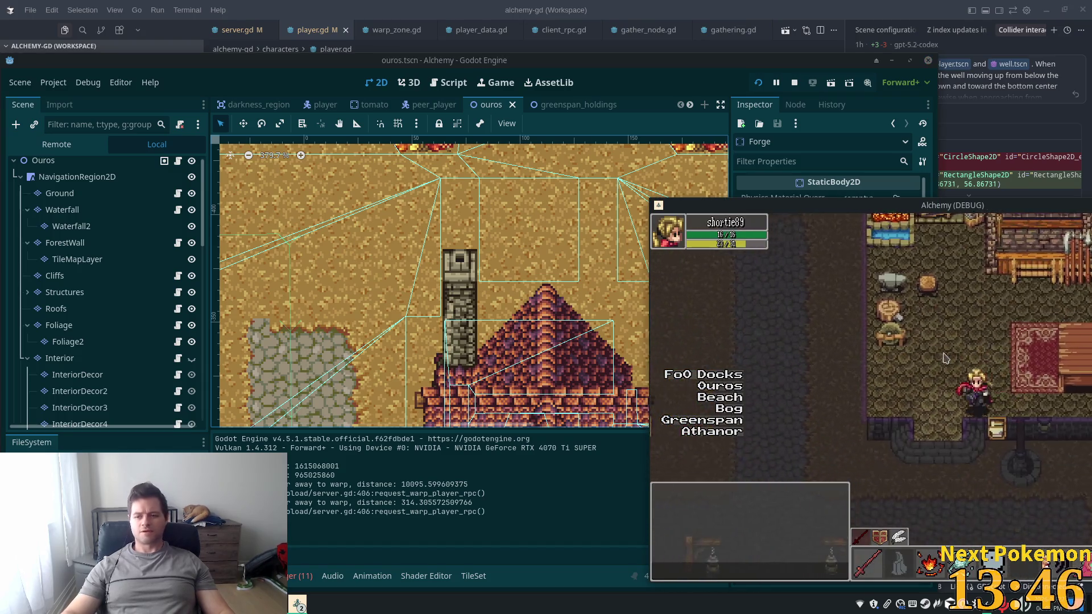
# Exit the forge and walk through the town, north through the gate, then south-east
pyautogui.press('Down')
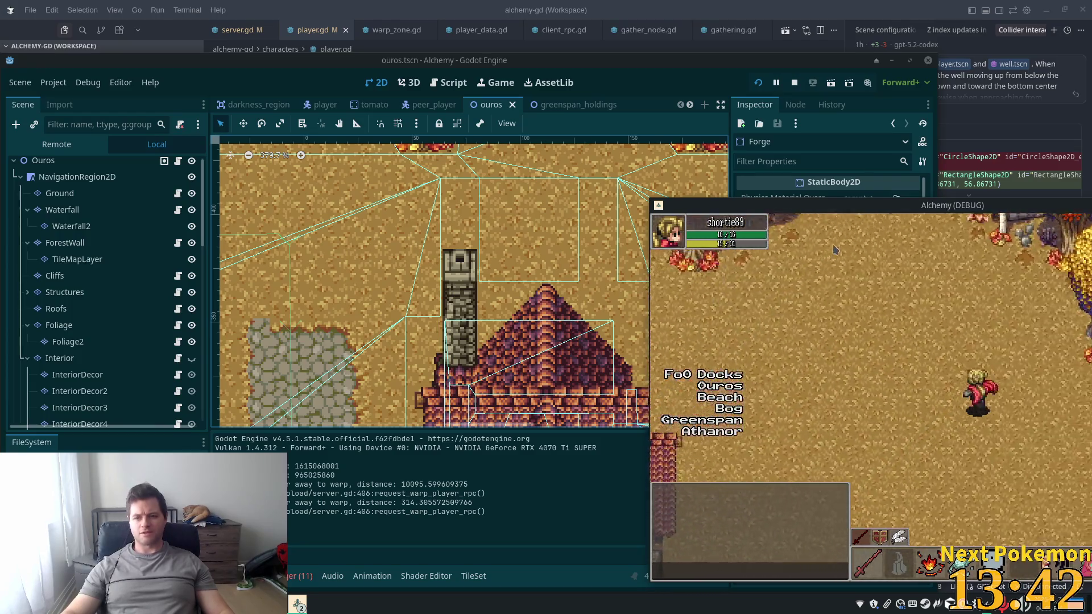
pyautogui.press('Right')
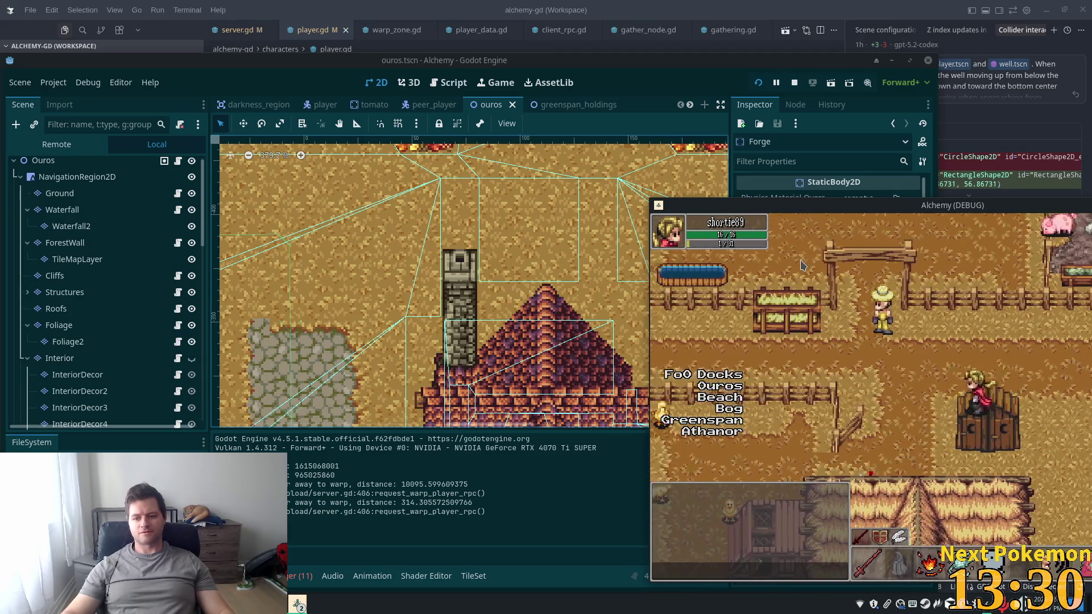
pyautogui.press('a')
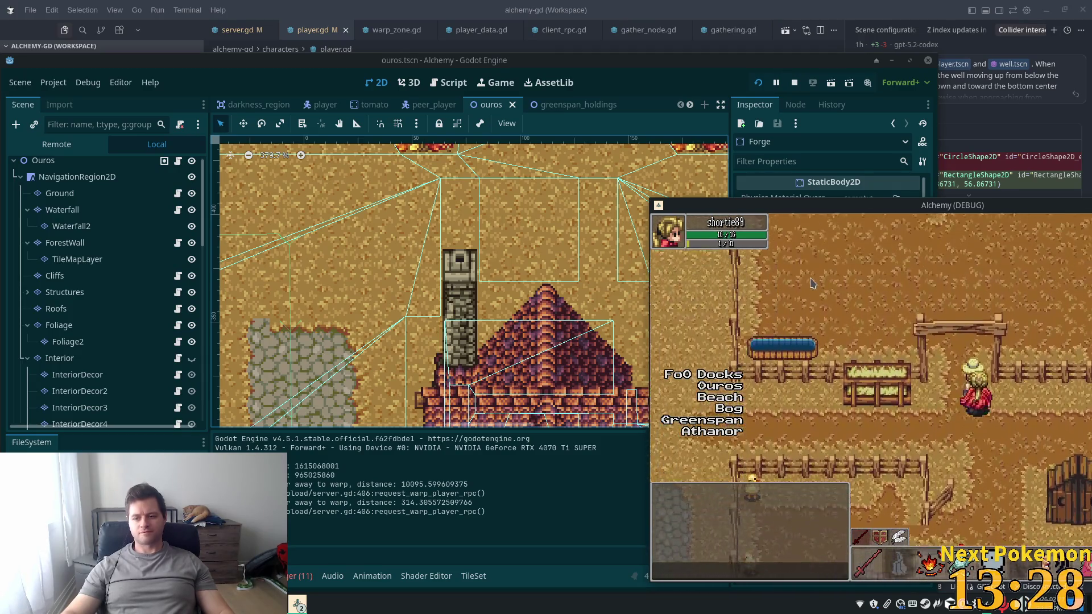
pyautogui.press('w')
pyautogui.press('s')
pyautogui.press('d')
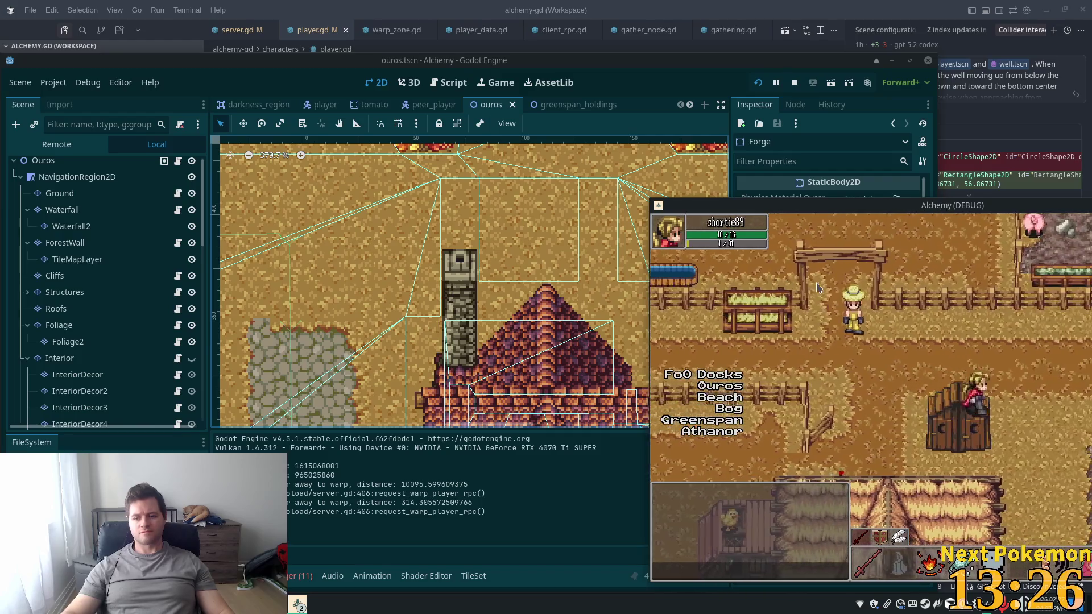
pyautogui.press('s')
pyautogui.press('d')
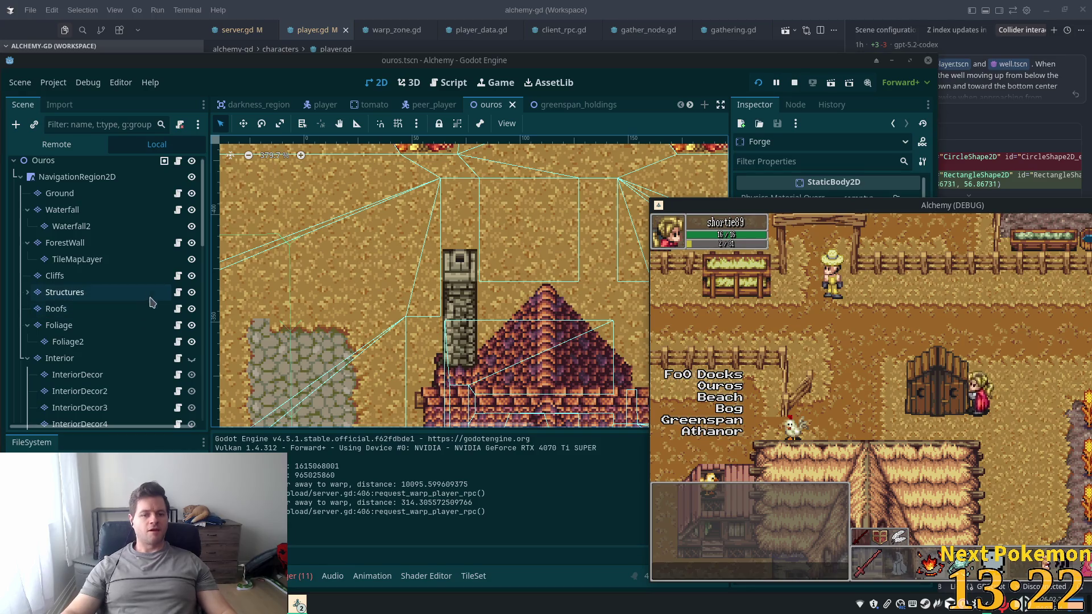
pyautogui.scroll(-5, 485, 269)
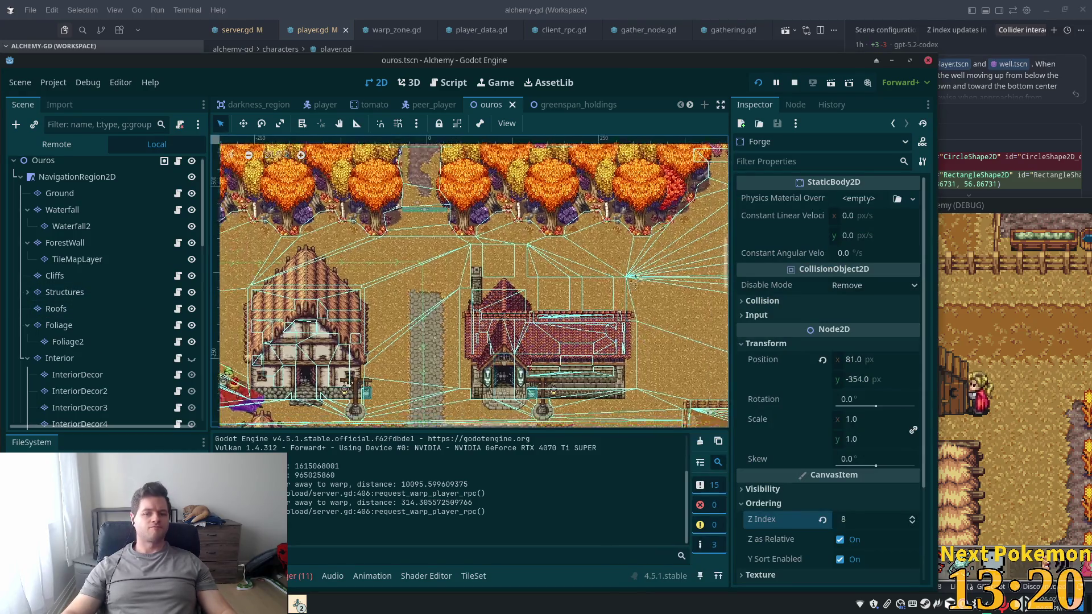
# Select the Structures tile layer and switch the TileMap panel to tile selection mode
pyautogui.scroll(5, 585, 338)
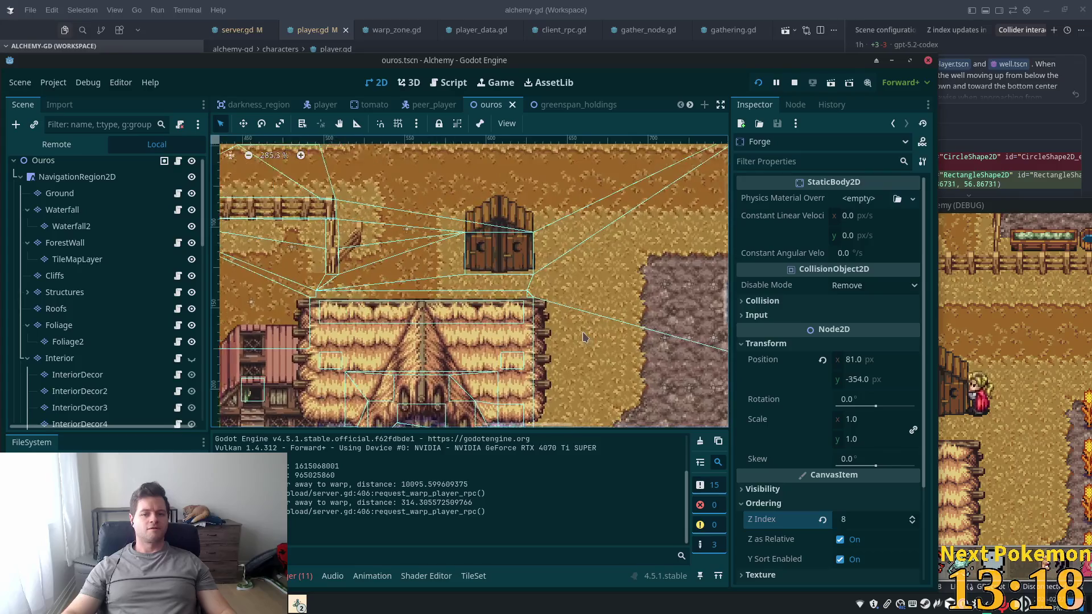
pyautogui.scroll(1, 584, 337)
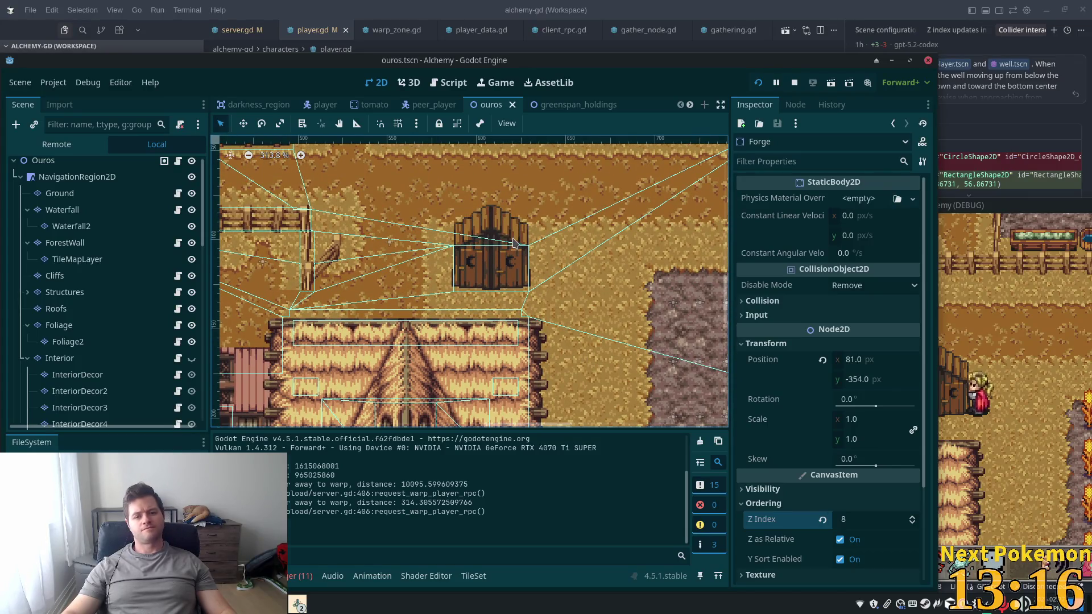
pyautogui.click(514, 244)
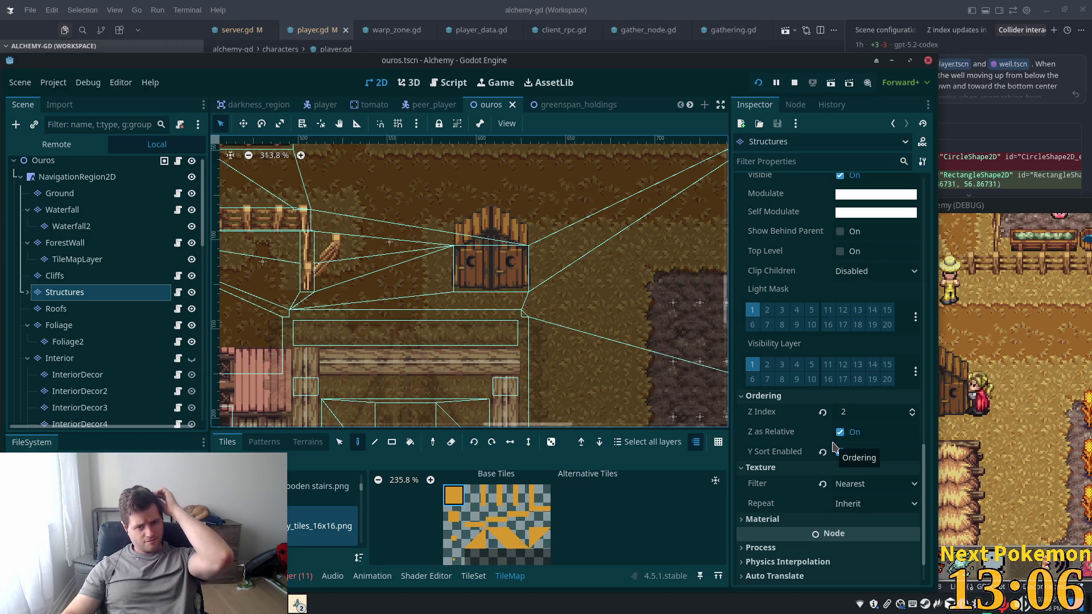
pyautogui.moveTo(831, 448)
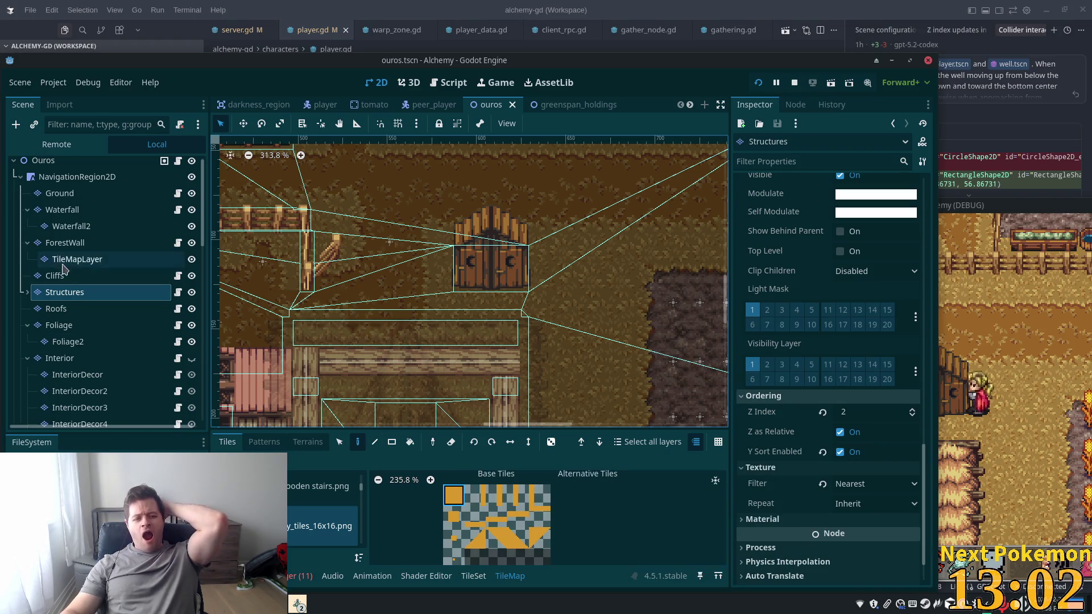
pyautogui.click(340, 442)
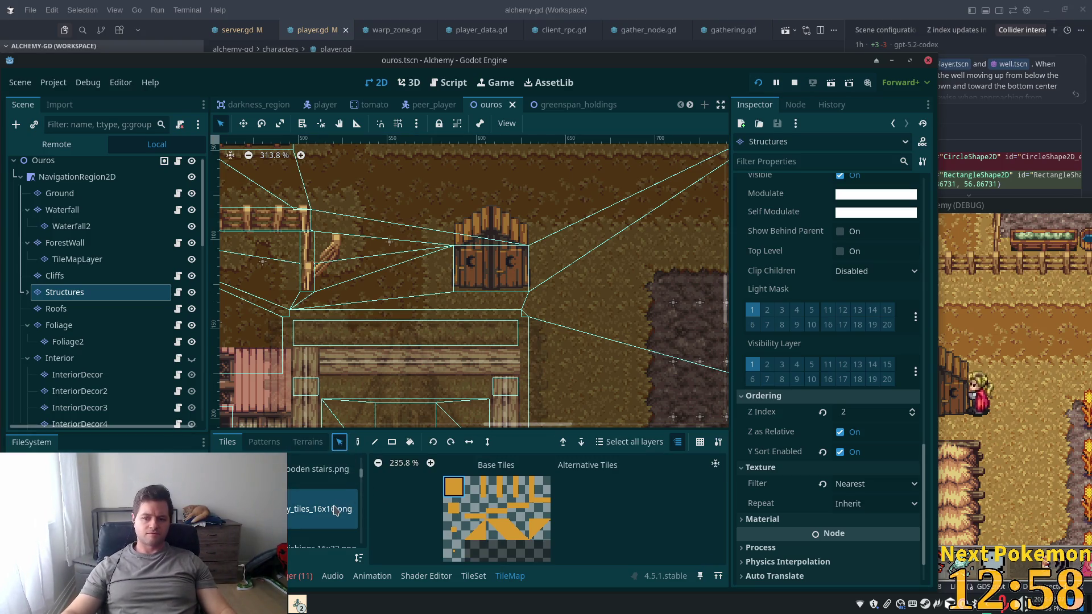
# Enlarge the tile panel, choose the village accessories 32x64 atlas, and select the 4x2 door tiles
pyautogui.scroll(-3, 299, 505)
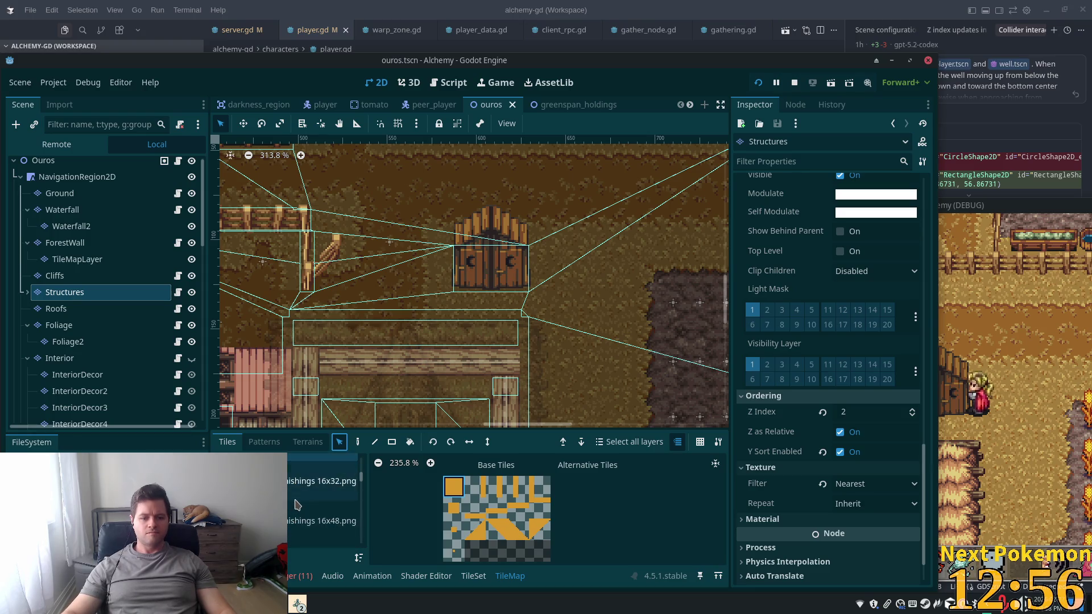
pyautogui.scroll(-5, 296, 505)
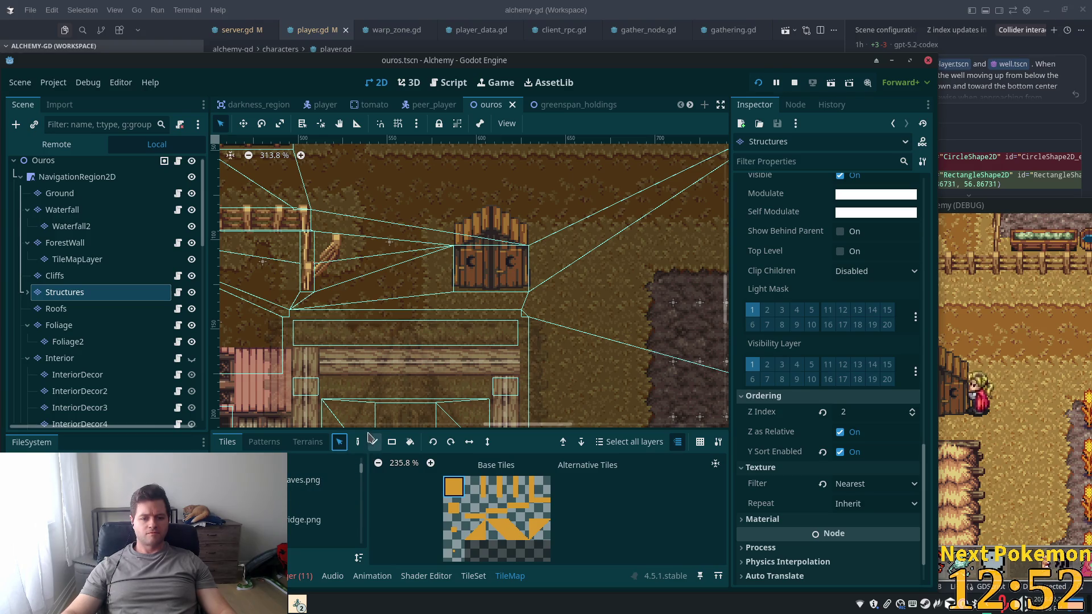
pyautogui.moveTo(368, 430); pyautogui.dragTo(381, 316)
pyautogui.moveTo(360, 374); pyautogui.dragTo(354, 524)
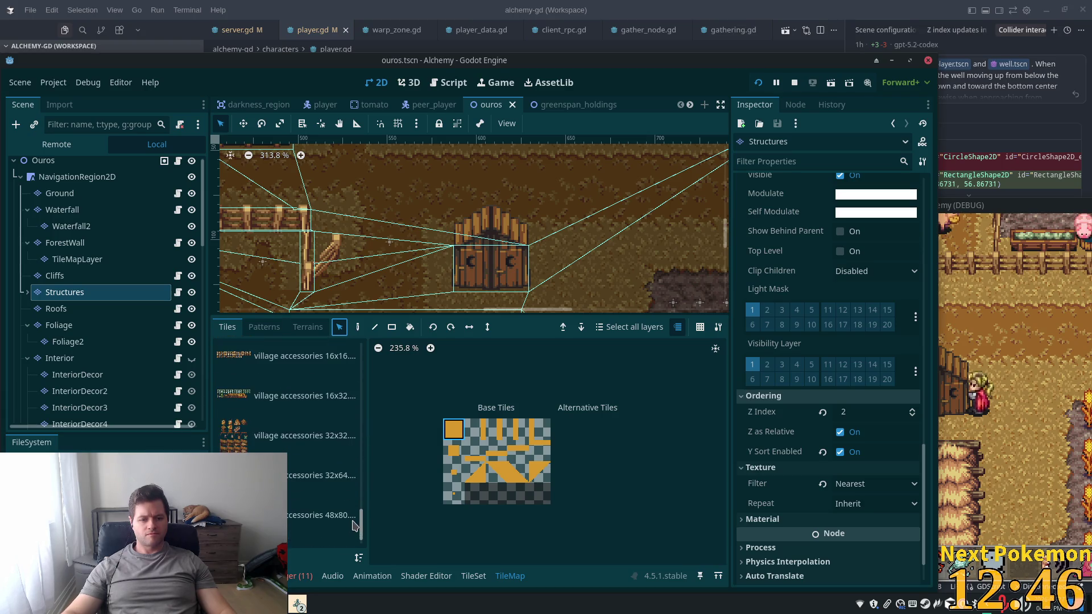
pyautogui.click(336, 478)
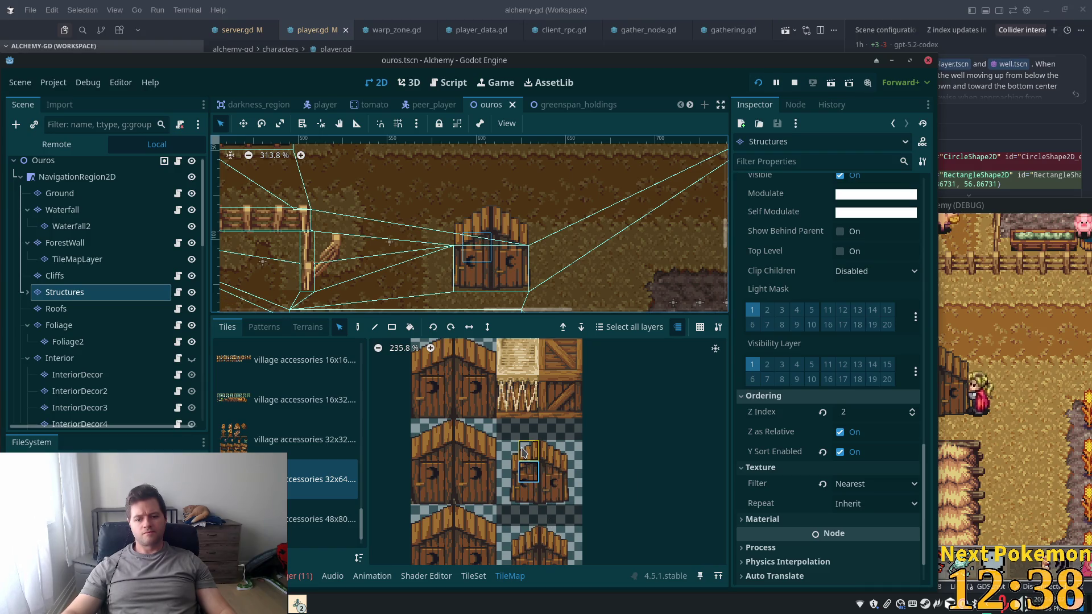
pyautogui.moveTo(515, 451); pyautogui.dragTo(573, 474)
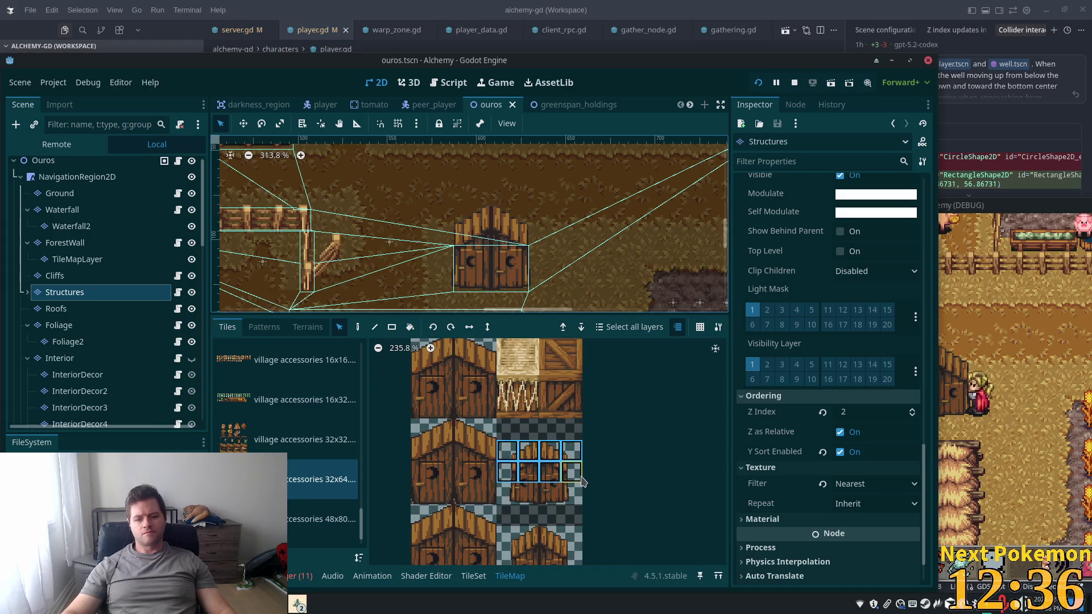
# Give the 4x2 wooden door tiles Z Index 10 in the TileSet, save, and run the game
pyautogui.click(473, 576)
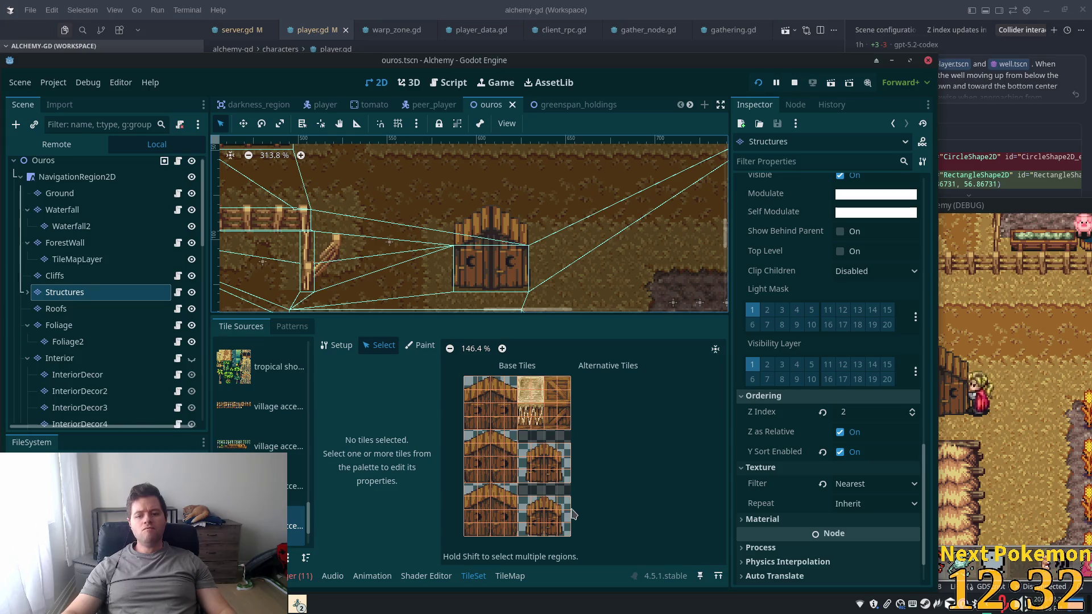
pyautogui.moveTo(524, 455); pyautogui.dragTo(568, 475)
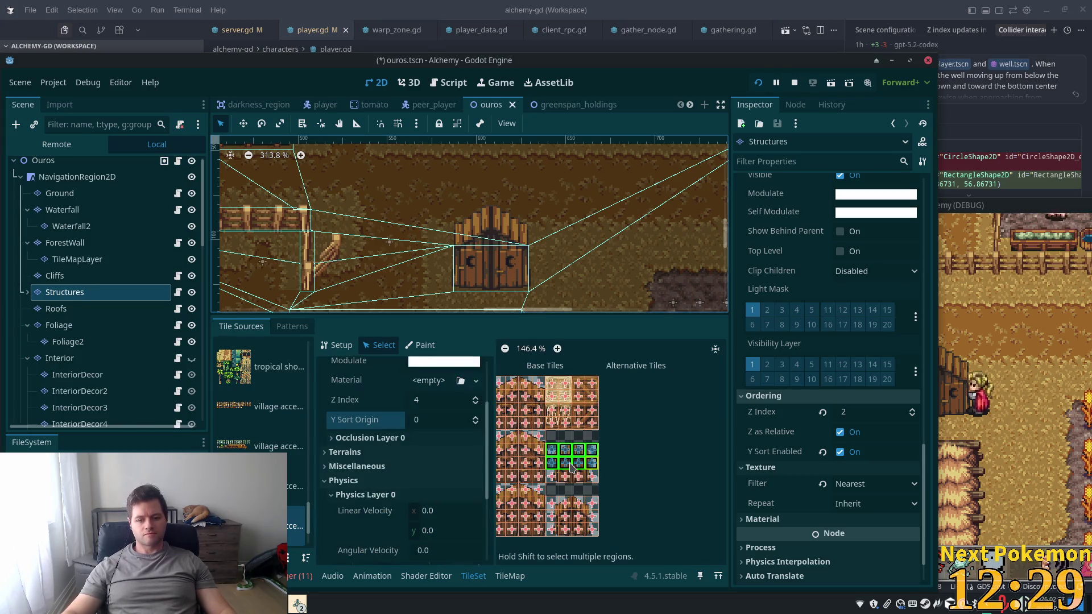
pyautogui.click(431, 403)
pyautogui.write('10')
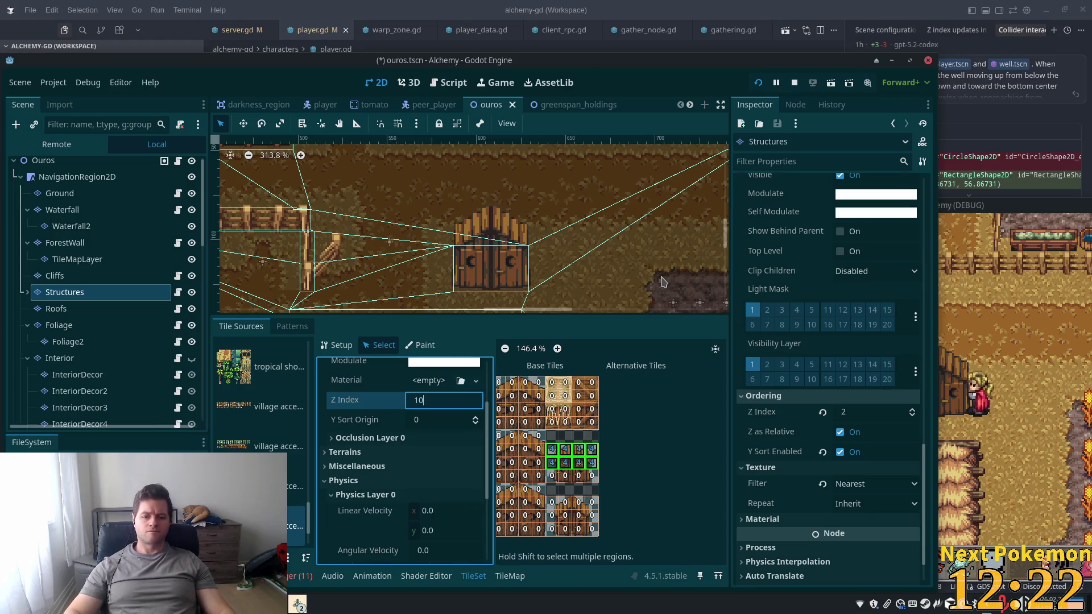
pyautogui.press('Tab')
pyautogui.hotkey('ctrl', 's')
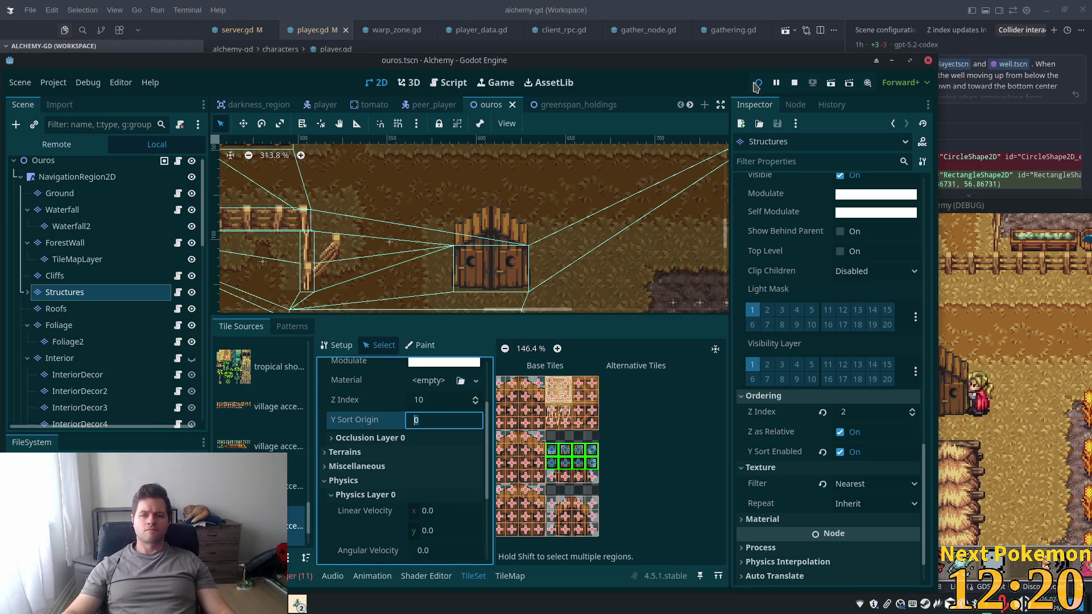
pyautogui.click(756, 85)
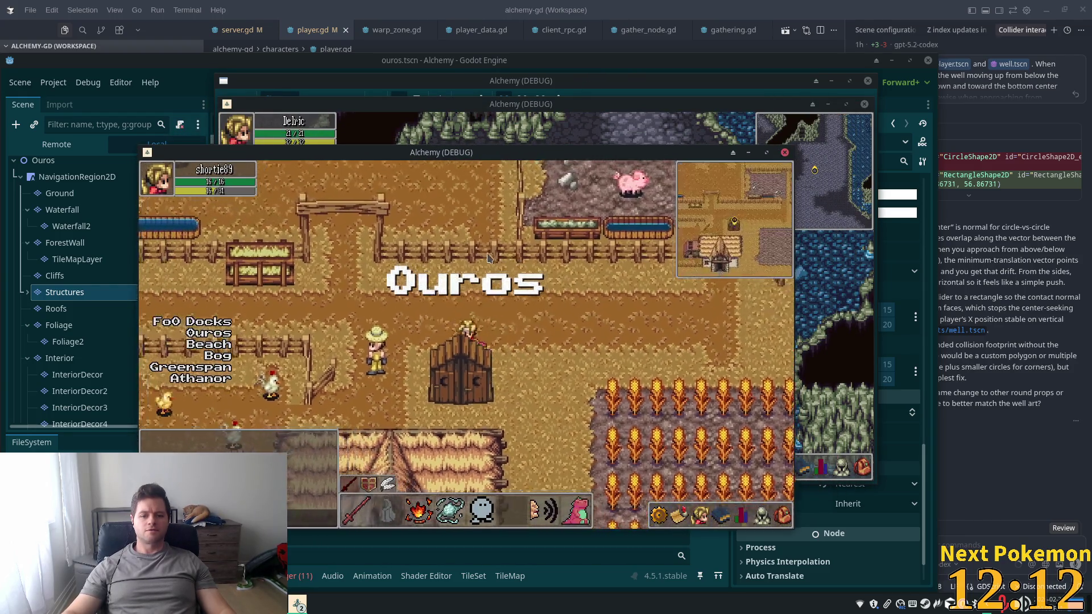
# Walk past the gate, south past the farm and back, then around toward a building entrance
pyautogui.press('Right')
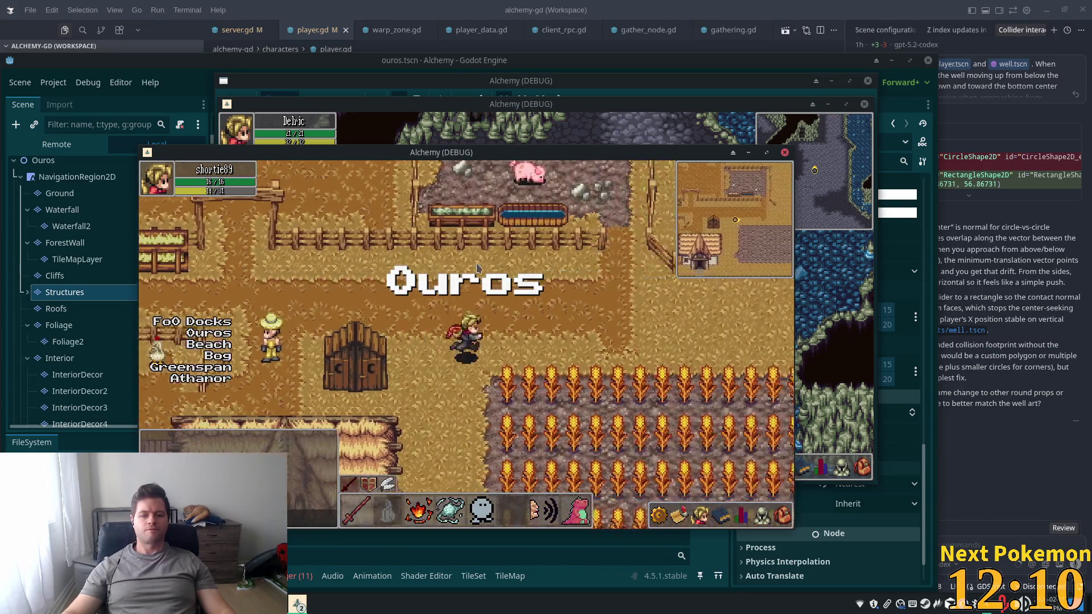
pyautogui.press('Down')
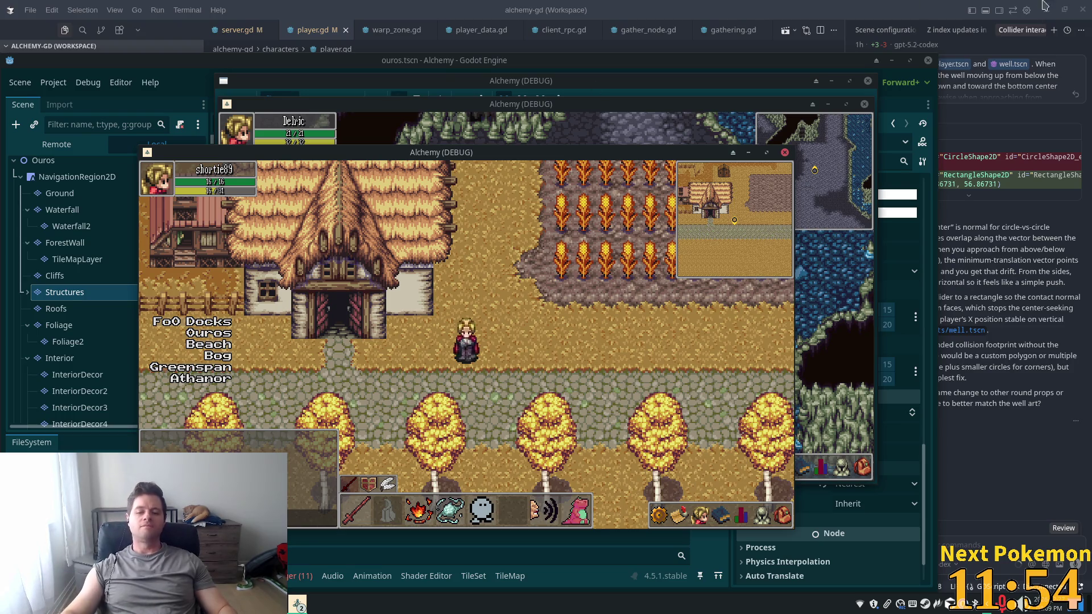
pyautogui.press('Up')
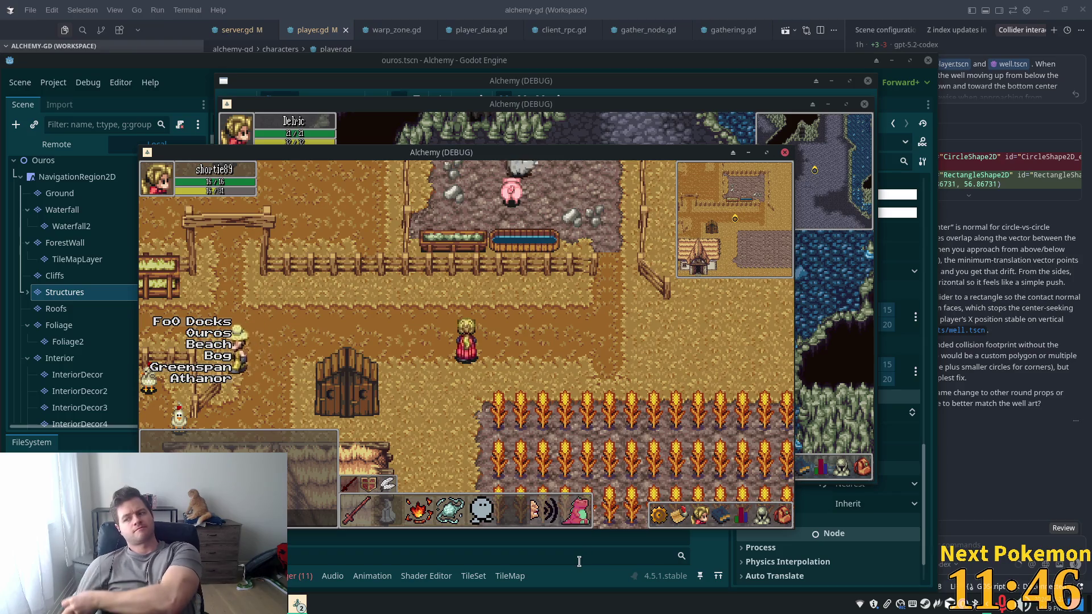
pyautogui.press('Up')
pyautogui.press('Right')
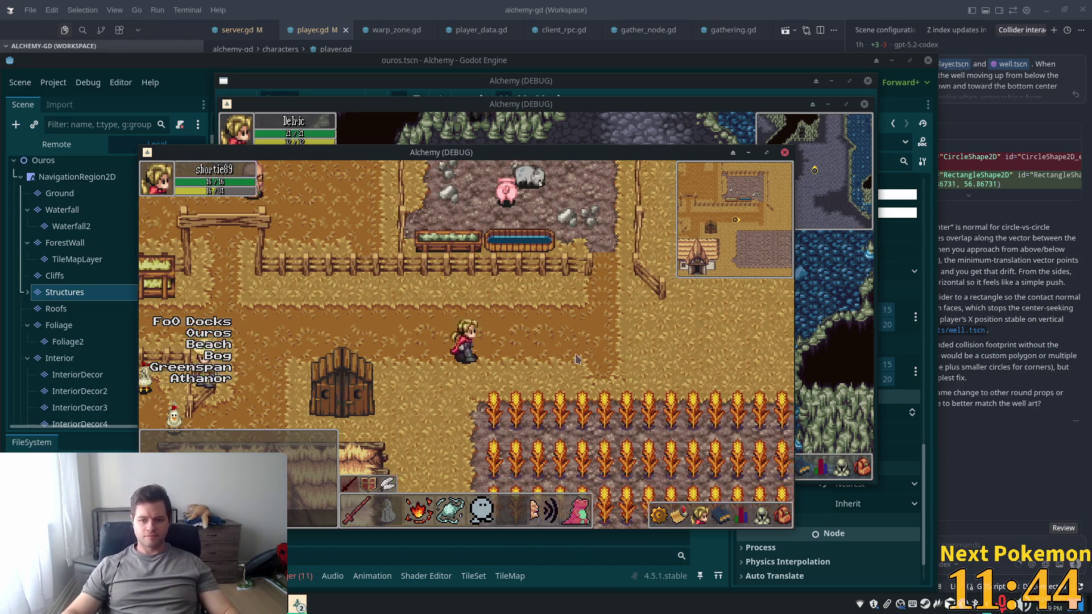
pyautogui.press('Up')
pyautogui.press('Left')
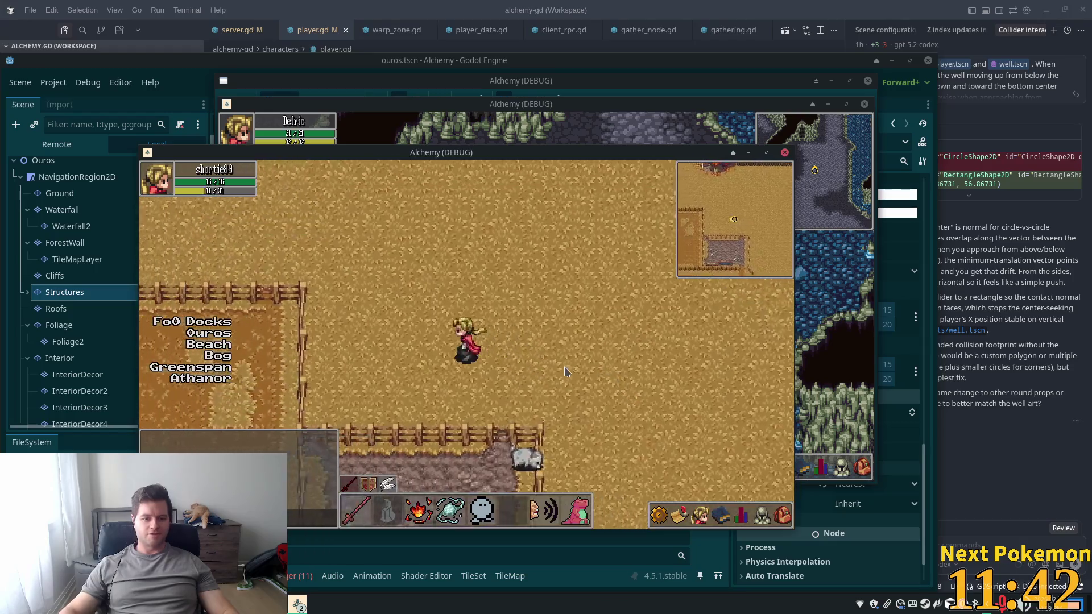
pyautogui.press('Down')
pyautogui.press('Left')
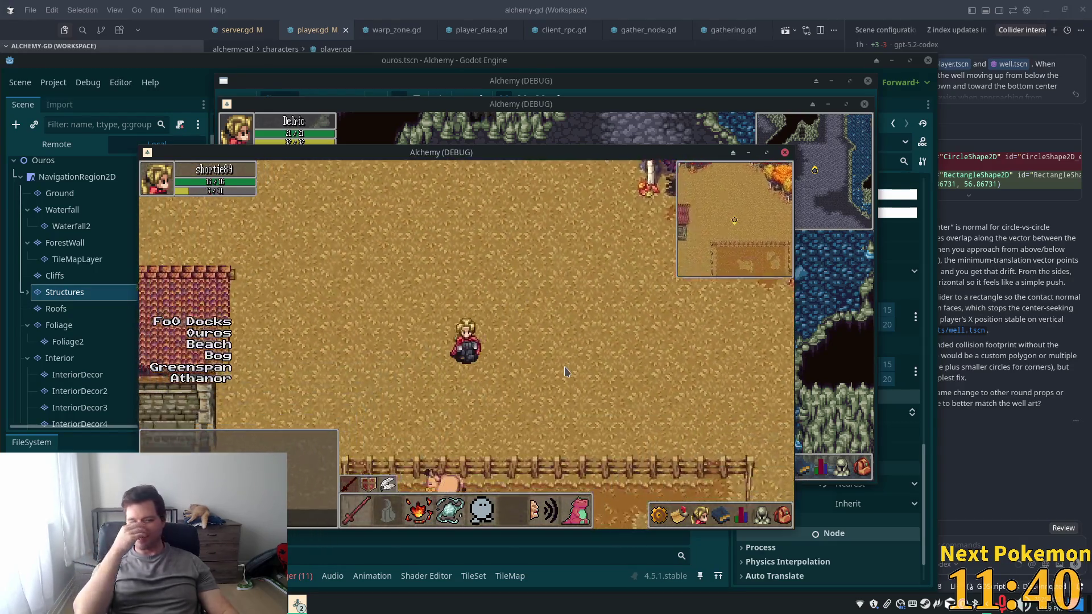
pyautogui.press('Down')
pyautogui.press('Left')
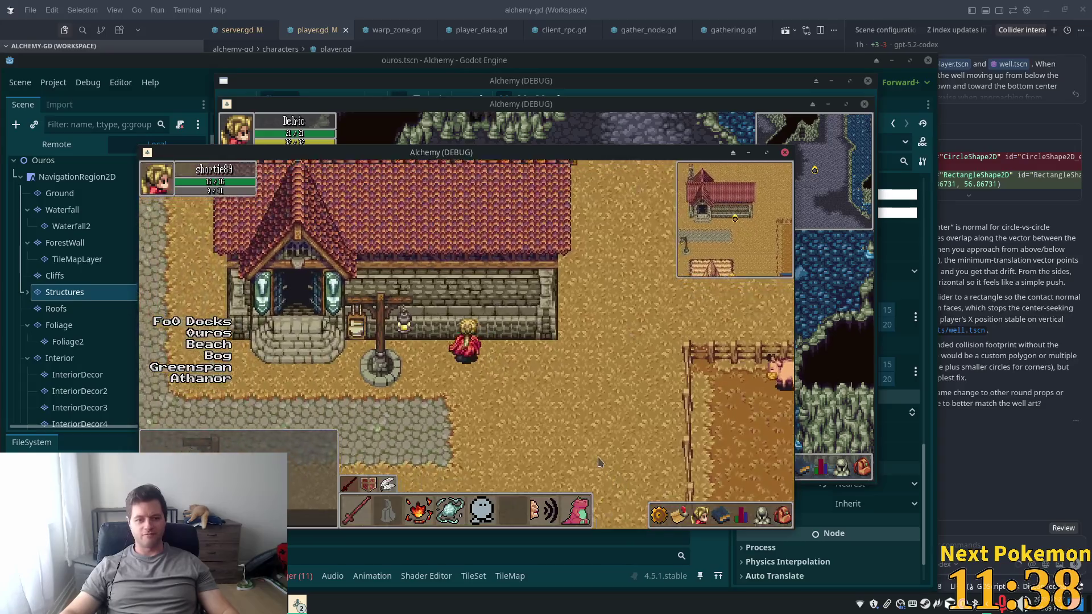
# Walk through the building entrance, up toward the wells, then south through the fence into Fields of Ouros
pyautogui.press('Up')
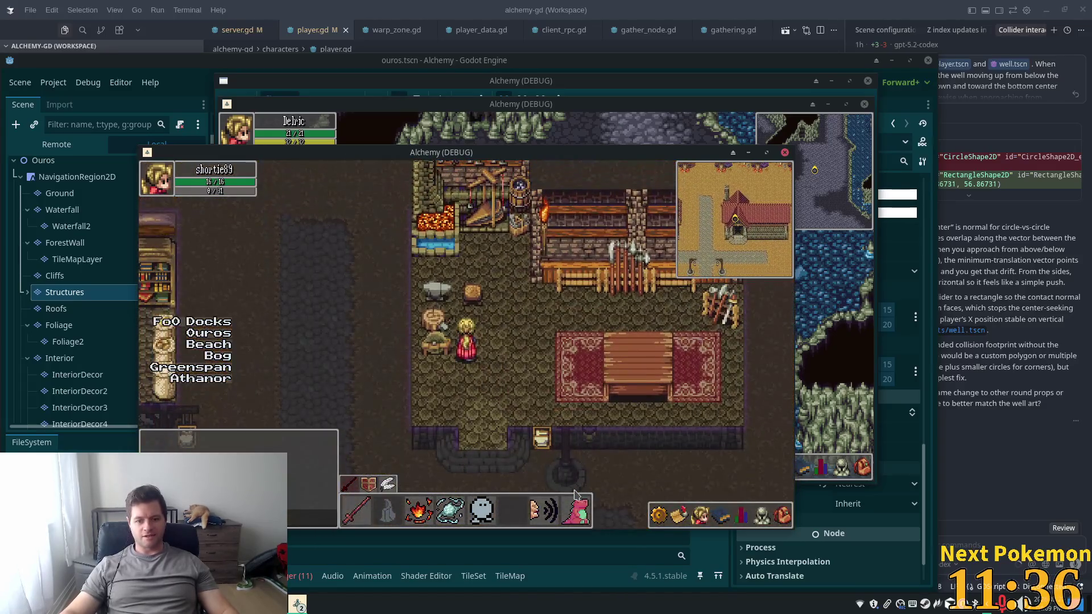
pyautogui.press('Up')
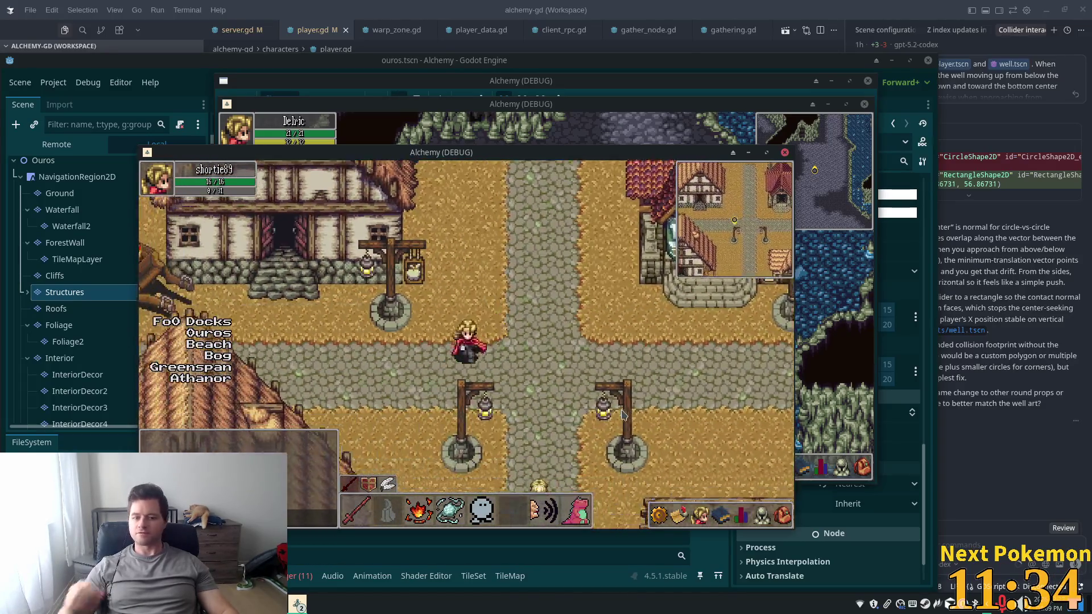
pyautogui.press('Left')
pyautogui.press('Right')
pyautogui.press('Up')
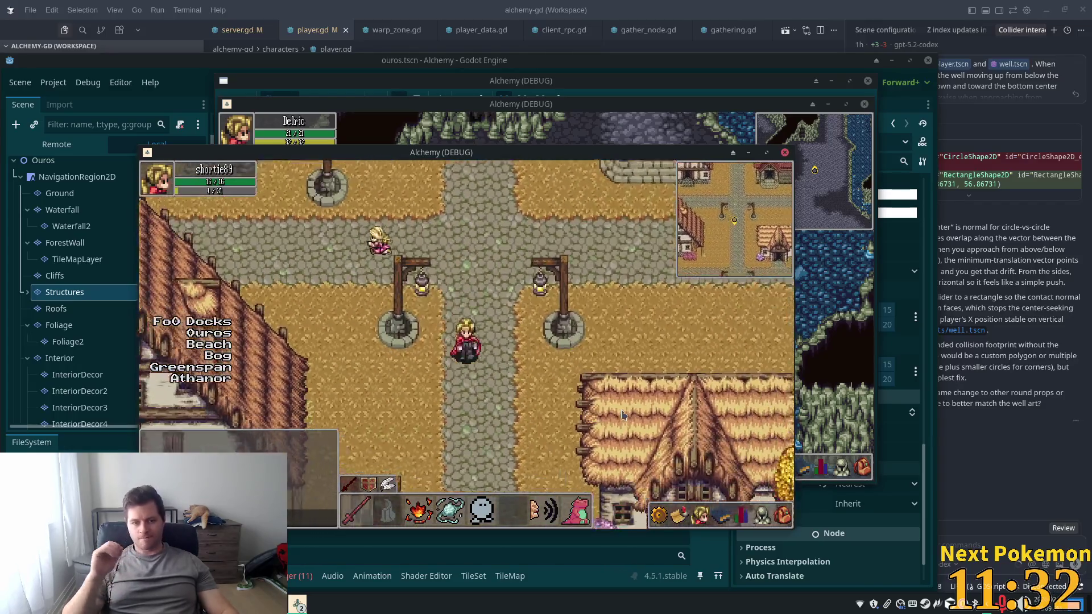
pyautogui.press('Down')
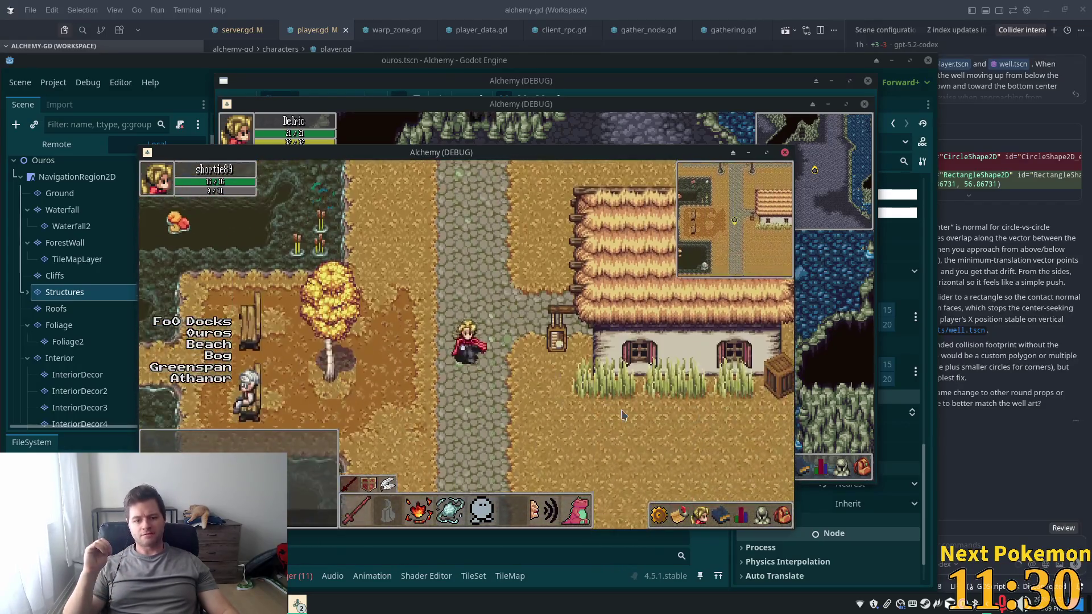
pyautogui.press('Down')
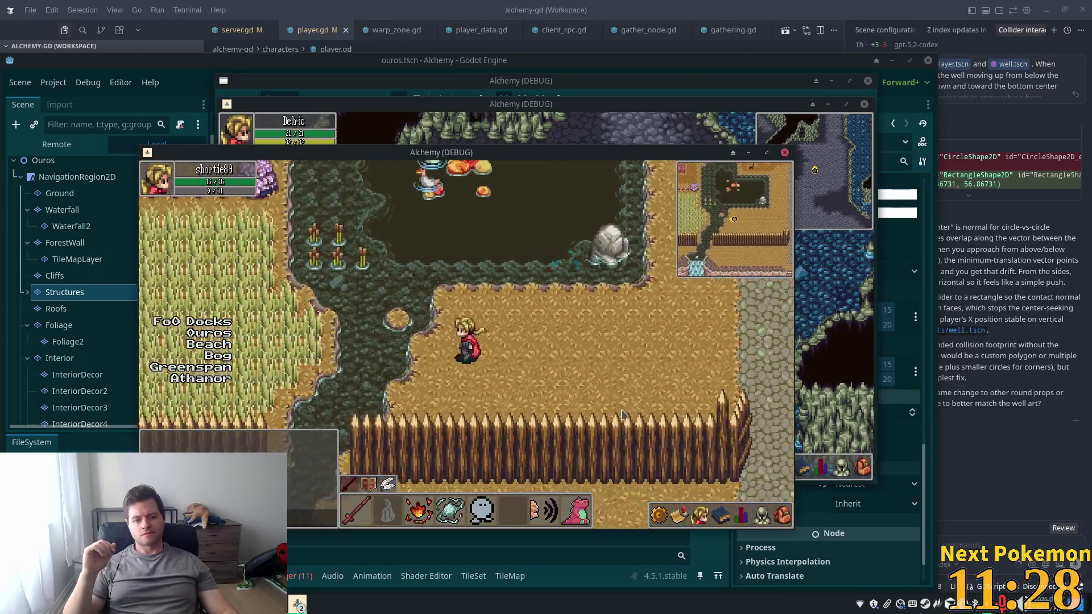
pyautogui.press('Down')
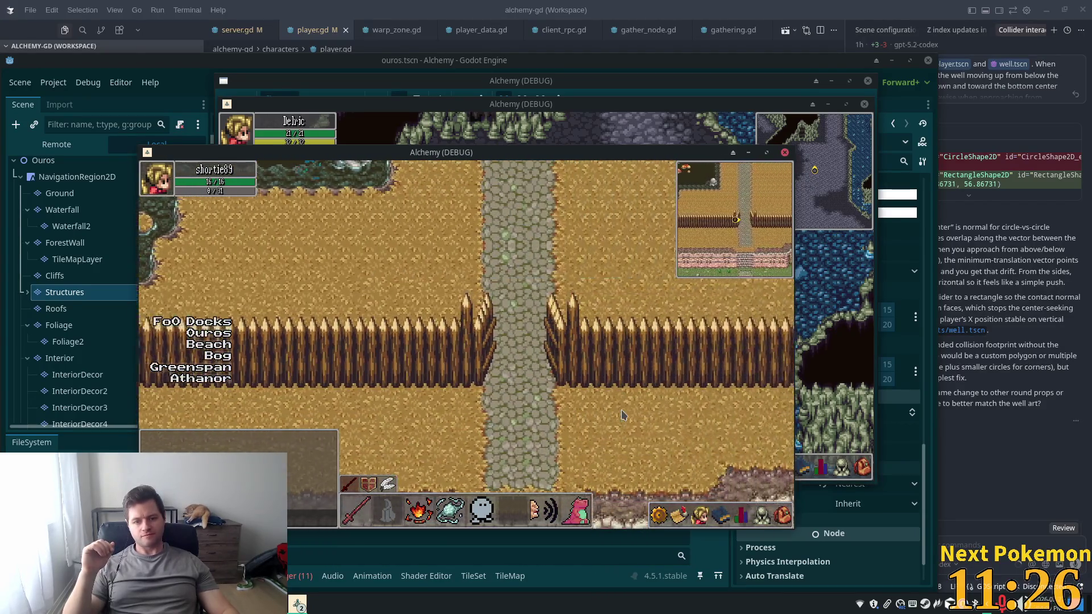
pyautogui.press('Down')
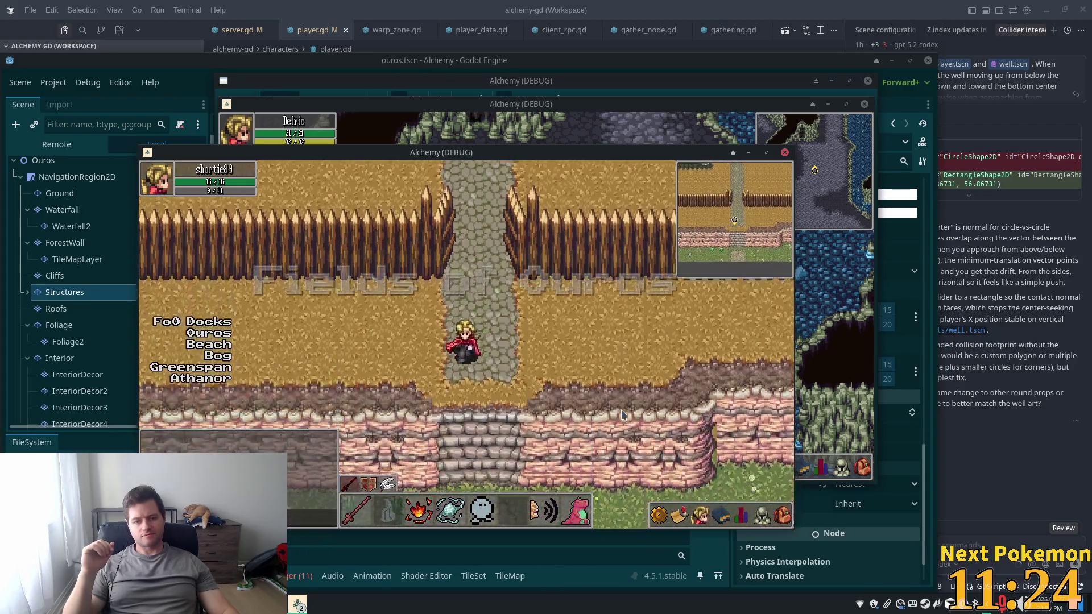
pyautogui.press('Left')
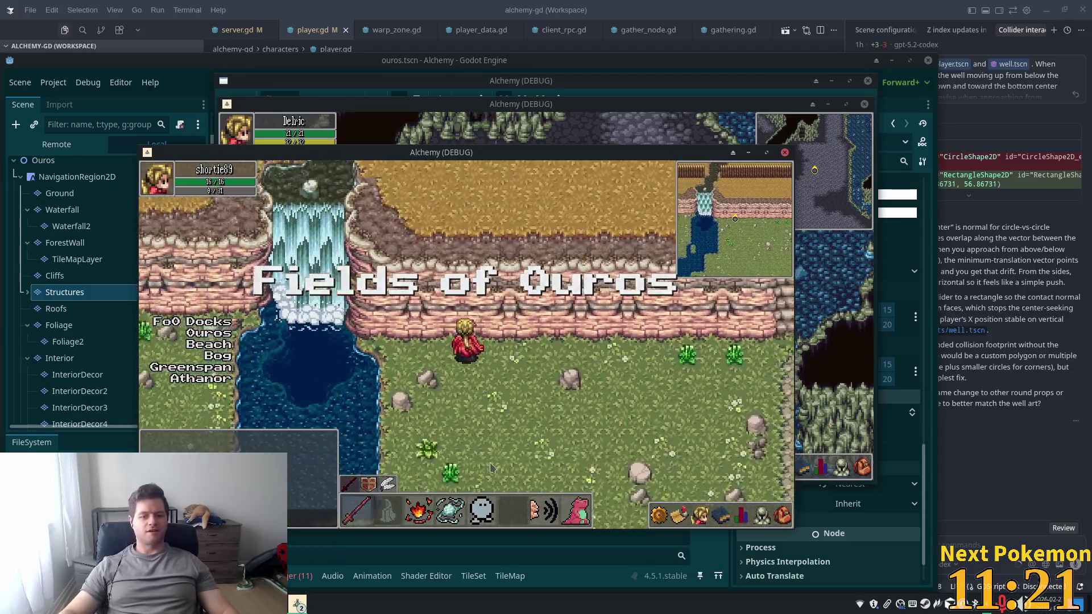
# Walk the character down the river bank, around the crates and docks, then north onto the grass
pyautogui.press('Down')
pyautogui.press('Left')
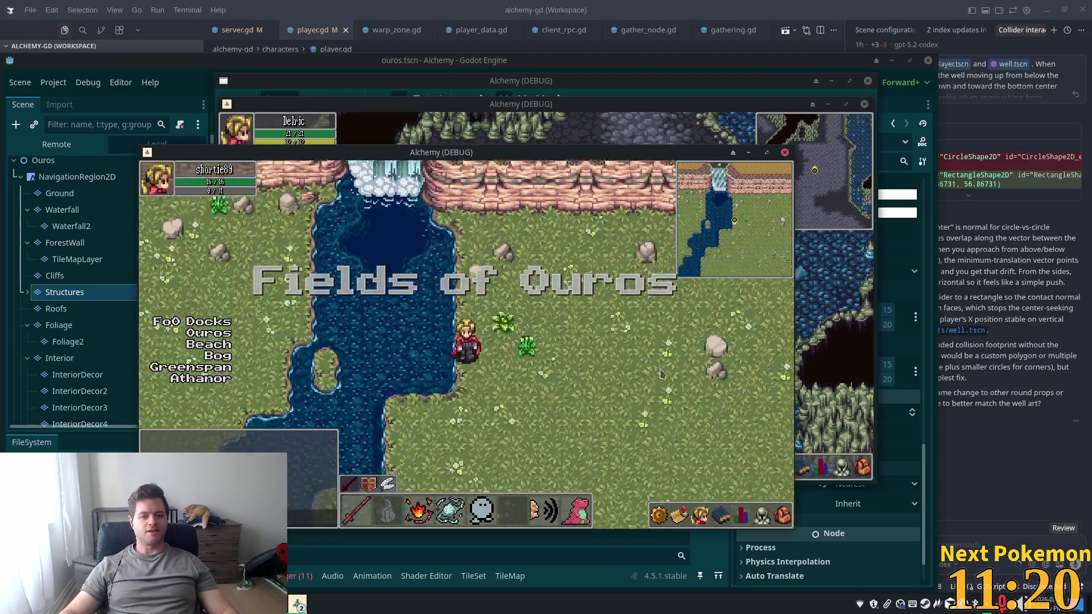
pyautogui.press('Down')
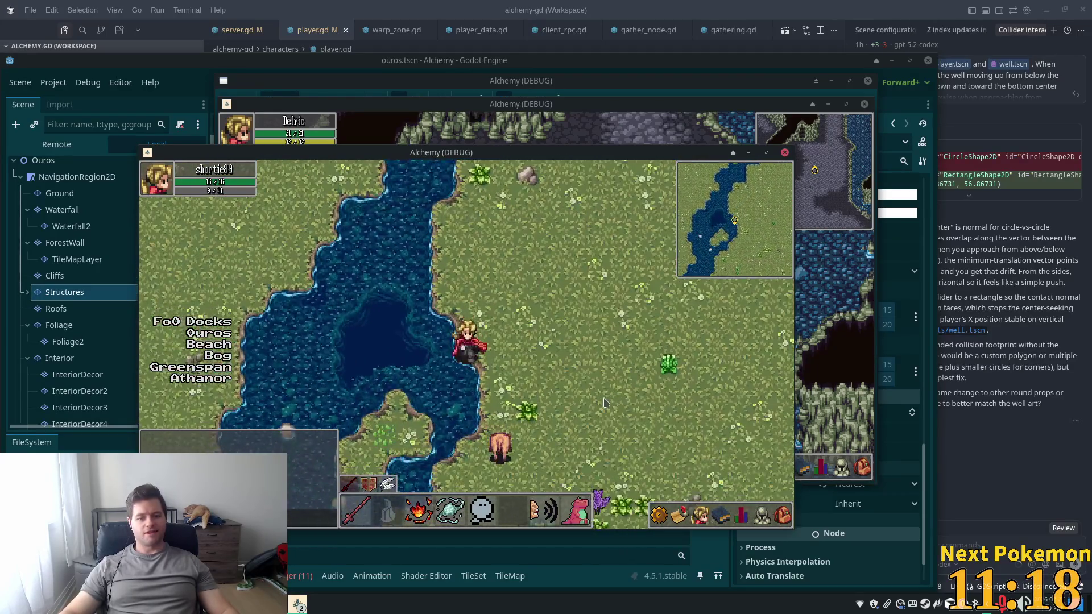
pyautogui.press('Down')
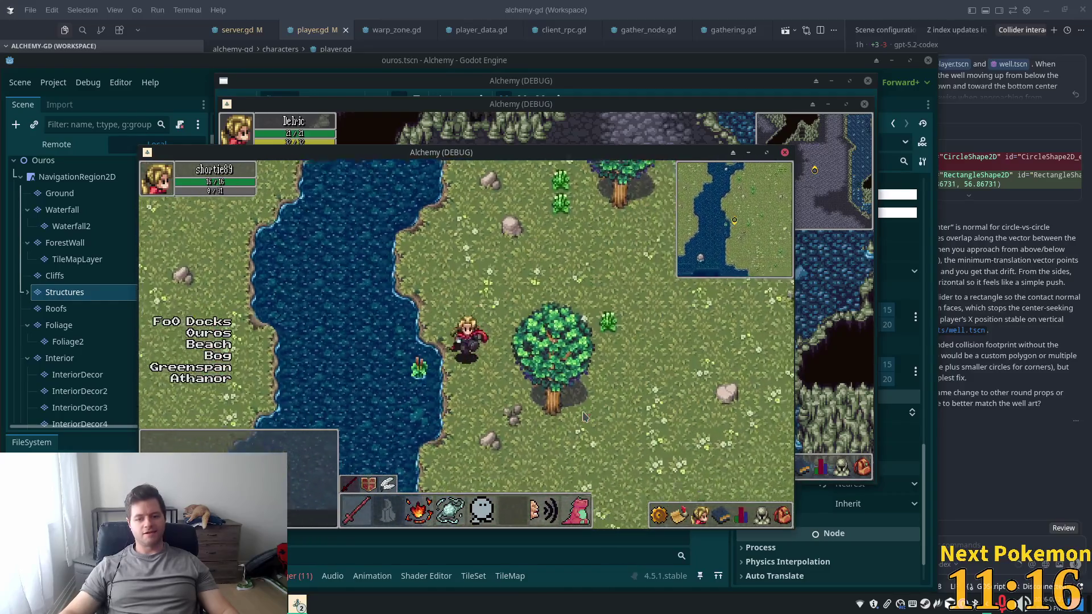
pyautogui.press('Down')
pyautogui.press('Left')
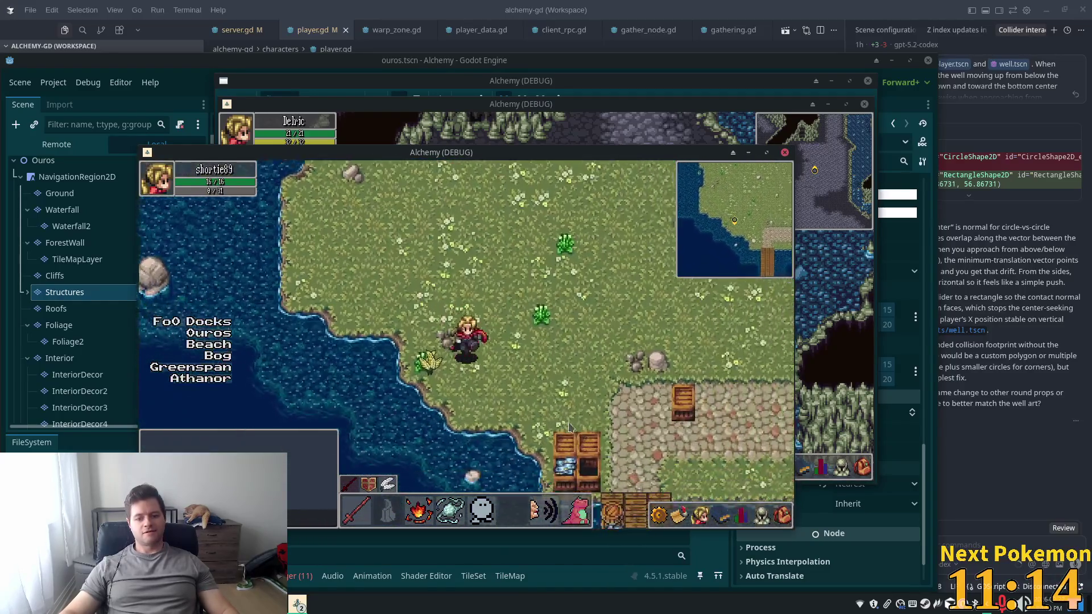
pyautogui.click(569, 427)
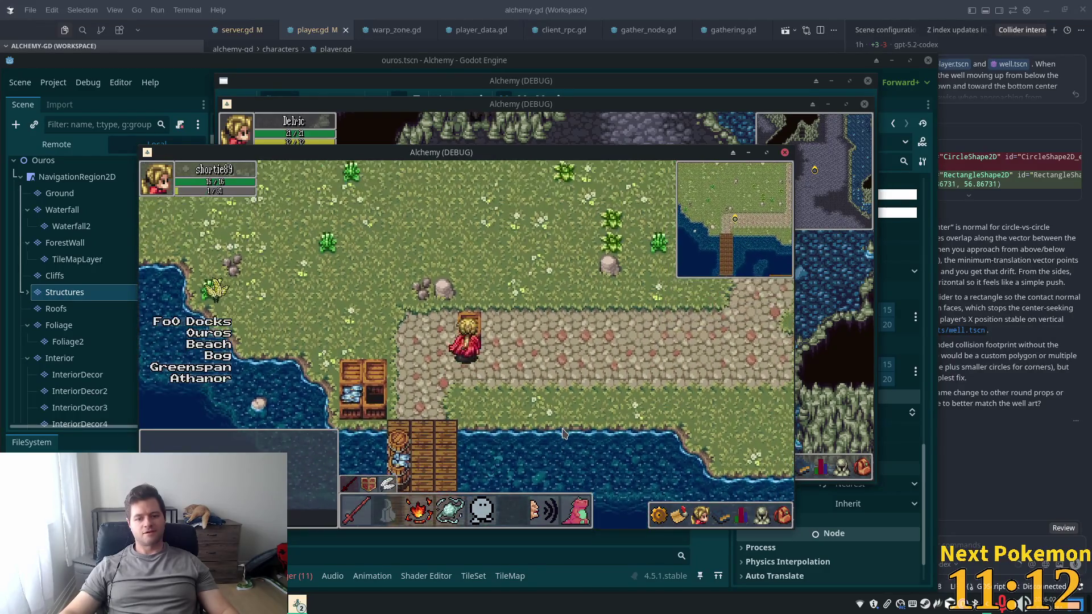
pyautogui.click(557, 433)
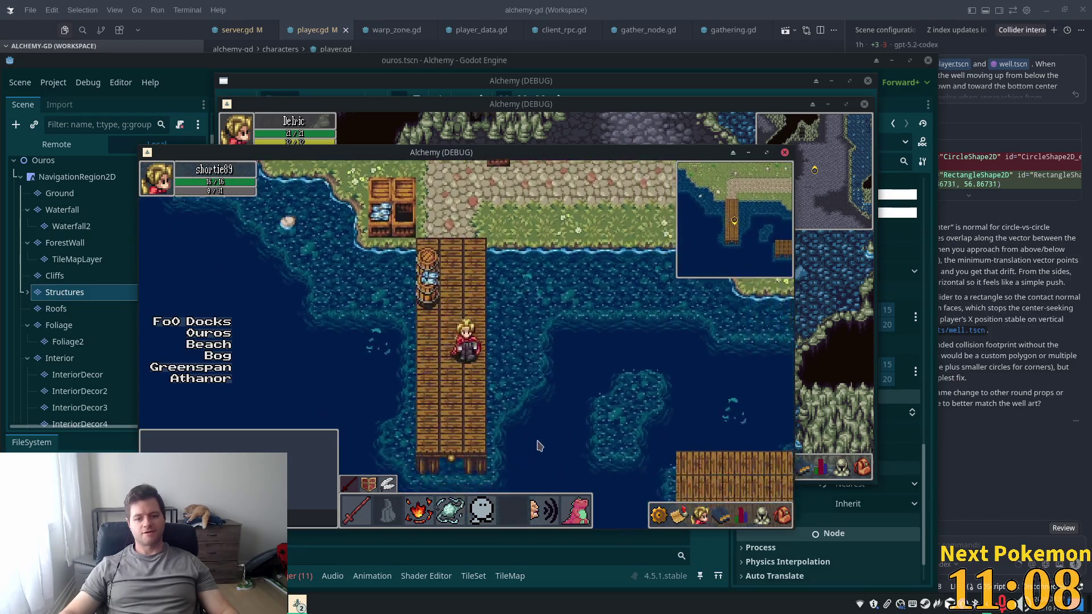
pyautogui.press('Up')
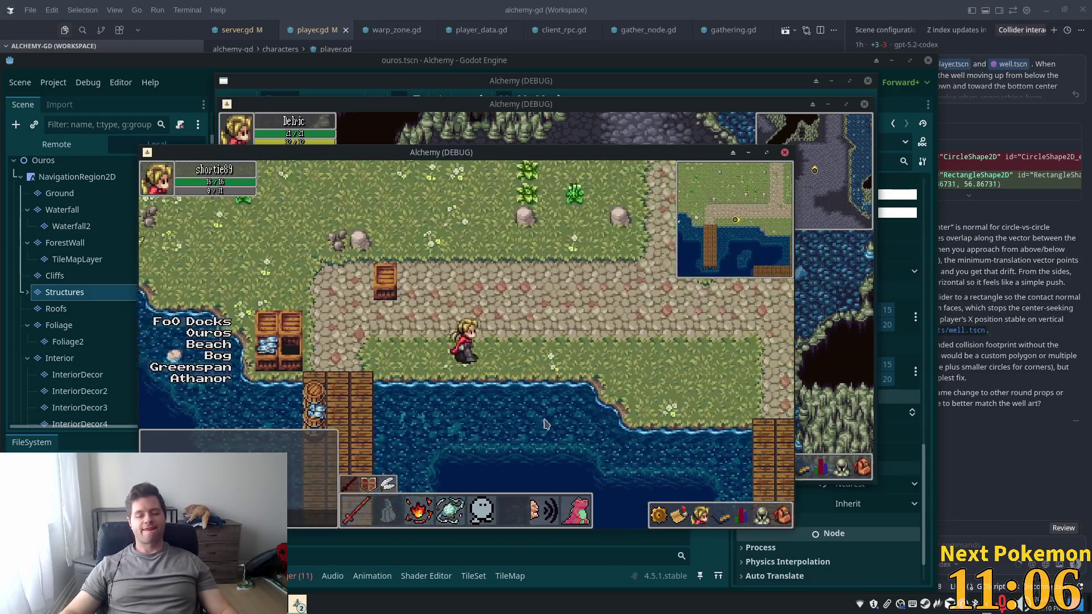
pyautogui.press('Down')
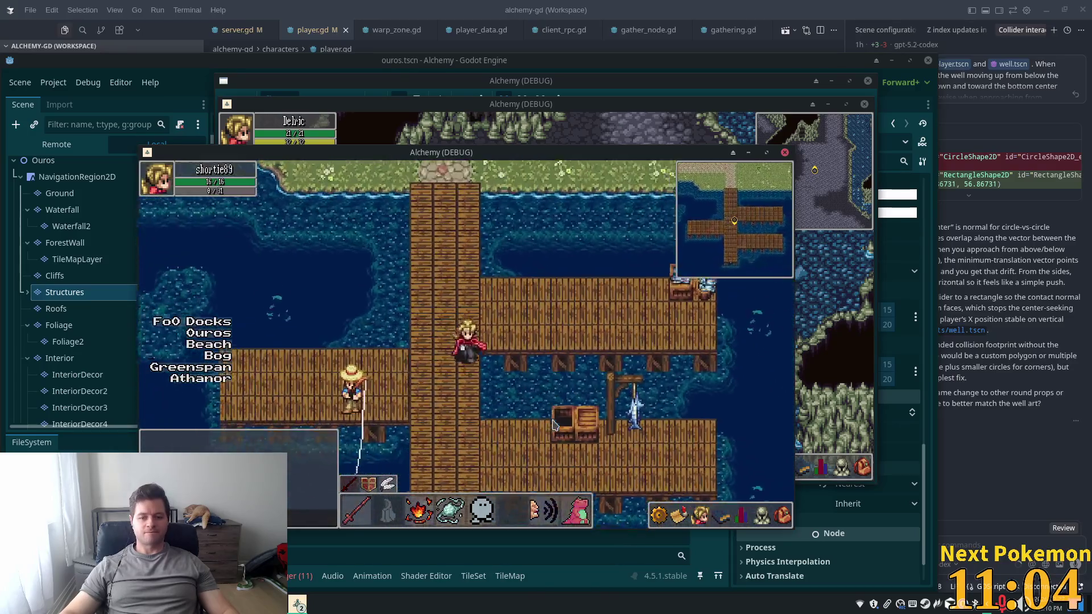
pyautogui.press('Left')
pyautogui.press('Down')
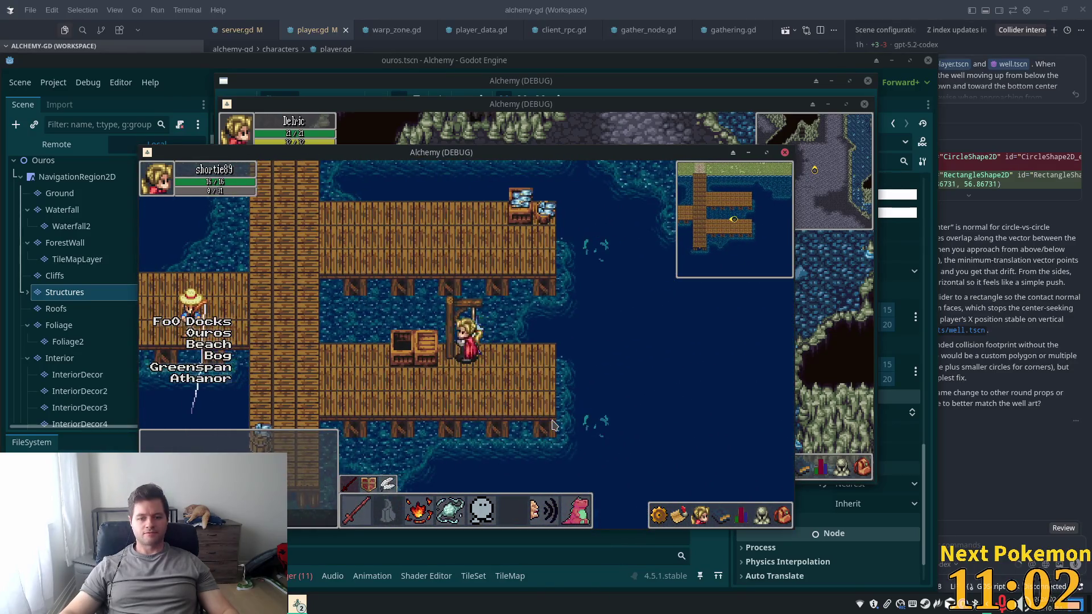
pyautogui.press('Up')
pyautogui.press('Left')
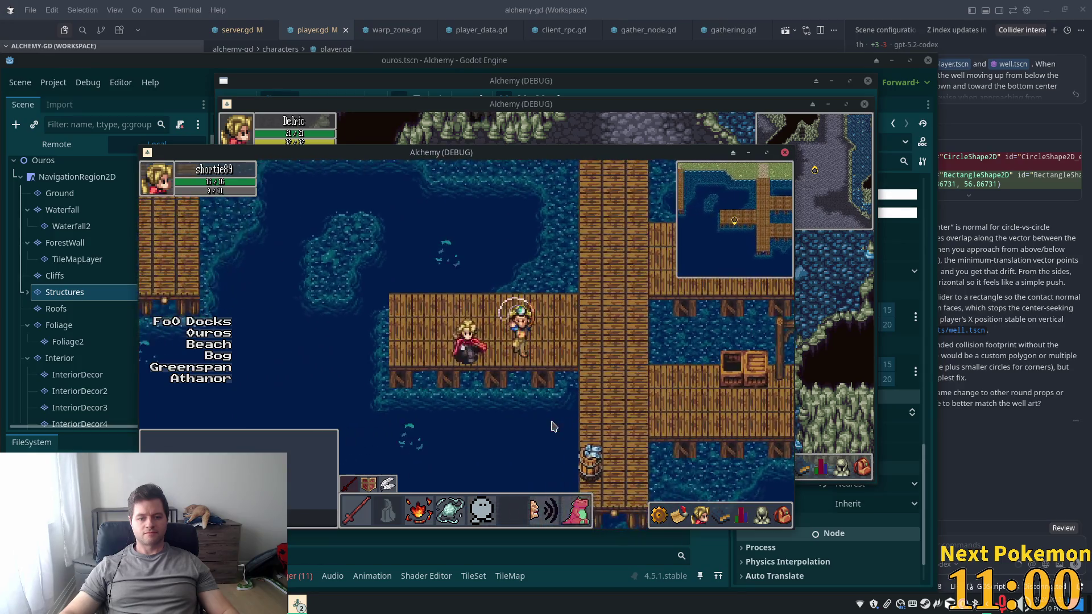
pyautogui.press('Up')
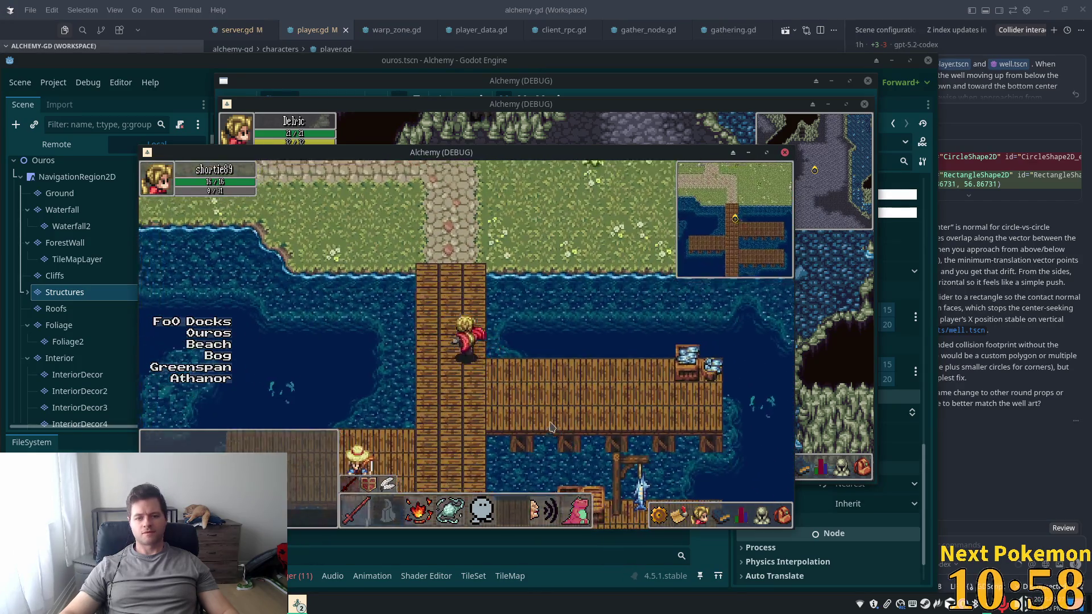
# Walk east and north through the meadow, checking overlap with the tree, pig and deer
pyautogui.press('Right')
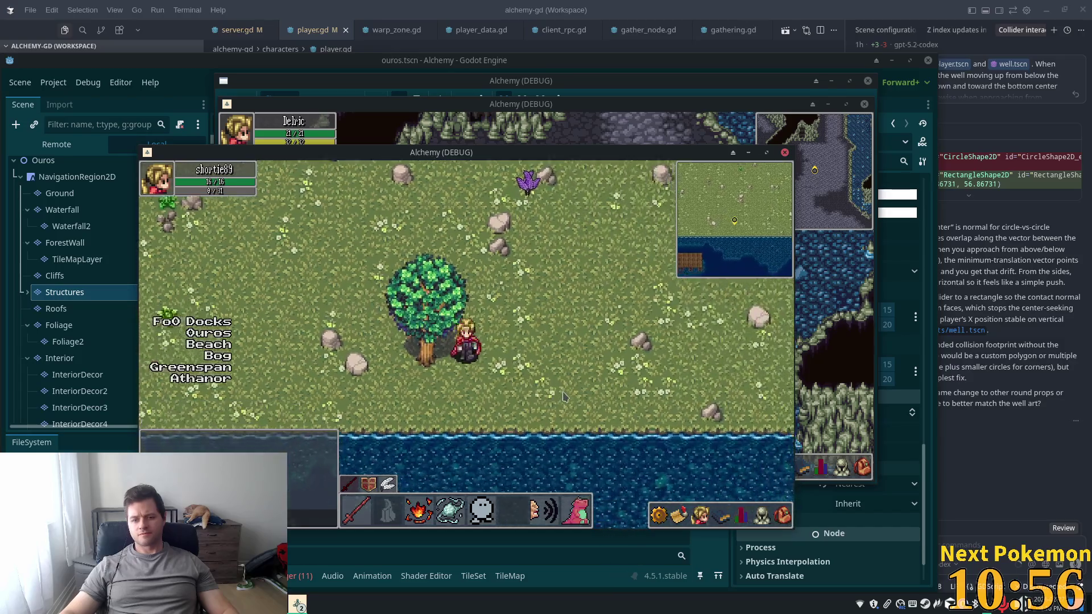
pyautogui.press('Up')
pyautogui.press('Up')
pyautogui.press('Right')
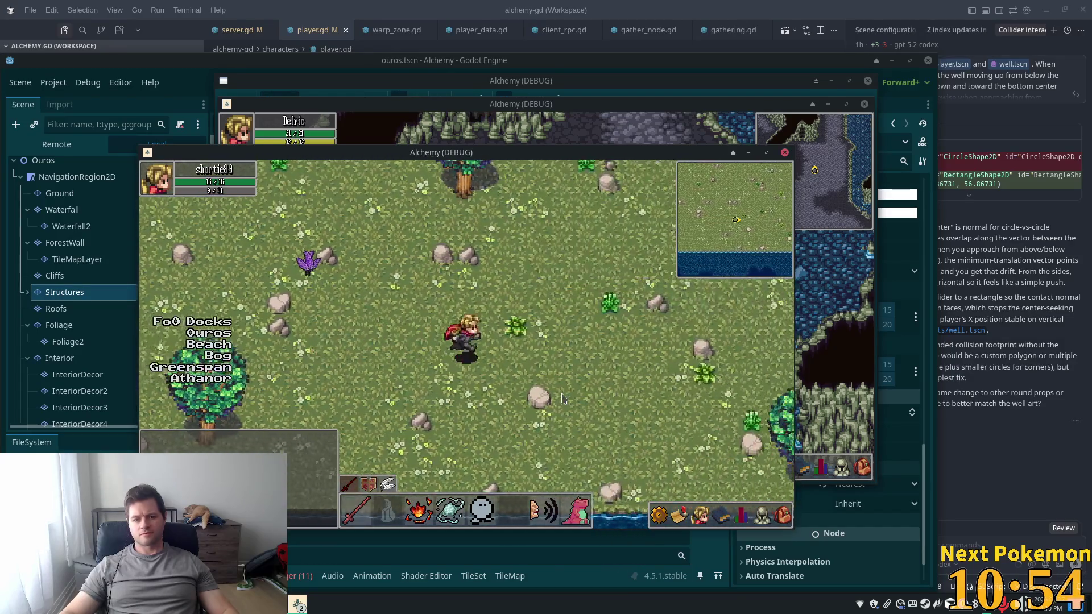
pyautogui.press('Up')
pyautogui.press('Right')
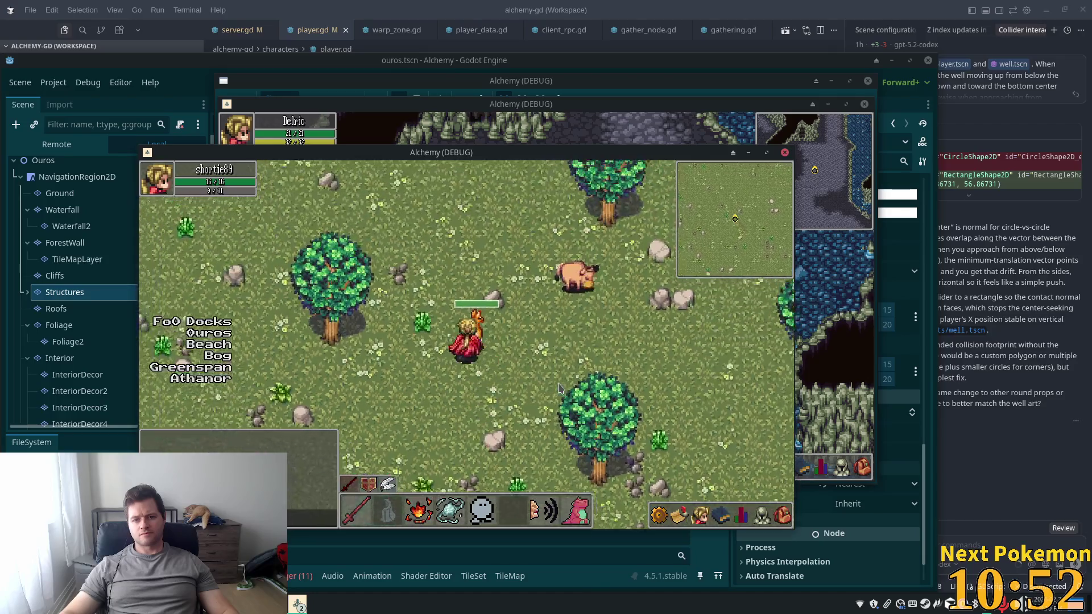
pyautogui.press('Up')
pyautogui.press('Left')
pyautogui.press('Right')
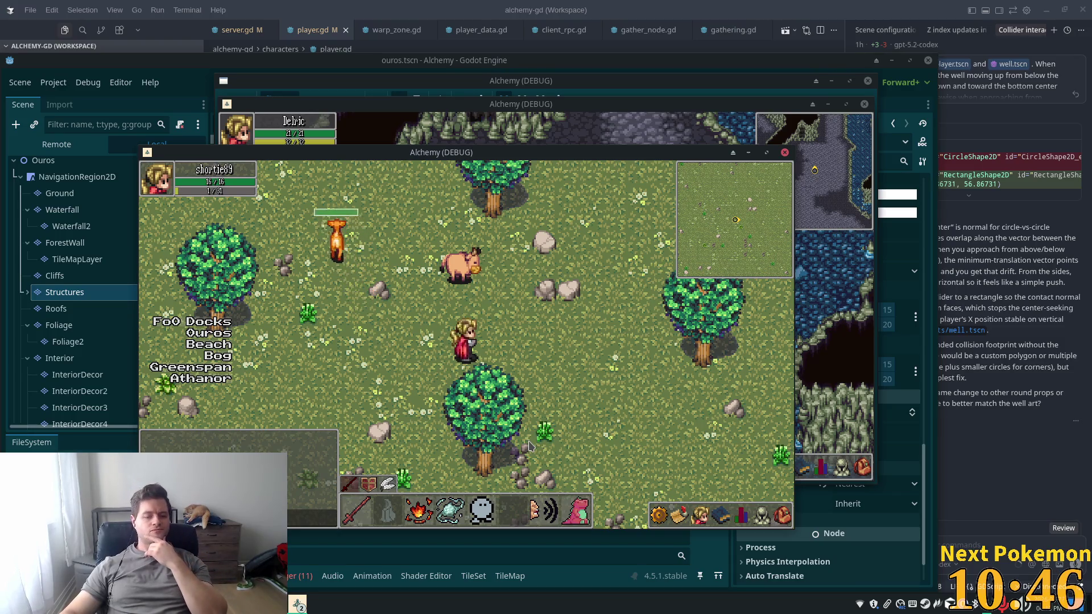
pyautogui.press('Up')
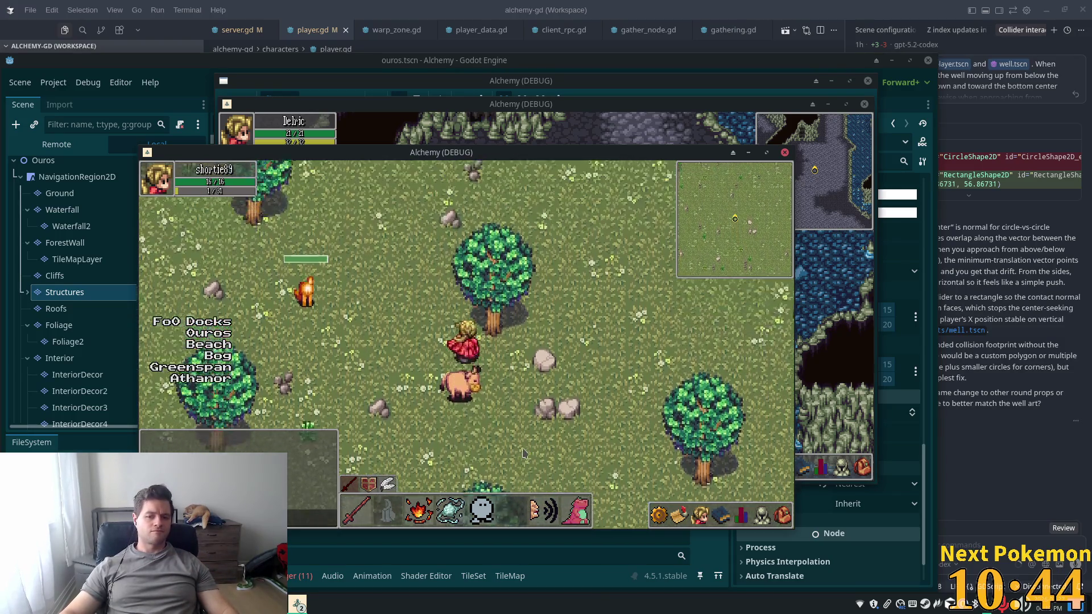
pyautogui.press('Down')
pyautogui.press('Up')
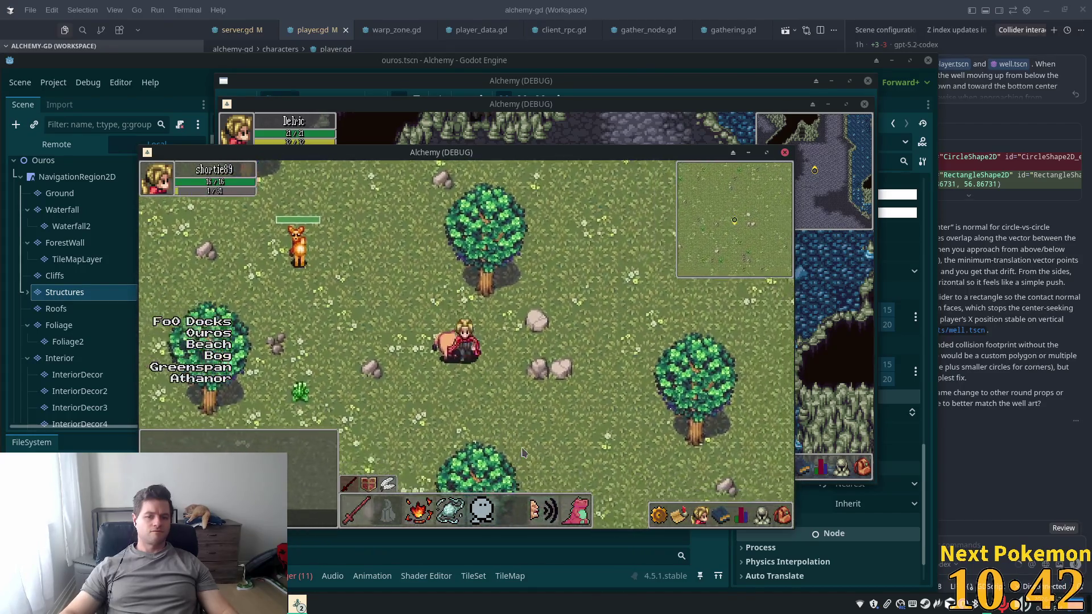
pyautogui.press('Right')
pyautogui.press('Up')
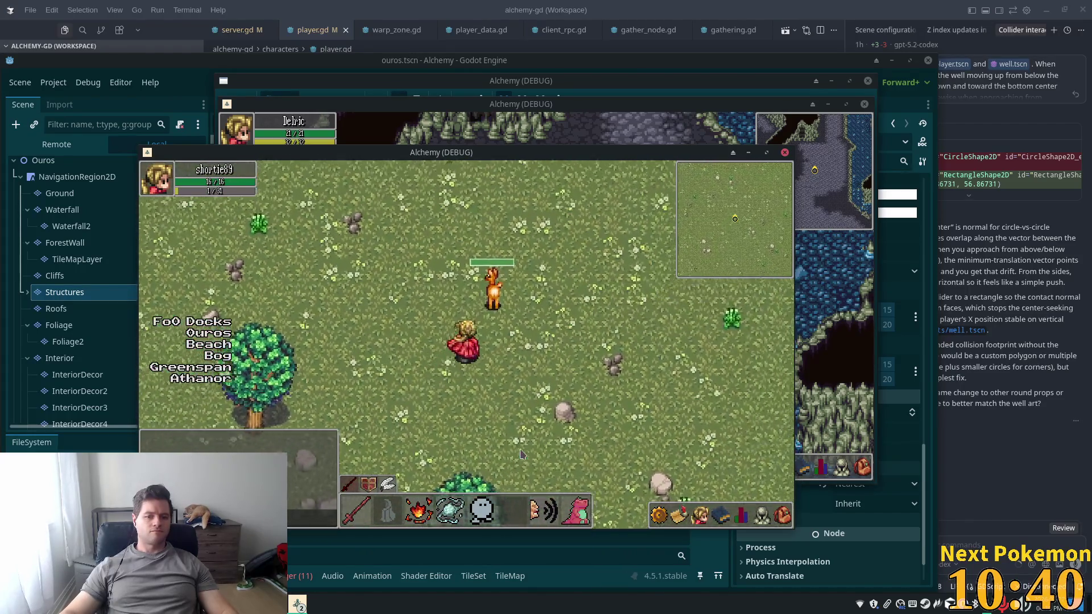
pyautogui.press('Up')
pyautogui.press('Down')
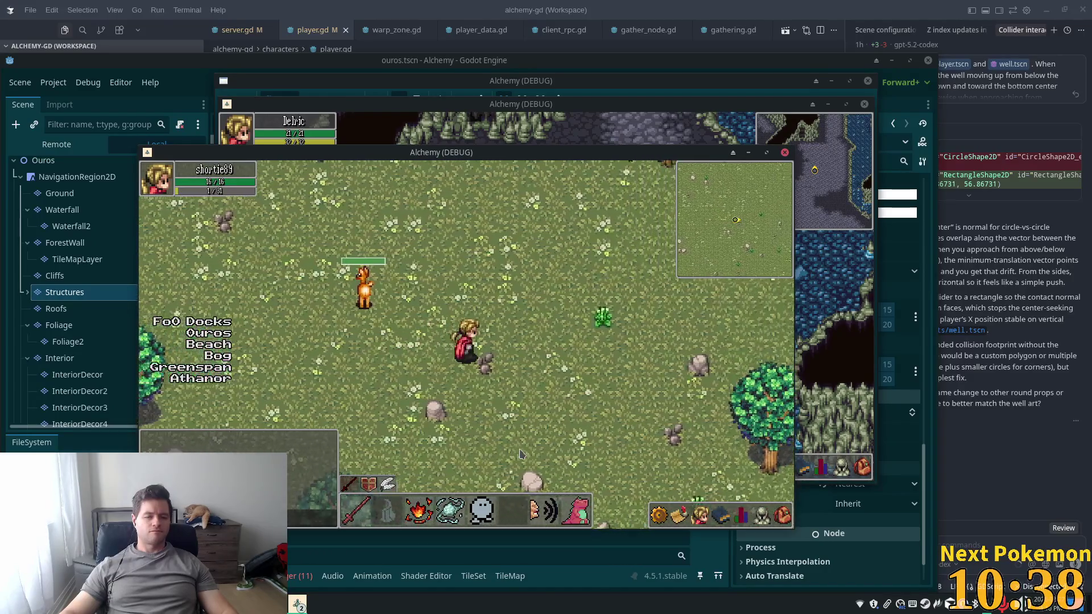
pyautogui.press('Right')
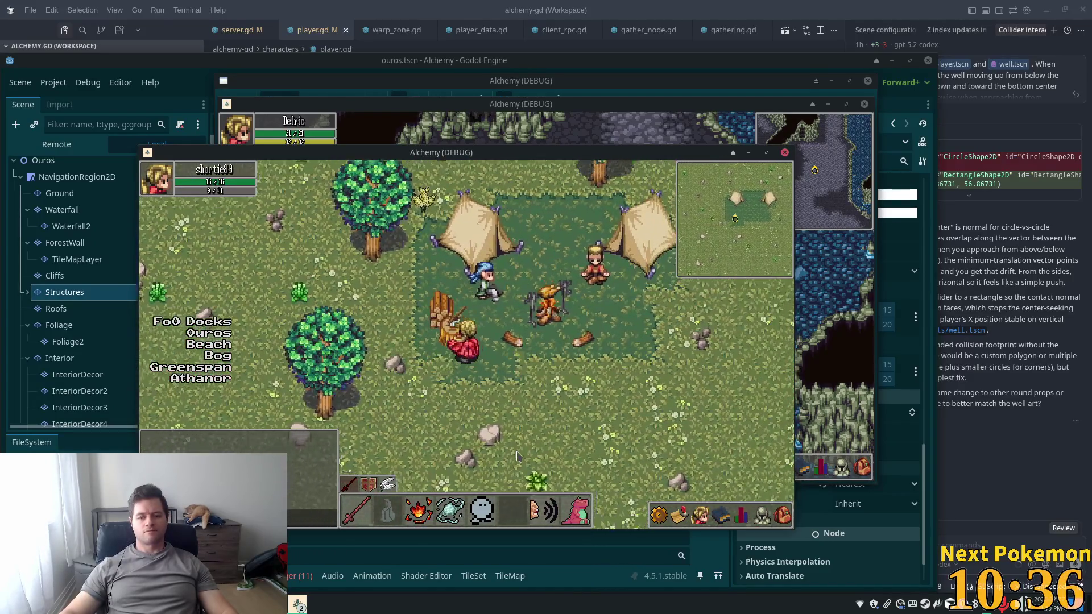
# Walk around the tent camp, between the tents and behind the campfire, to check layering
pyautogui.press('Up')
pyautogui.press('Down')
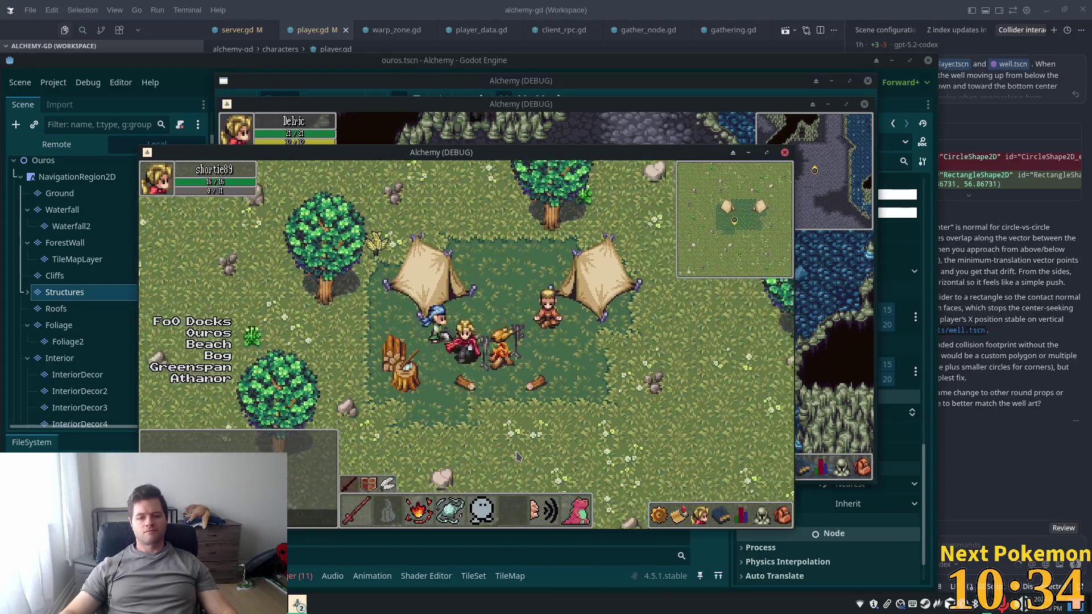
pyautogui.press('Right')
pyautogui.press('Up')
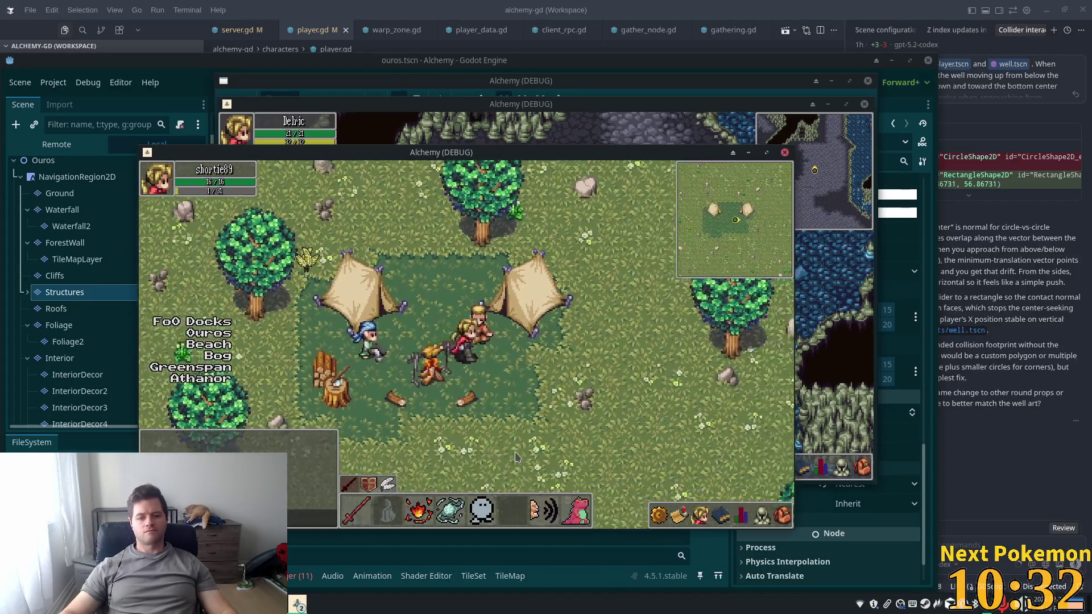
pyautogui.press('Right')
pyautogui.press('Left')
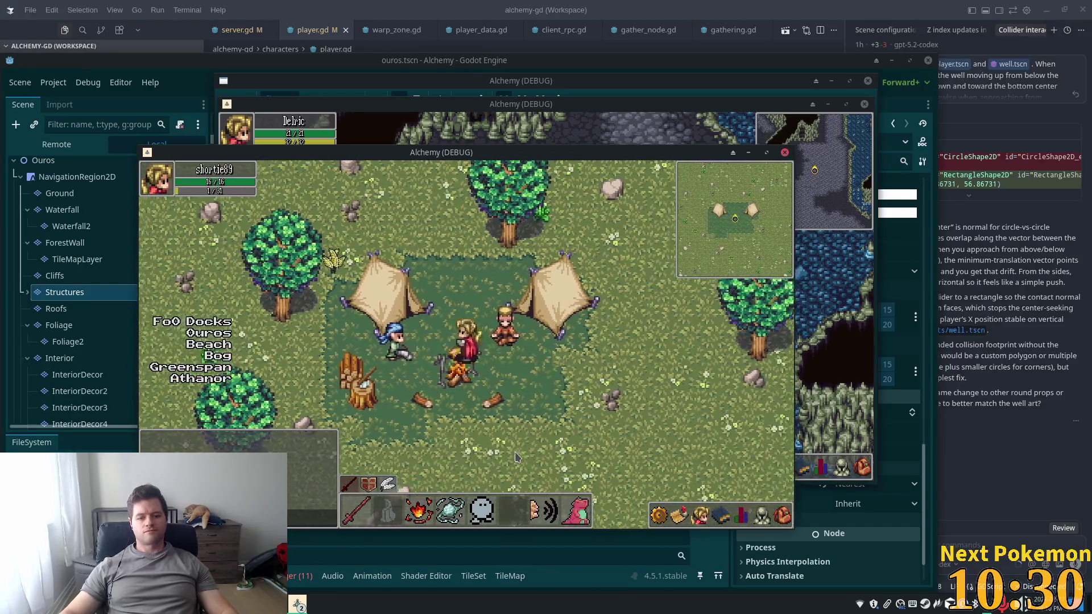
pyautogui.press('Right')
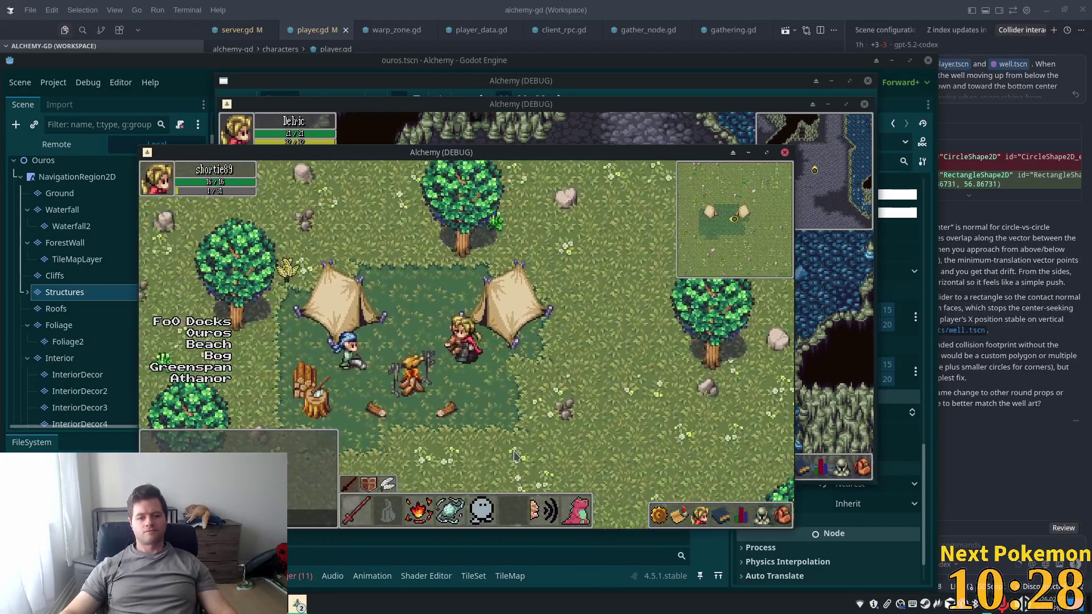
pyautogui.press('Up')
pyautogui.press('Left')
pyautogui.press('Down')
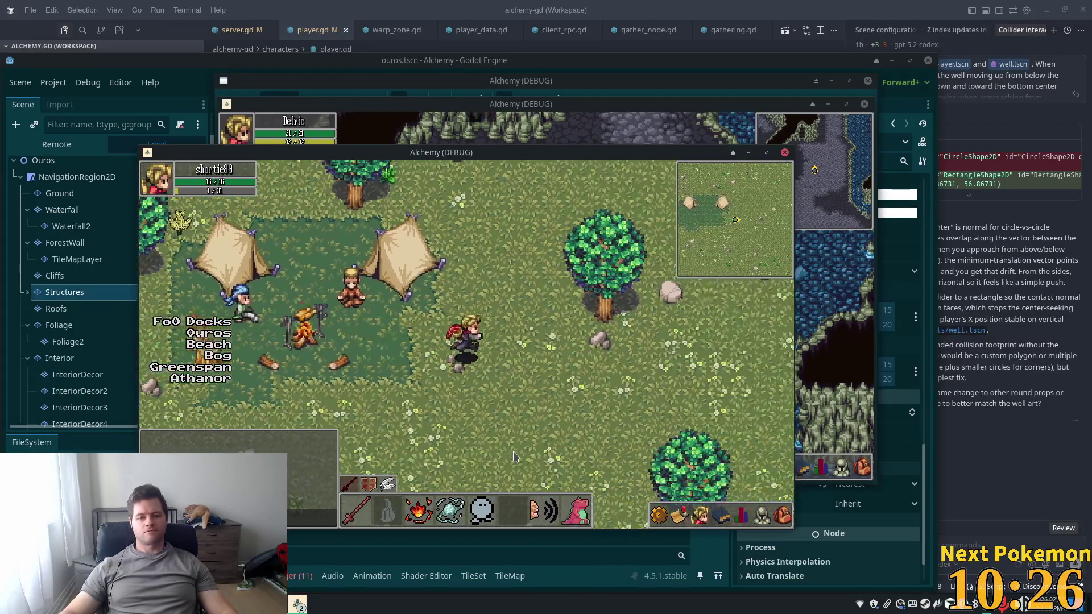
pyautogui.press('Right')
pyautogui.press('Down')
pyautogui.press('Left')
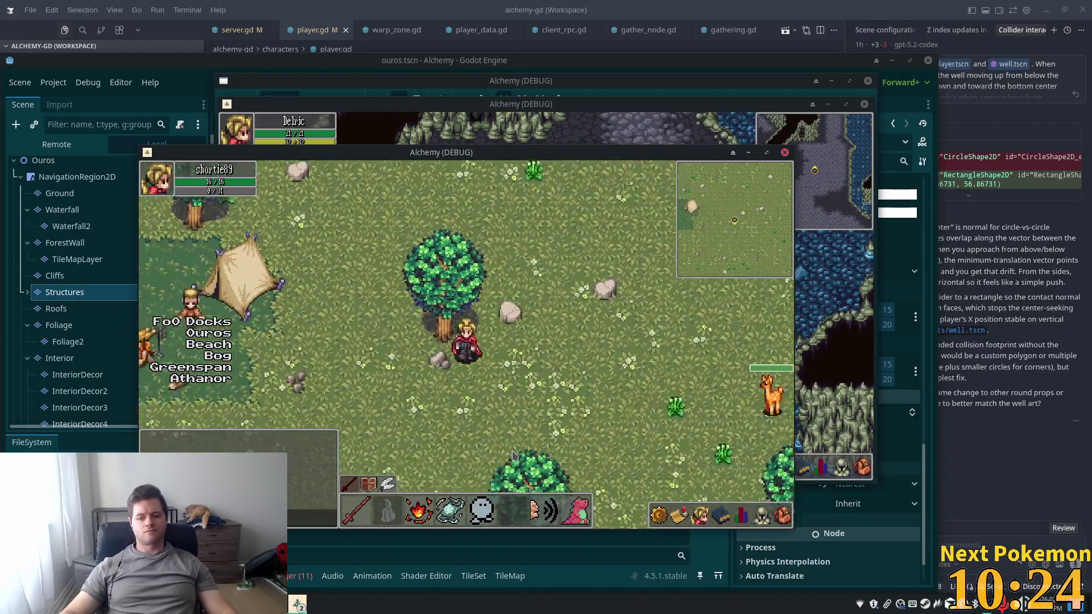
pyautogui.press('Down')
pyautogui.press('Left')
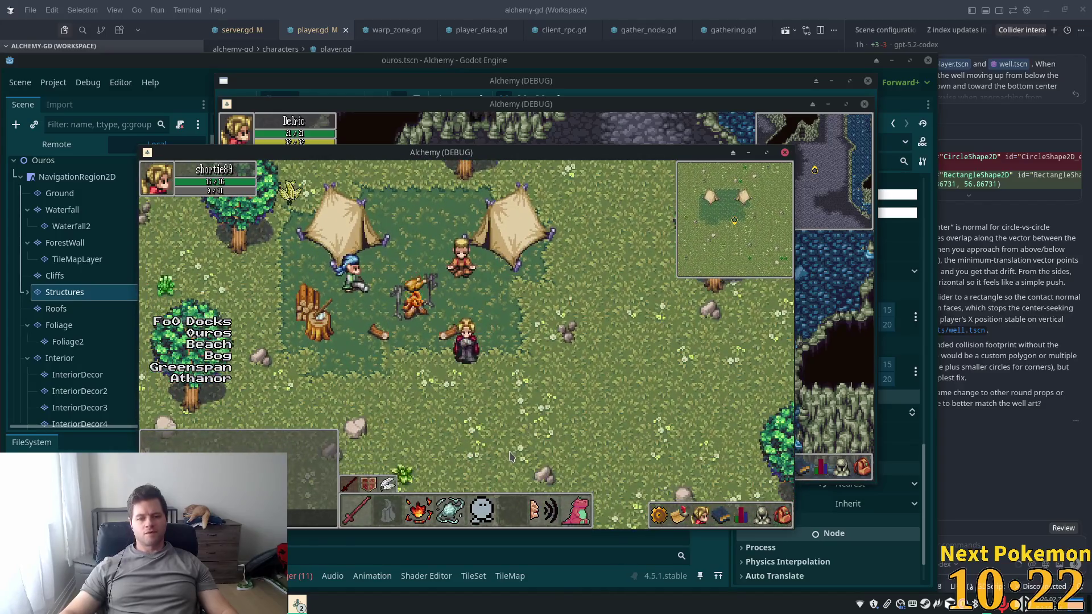
pyautogui.press('Down')
pyautogui.press('Up')
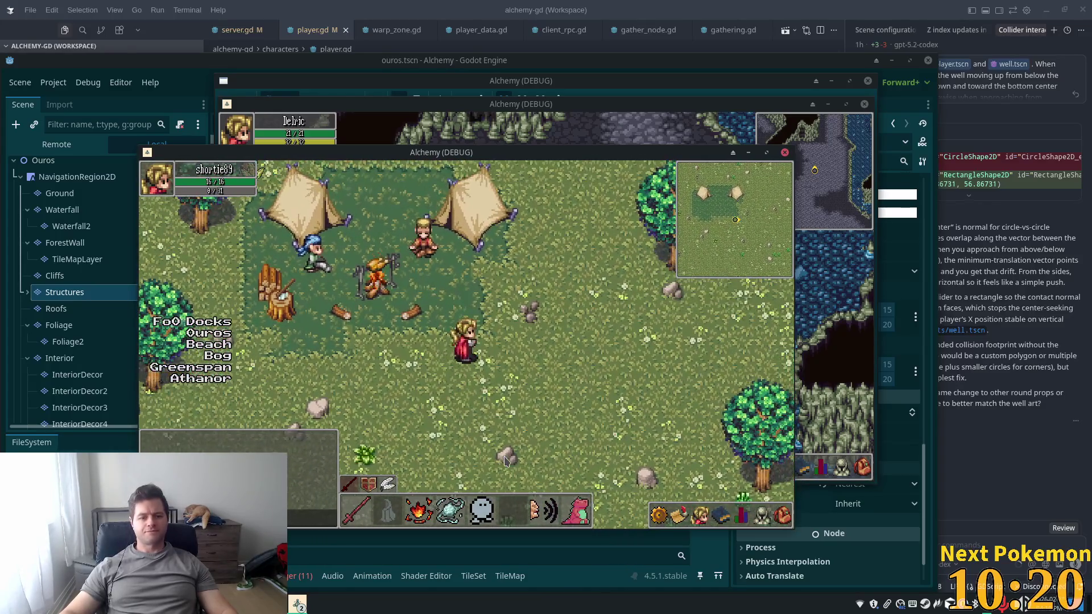
pyautogui.press('Left')
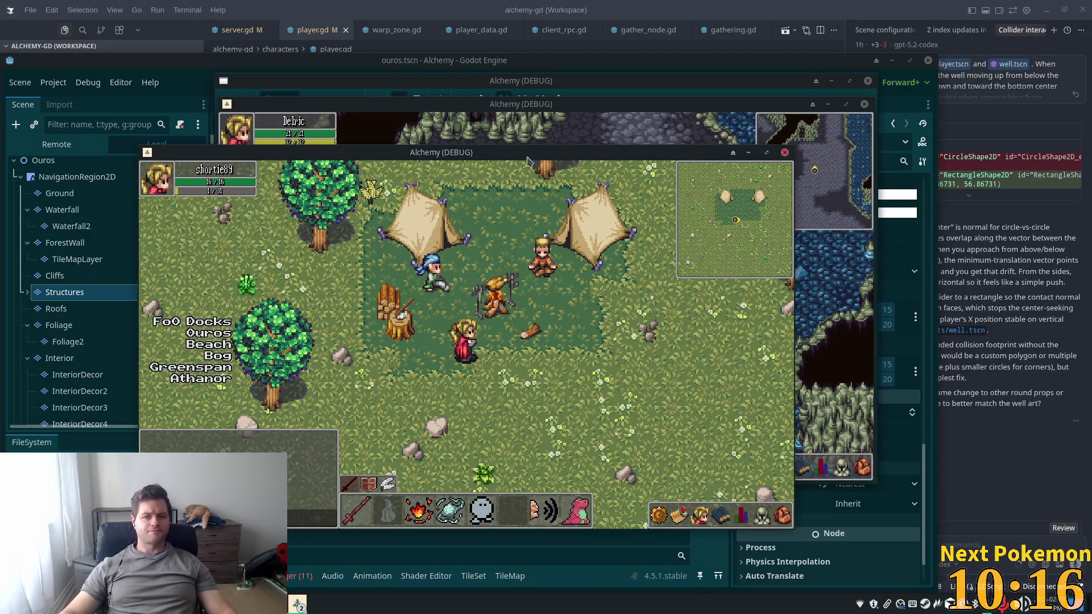
# Back in the editor, close the ouros, yellow_birch_tree and peer_player scene tabs
pyautogui.click(165, 105)
pyautogui.click(512, 106)
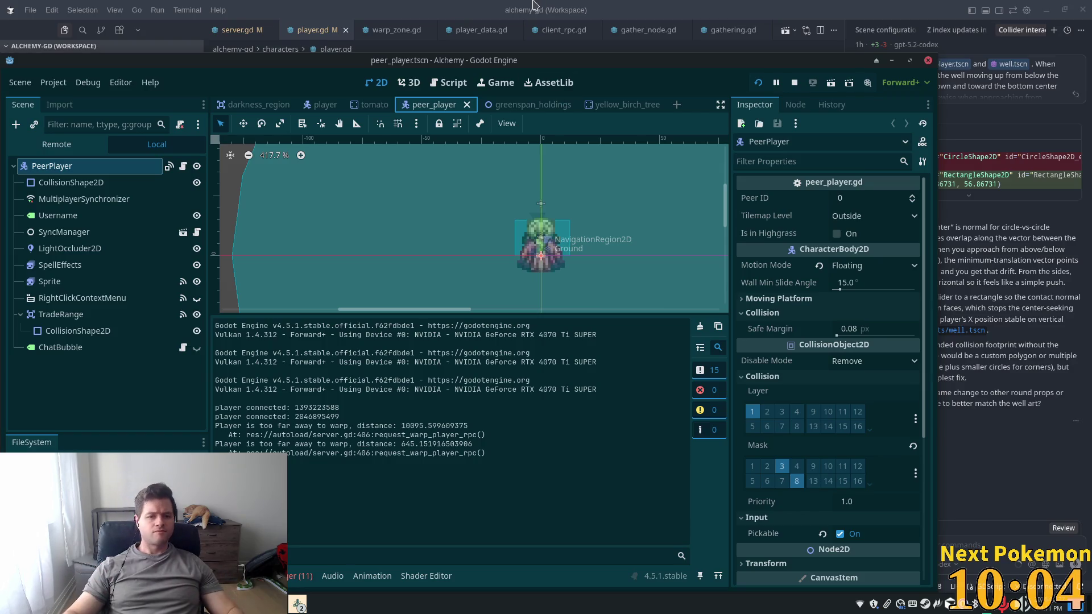
pyautogui.click(637, 105)
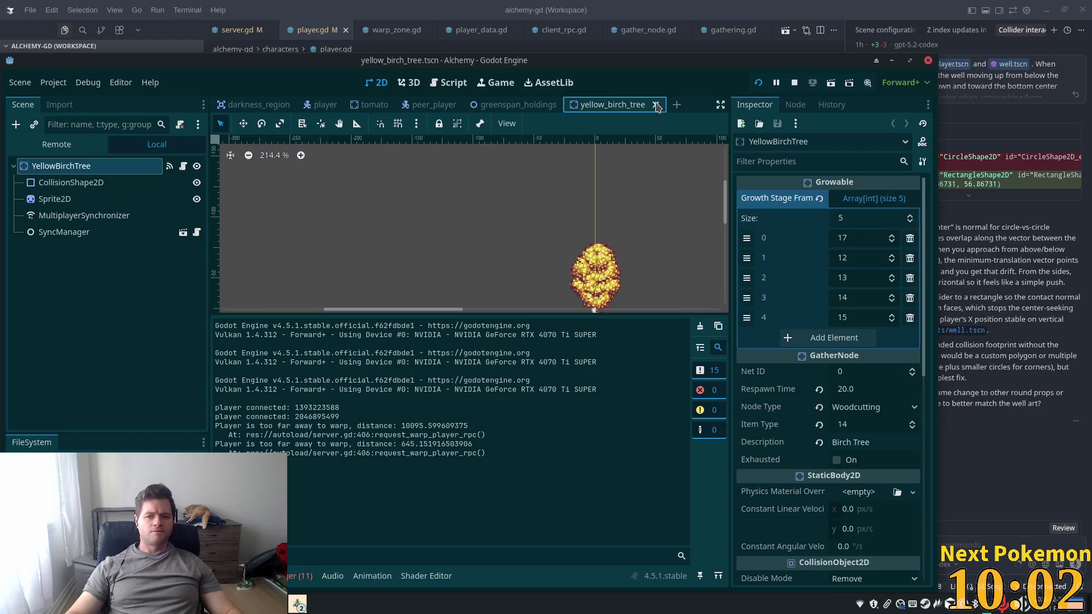
pyautogui.click(656, 105)
pyautogui.click(438, 105)
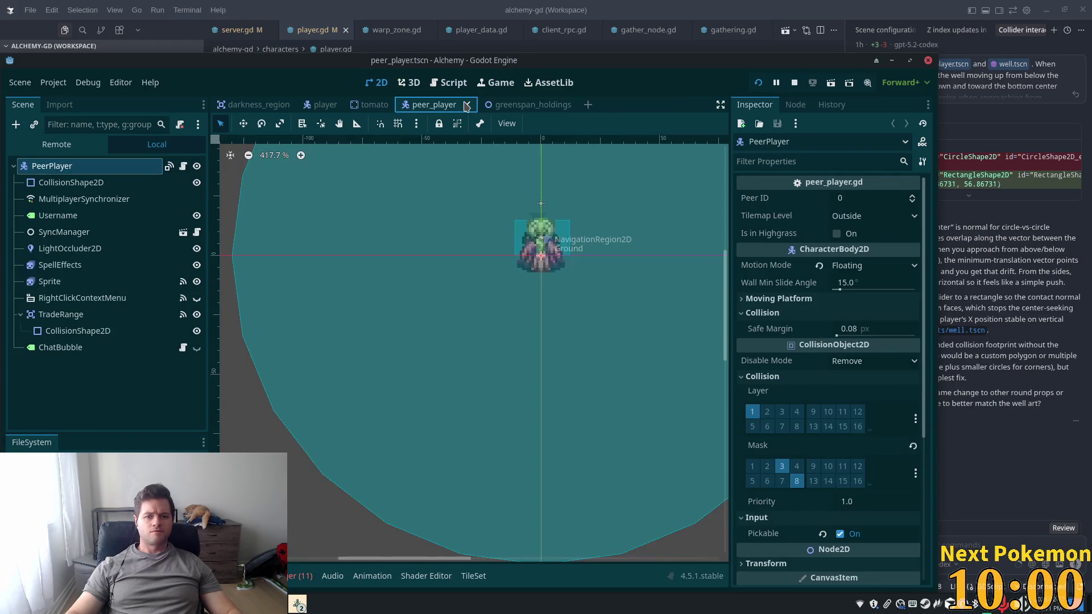
pyautogui.click(466, 105)
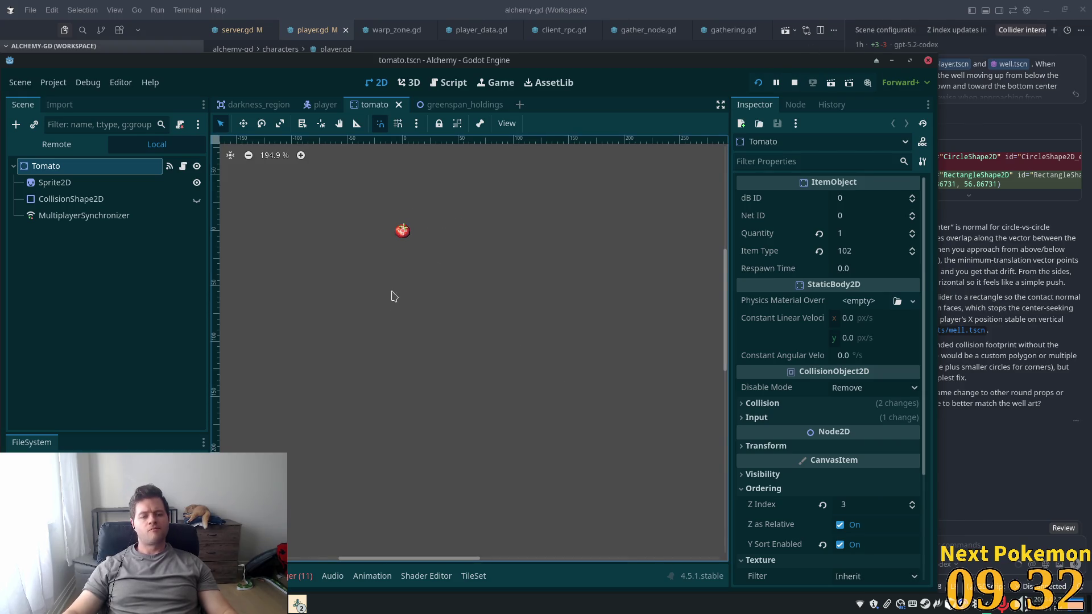
# Find 'fields' with Quick Open Scene and open fields_of_ouros.tscn
pyautogui.hotkey('ctrl', 'shift', 'o')
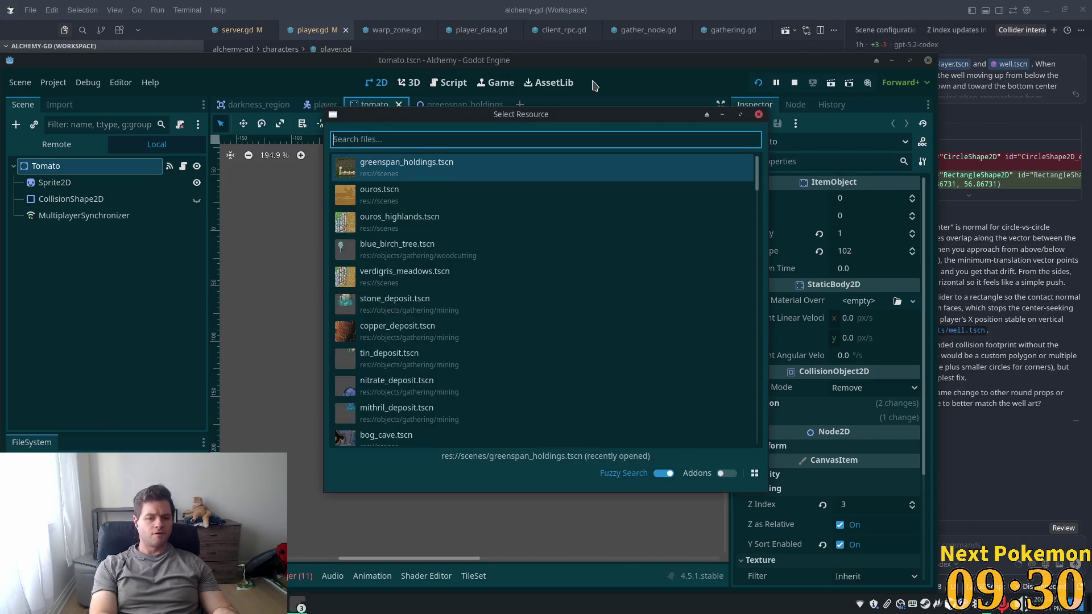
pyautogui.write('FIELDS')
pyautogui.press('BackSpace')
pyautogui.press('BackSpace')
pyautogui.press('BackSpace')
pyautogui.write('fields')
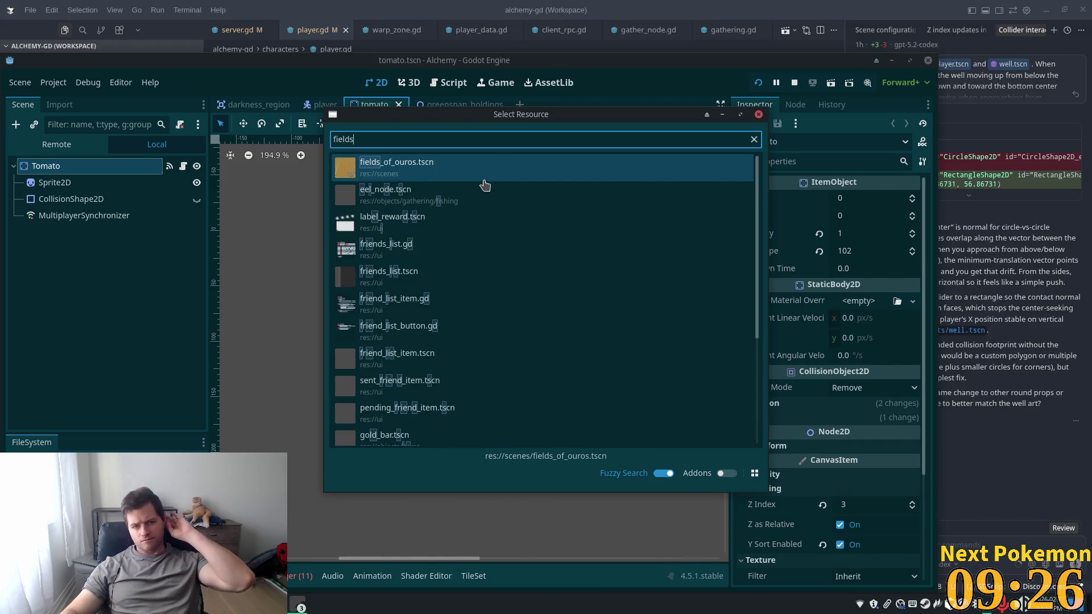
pyautogui.doubleClick(475, 173)
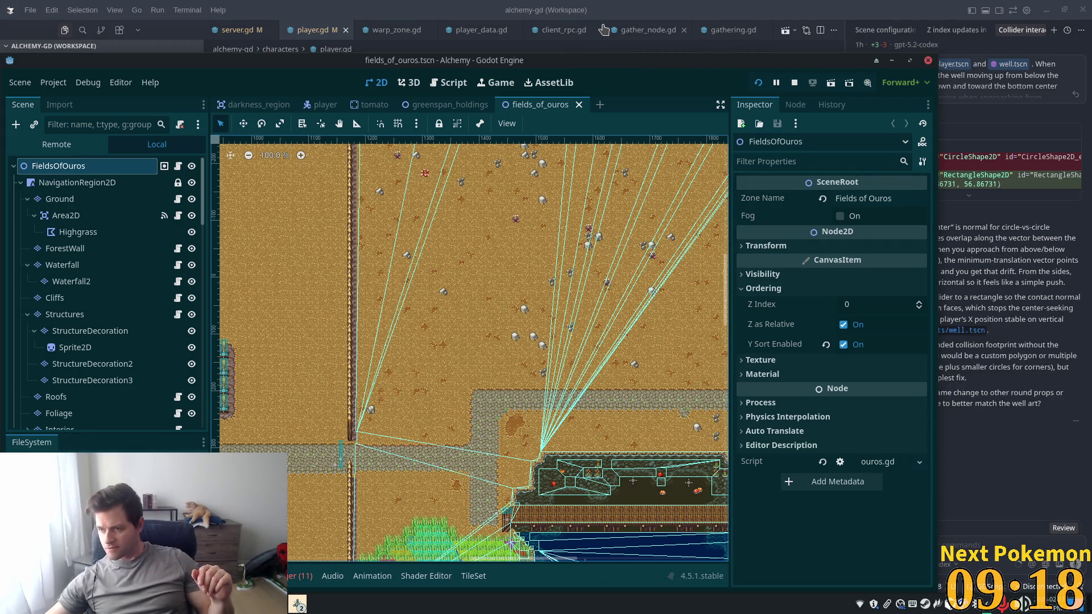
pyautogui.press('XF86AudioLowerVolume')
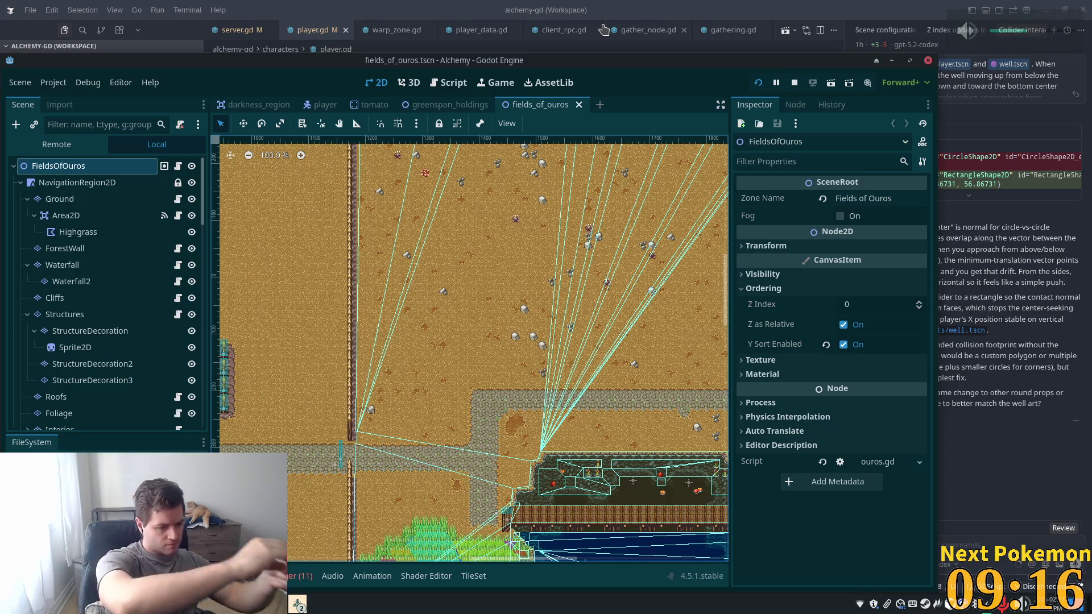
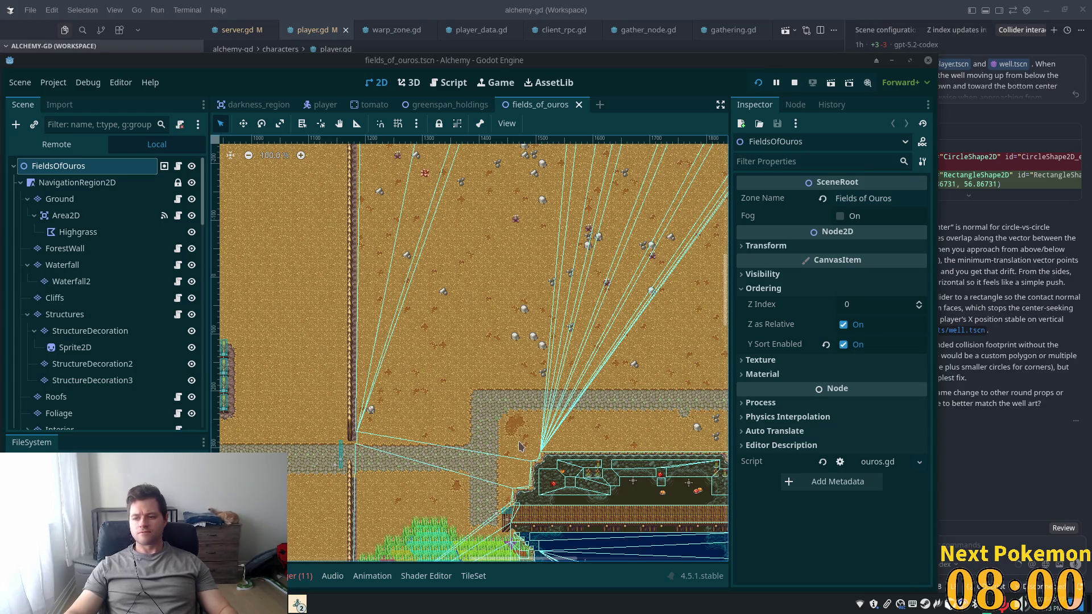
# Zoom out and pan the map down to its bottom edge
pyautogui.scroll(-3, 437, 333)
pyautogui.scroll(-3, 429, 421)
pyautogui.moveTo(430, 420)
pyautogui.mouseDown()
pyautogui.moveTo(616, 537)
pyautogui.moveTo(620, 528)
pyautogui.mouseUp()
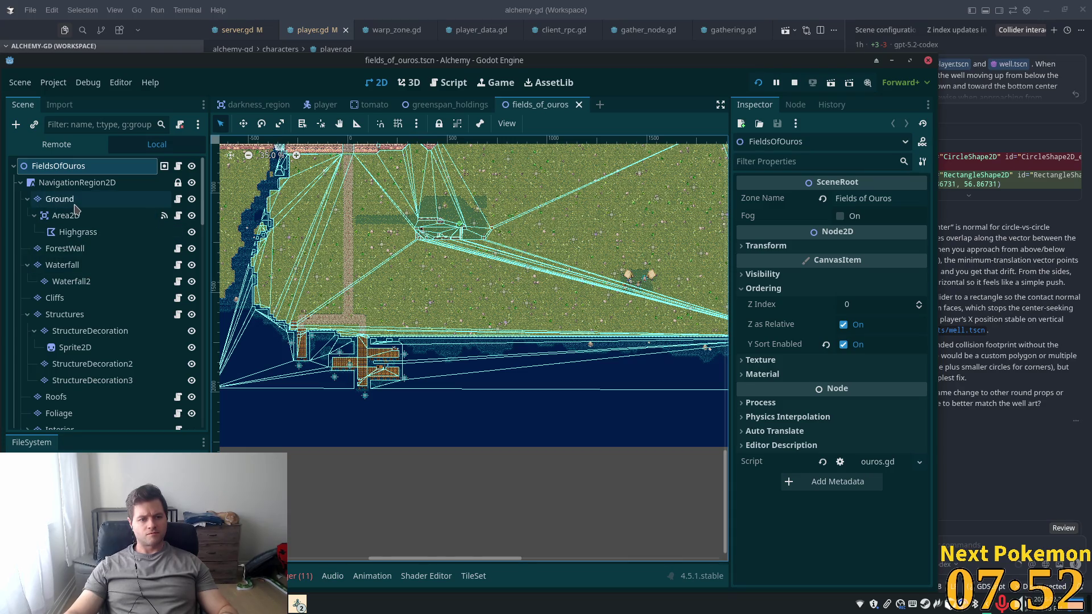
# Select the Structures tile layer and zoom in on the wooden pier
pyautogui.click(64, 314)
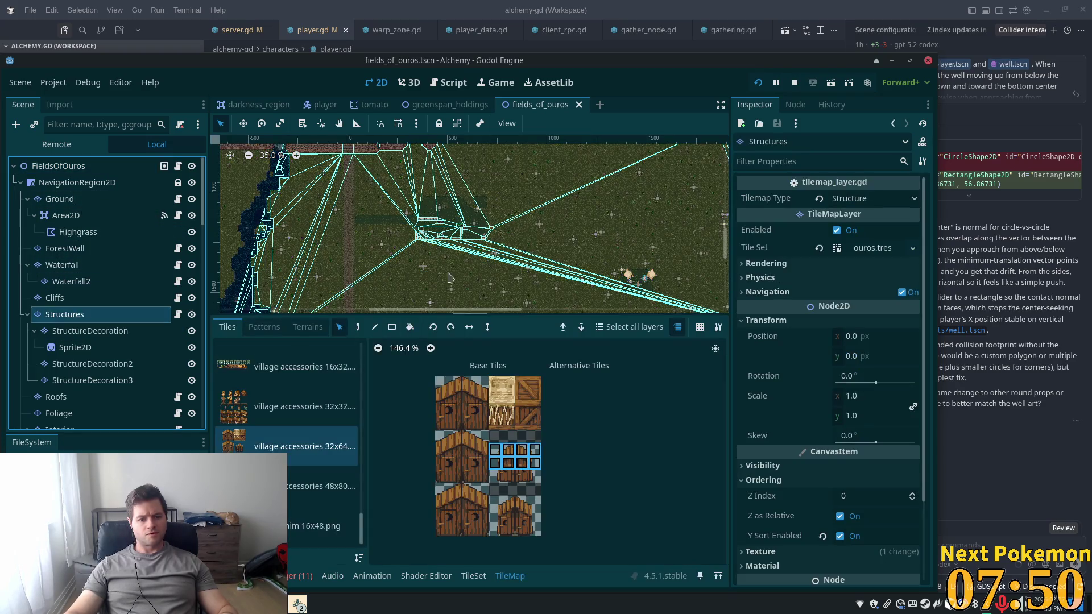
pyautogui.hscroll(-5, 450, 278)
pyautogui.scroll(-5, 449, 277)
pyautogui.scroll(2, 421, 224)
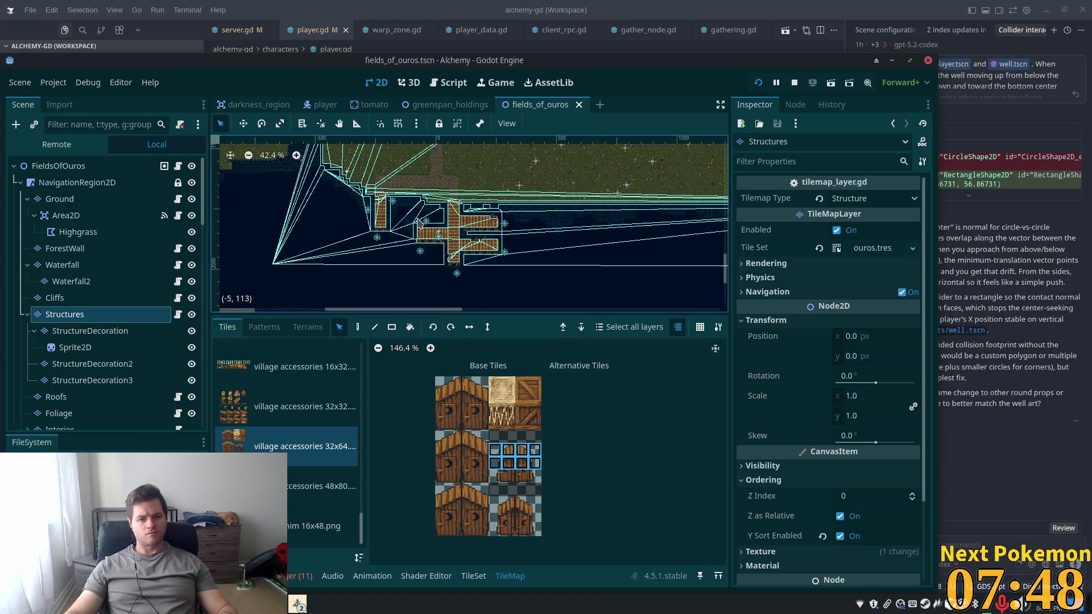
pyautogui.scroll(18, 420, 223)
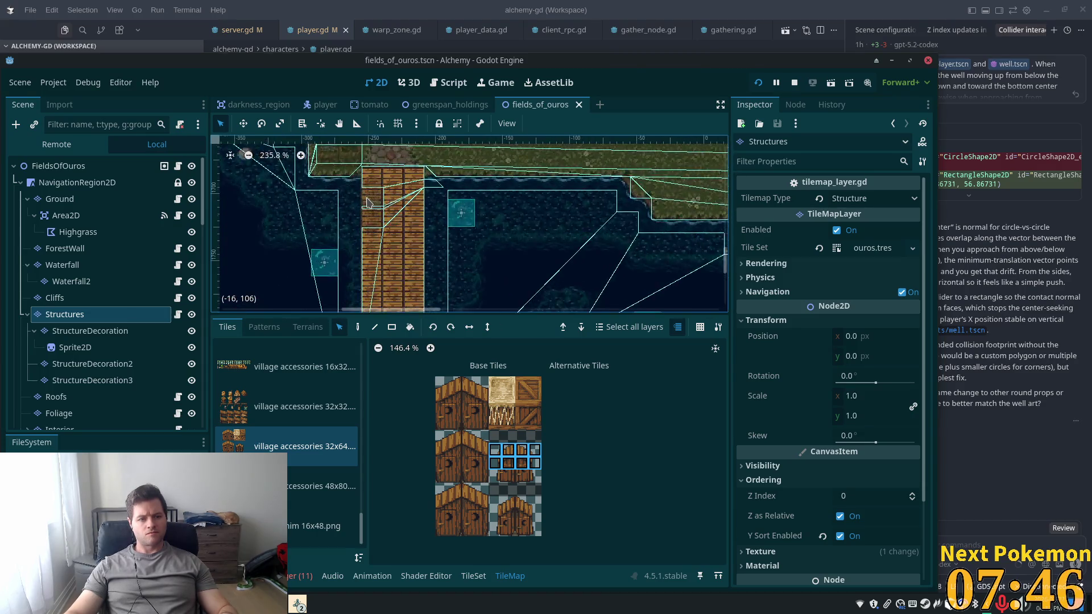
pyautogui.scroll(5, 367, 202)
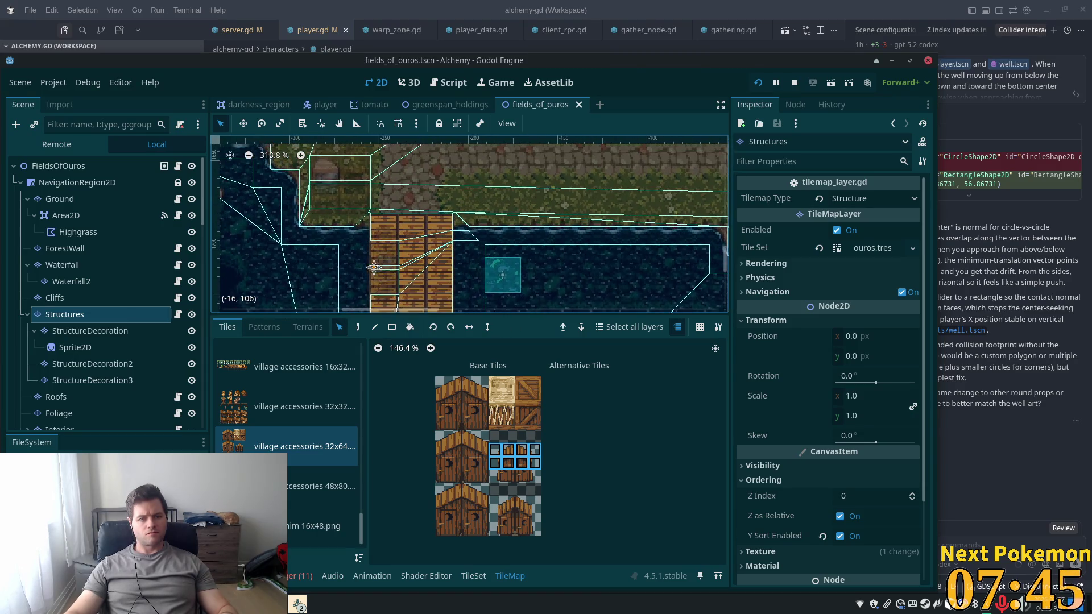
# Set the Structures layer's Z Index to 2, then compare StructureDecoration's Z Index of 1
pyautogui.click(83, 333)
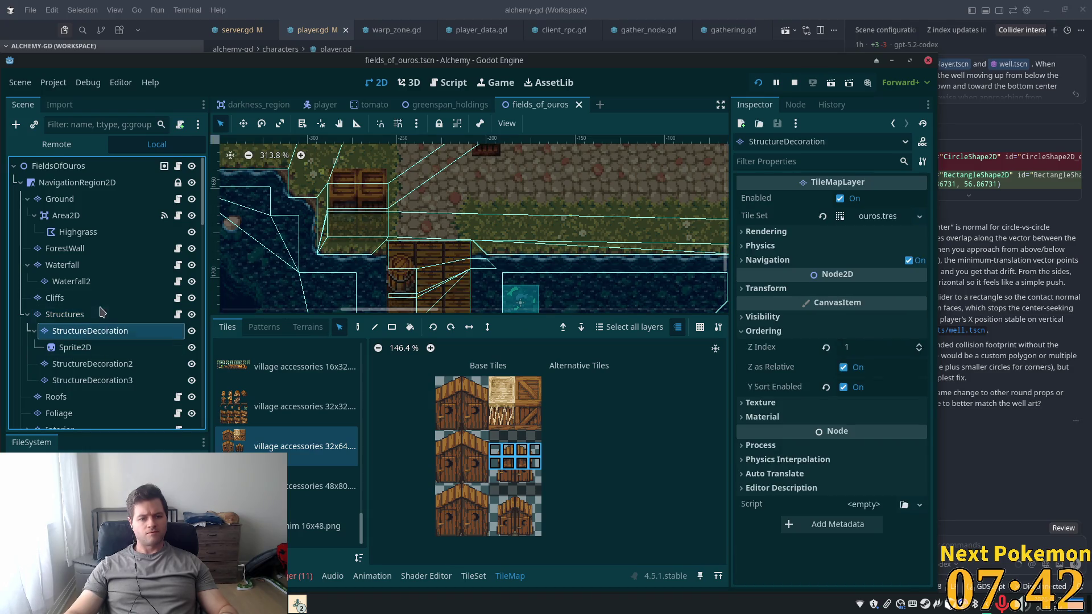
pyautogui.click(101, 313)
pyautogui.click(861, 495)
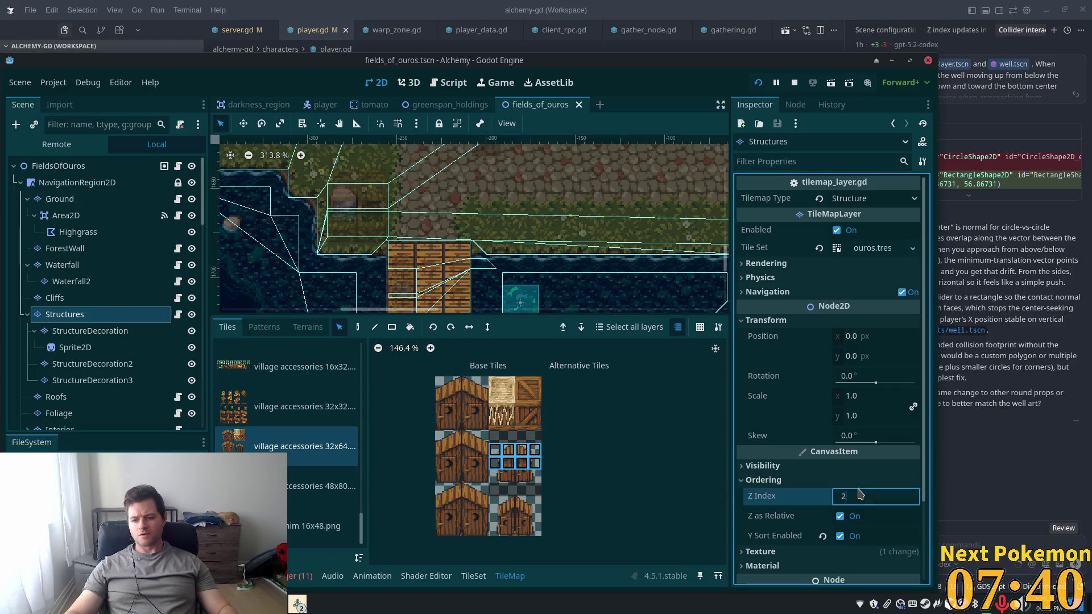
pyautogui.click(791, 516)
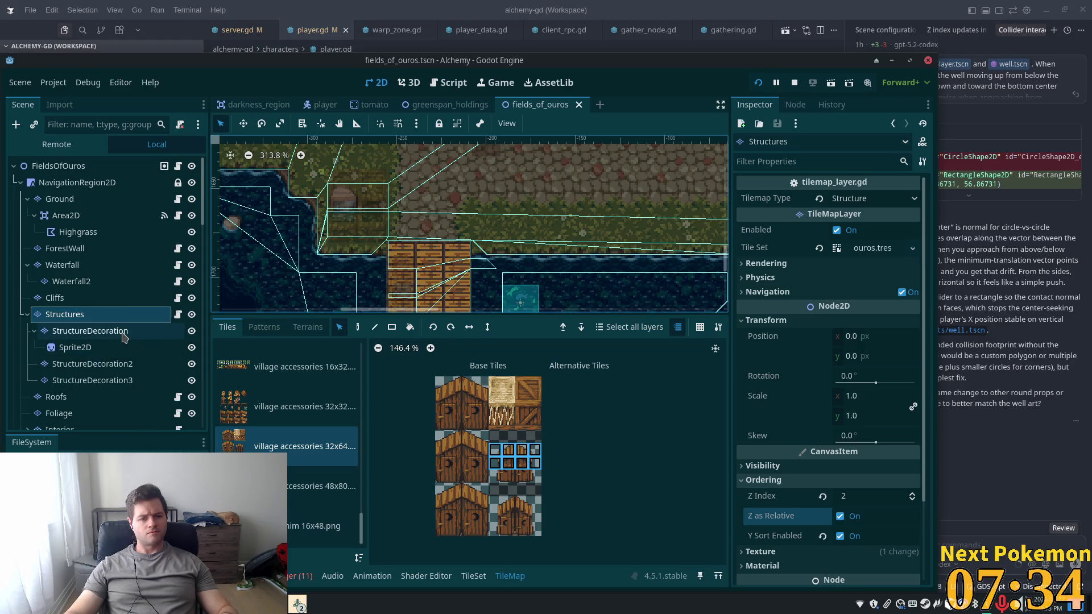
pyautogui.click(127, 338)
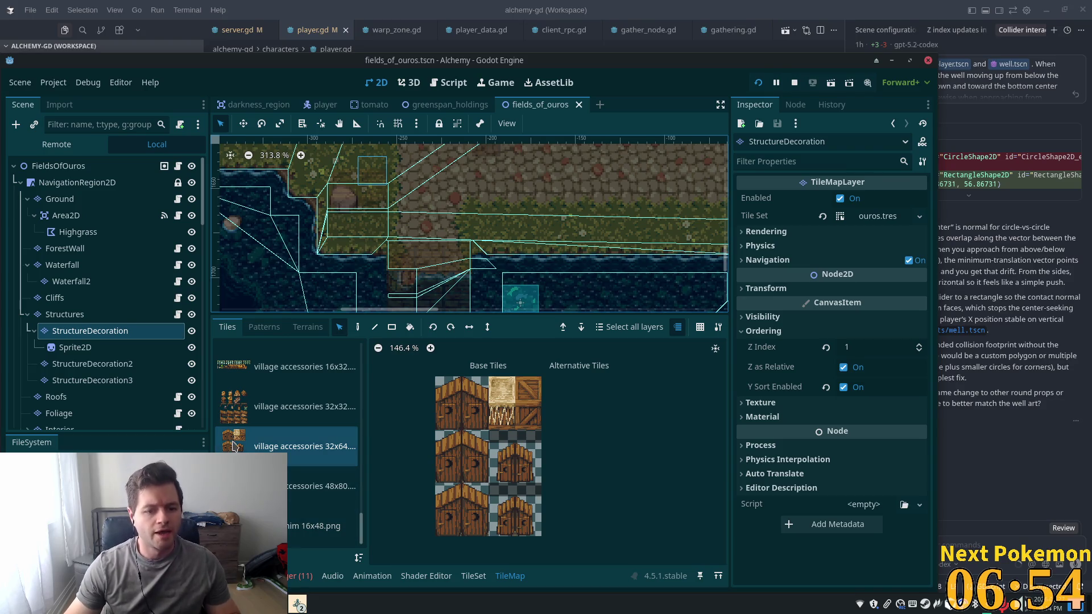
# Select the StructureDecoration layer and view the village accessories 32x32 tiles
pyautogui.click(65, 313)
pyautogui.doubleClick(70, 347)
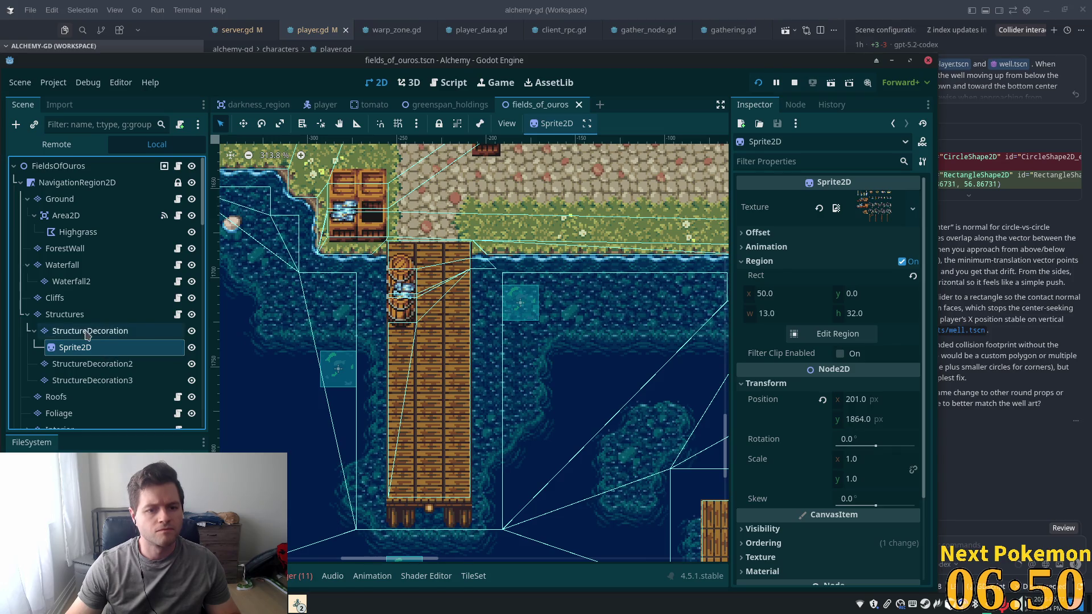
pyautogui.click(84, 333)
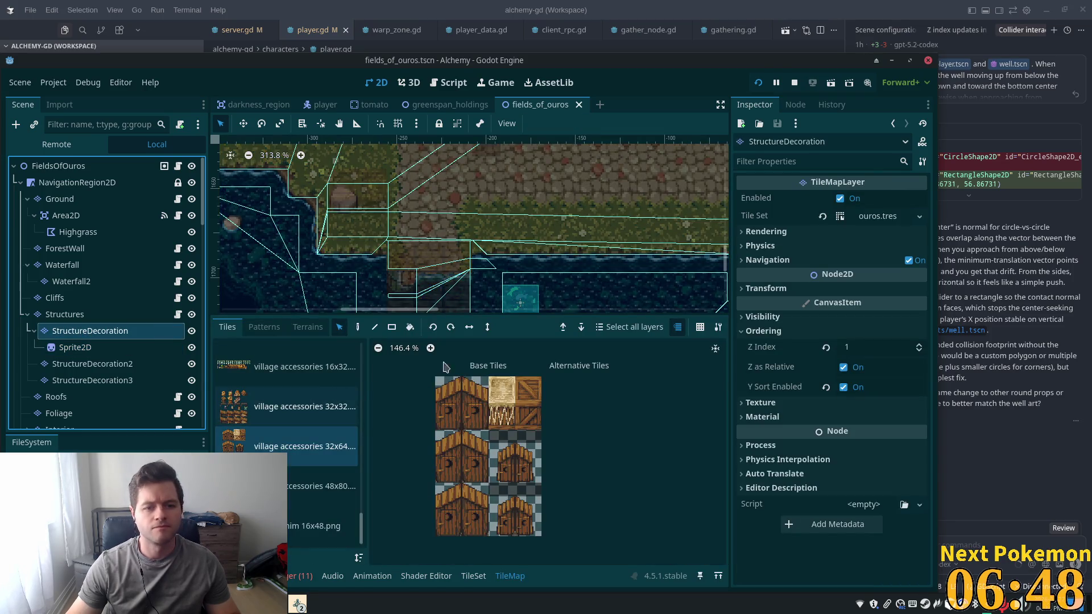
pyautogui.scroll(-5, 398, 266)
pyautogui.scroll(-1, 398, 265)
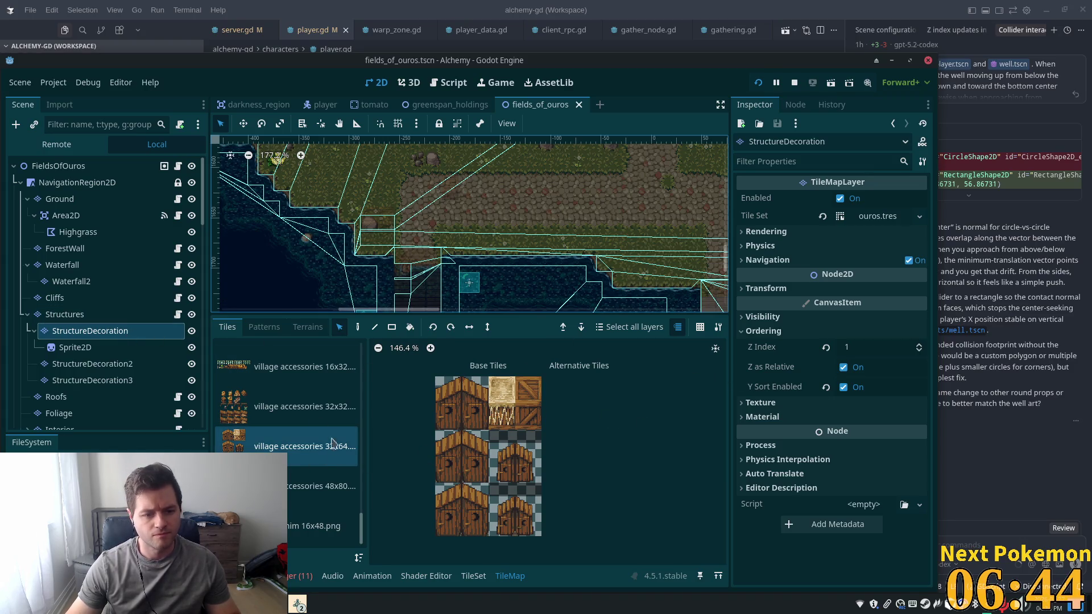
pyautogui.click(263, 398)
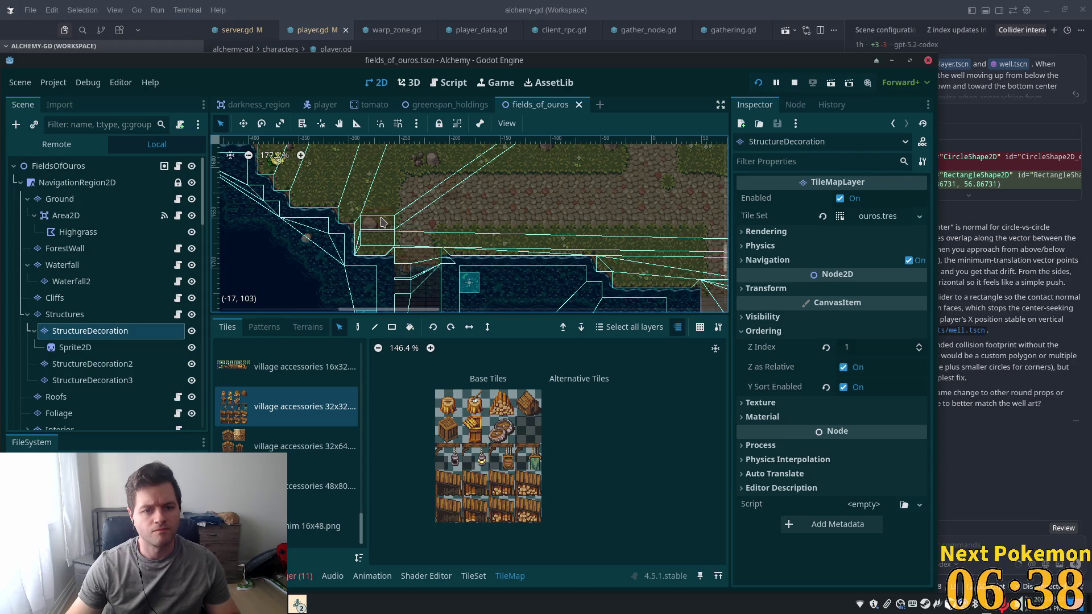
# Browse to the 16x32 tiles, then to the crates-and-fishing-gear atlas
pyautogui.scroll(5, 385, 254)
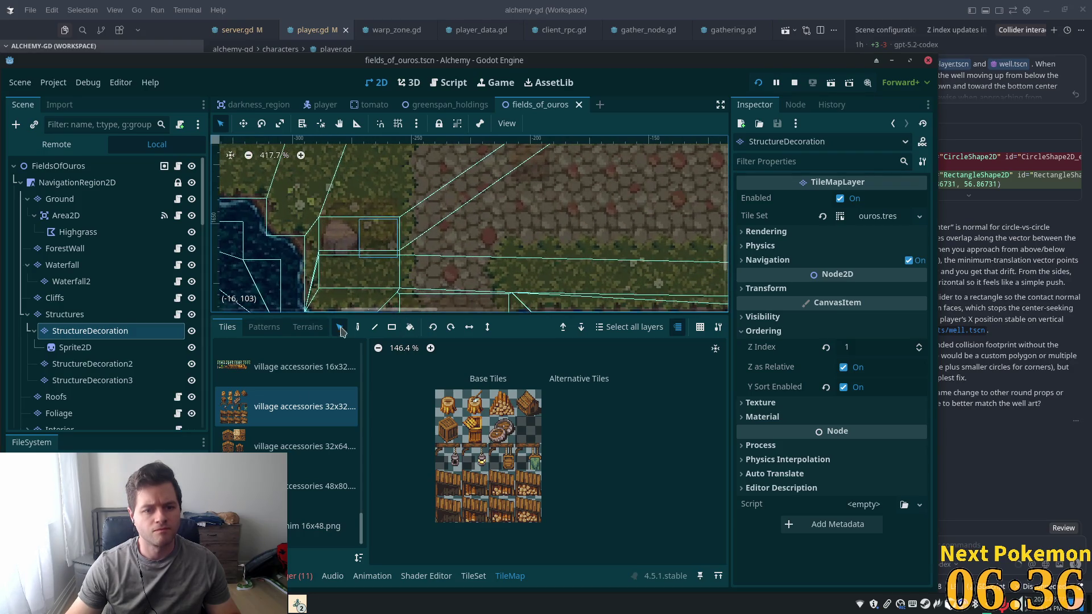
pyautogui.scroll(1, 314, 469)
pyautogui.scroll(1, 314, 469)
pyautogui.click(300, 455)
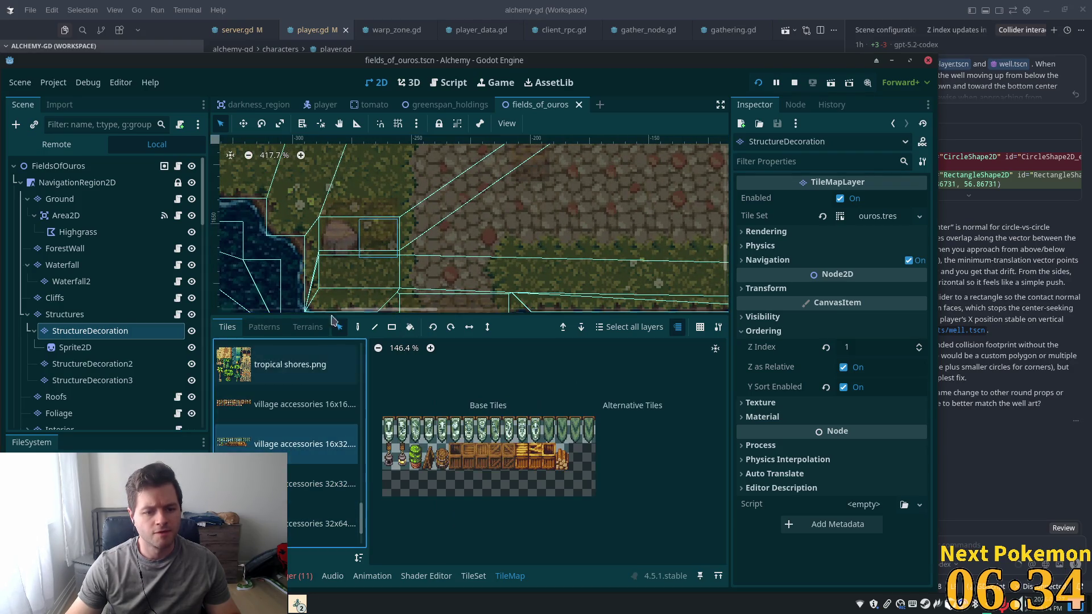
pyautogui.scroll(5, 290, 469)
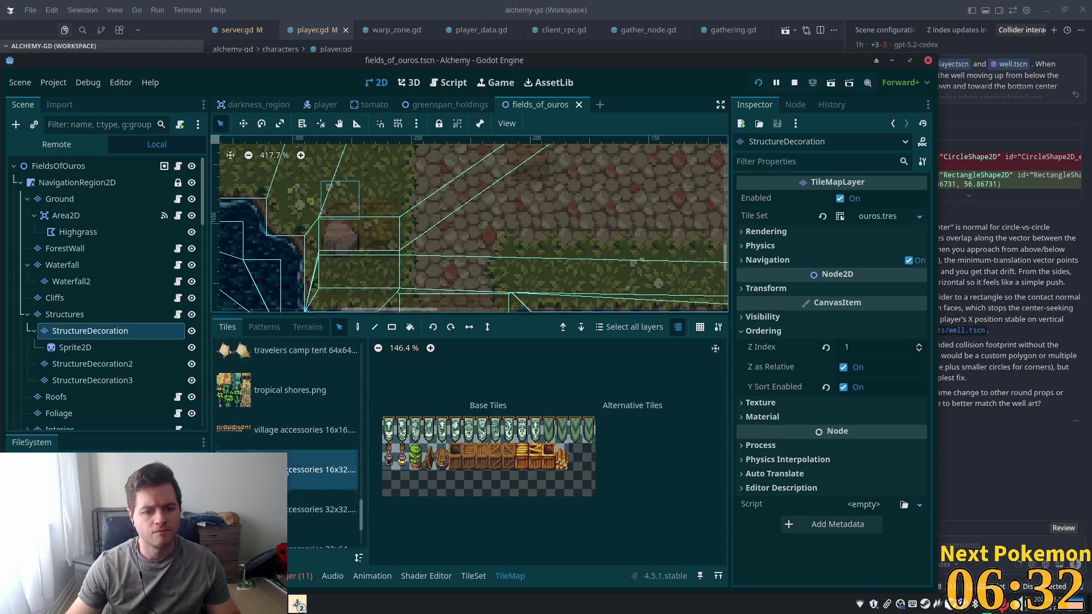
pyautogui.scroll(5, 290, 466)
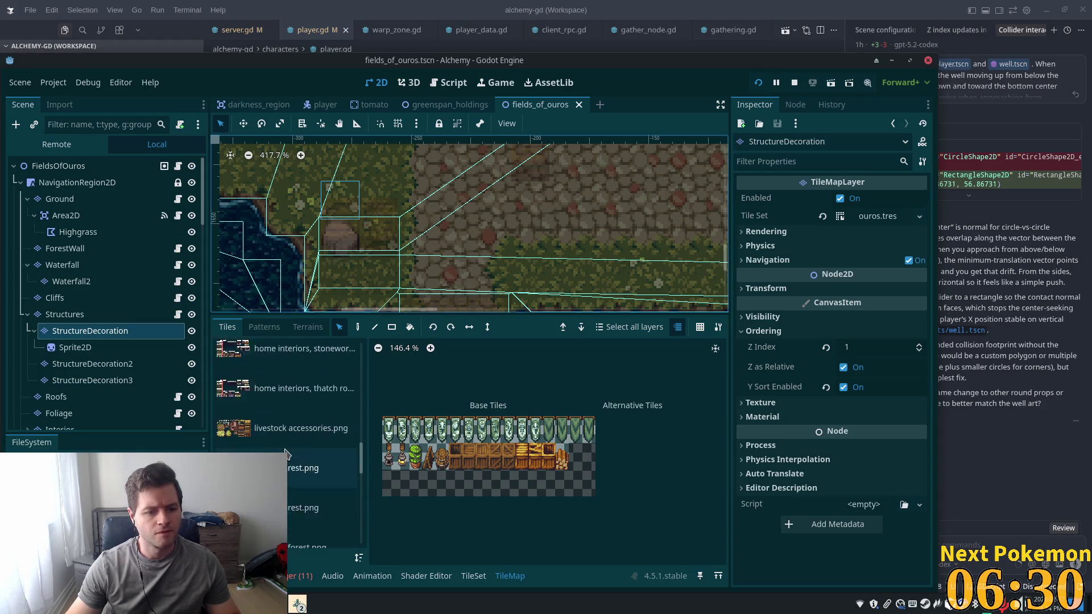
pyautogui.scroll(5, 297, 456)
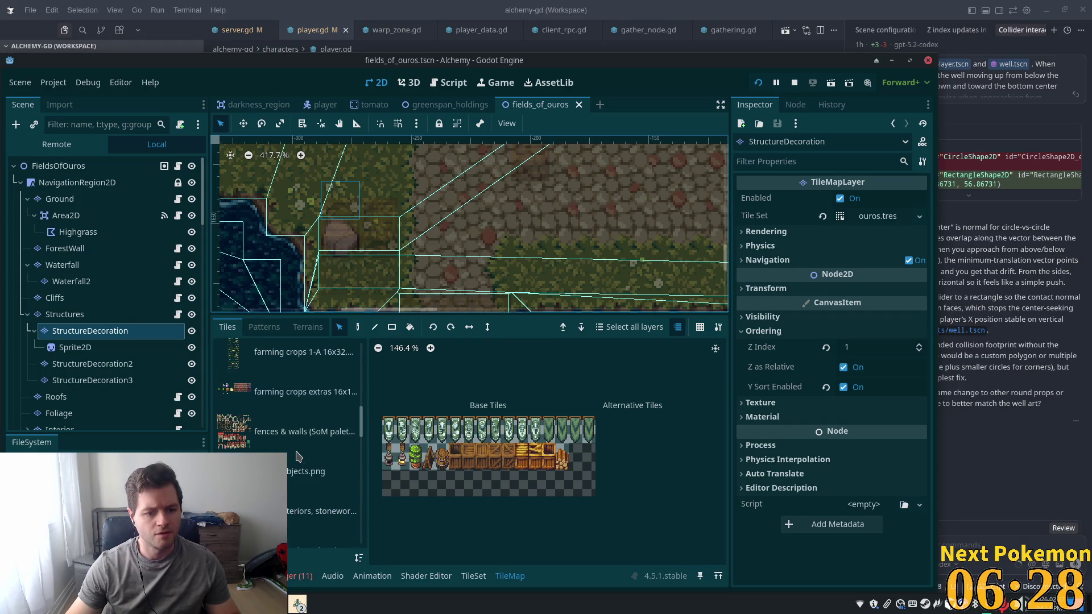
pyautogui.click(301, 471)
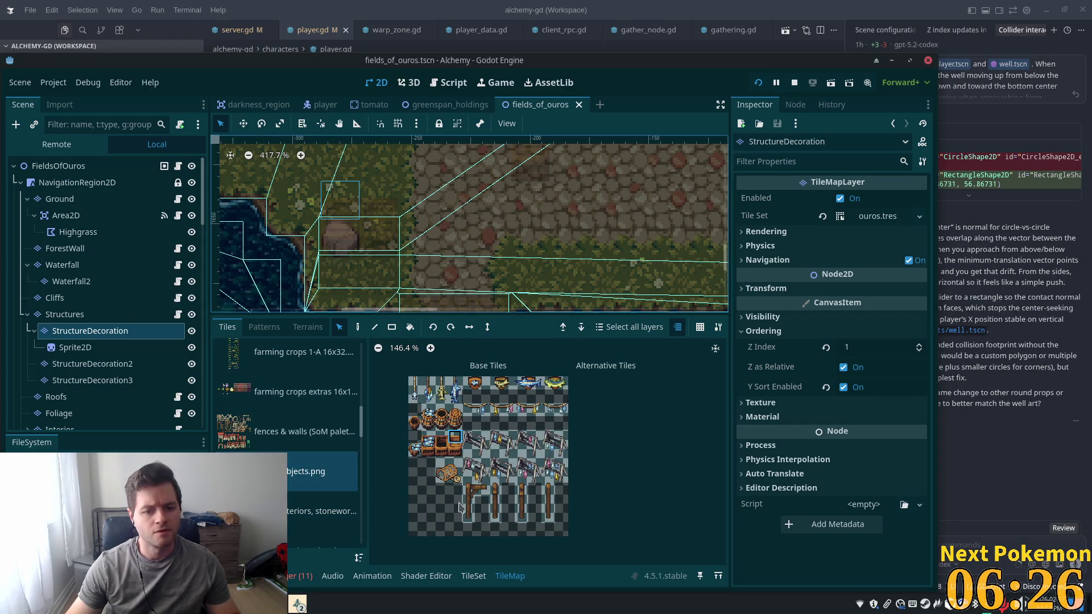
# Select the three crate tiles and bring up the TileSet editor
pyautogui.scroll(3, 466, 421)
pyautogui.moveTo(430, 442); pyautogui.dragTo(480, 451)
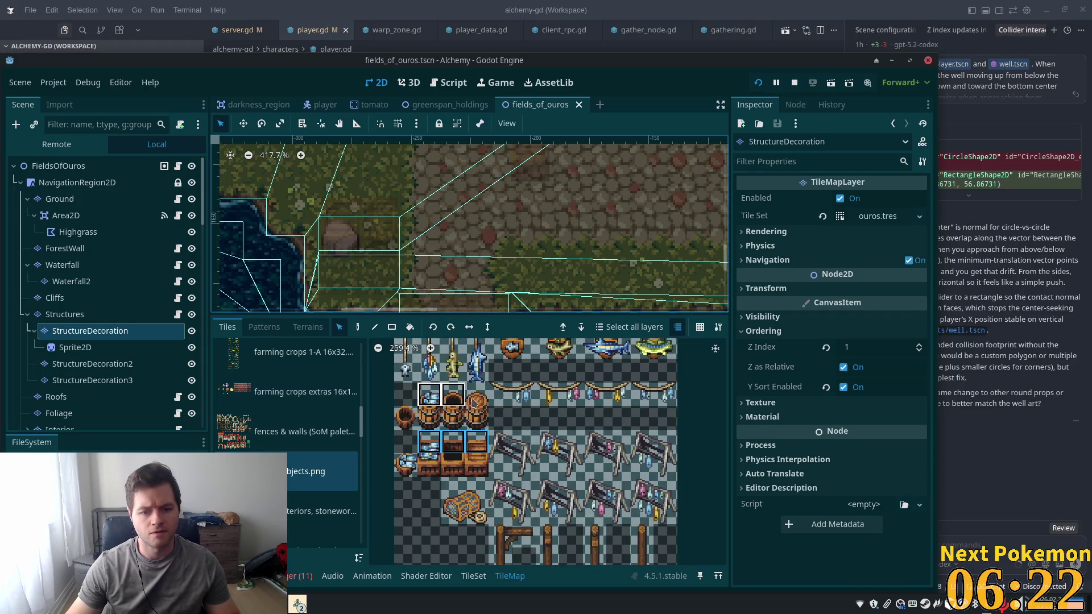
pyautogui.moveTo(473, 403); pyautogui.dragTo(478, 401)
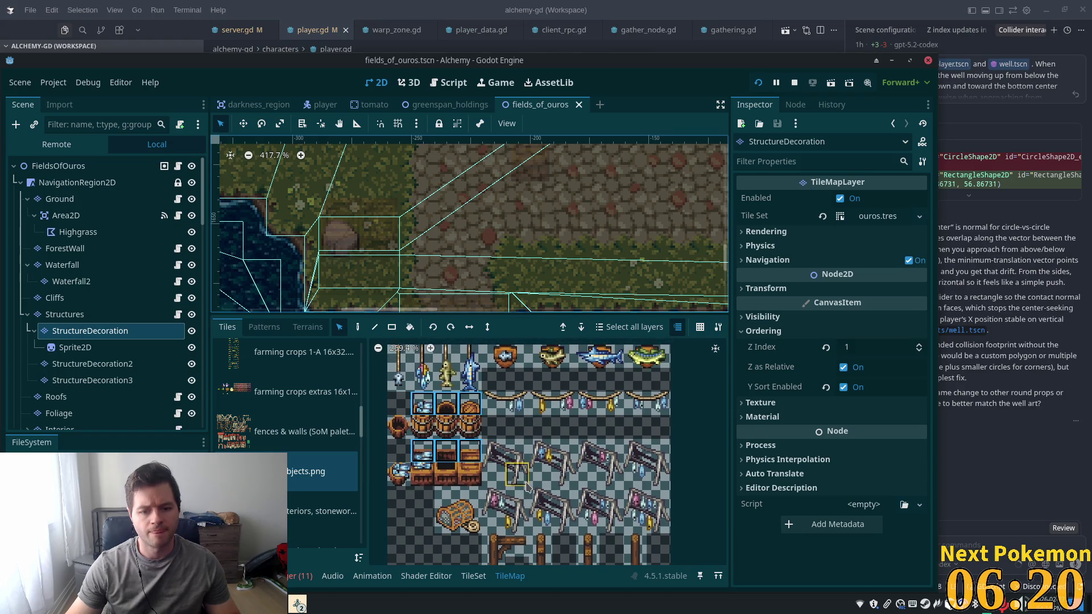
pyautogui.click(472, 576)
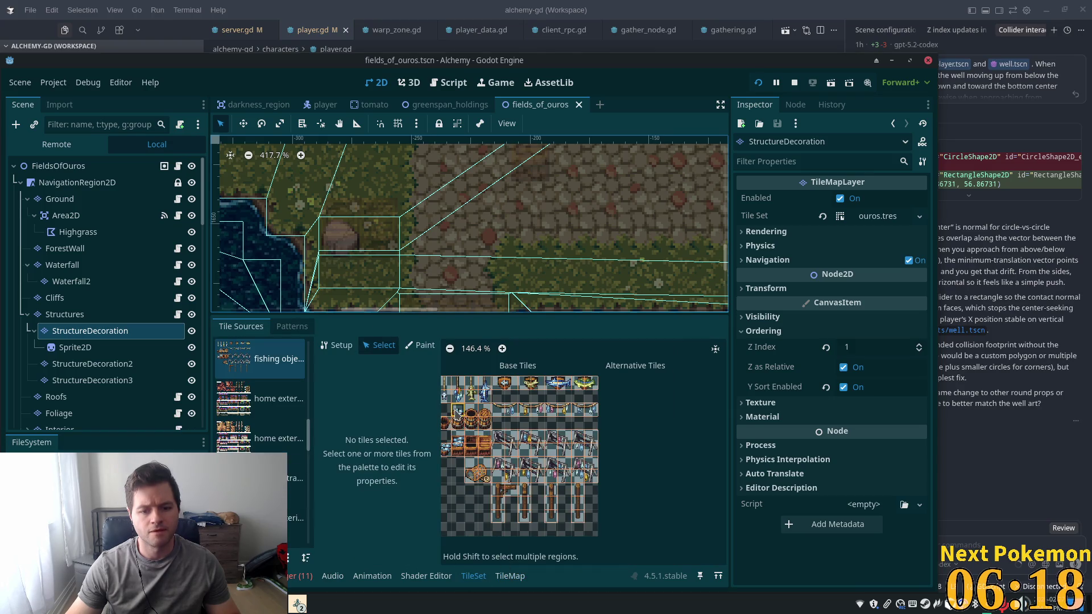
# Inspect the barrel and crate tiles' properties, then clear the atlas tile selection
pyautogui.click(456, 413)
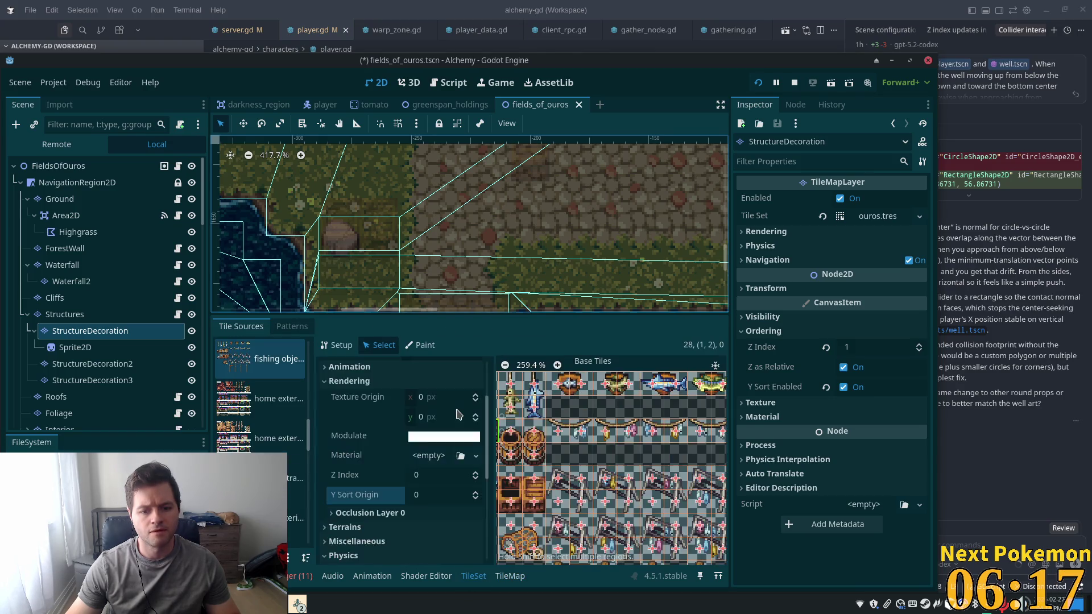
pyautogui.click(543, 432)
pyautogui.click(520, 463)
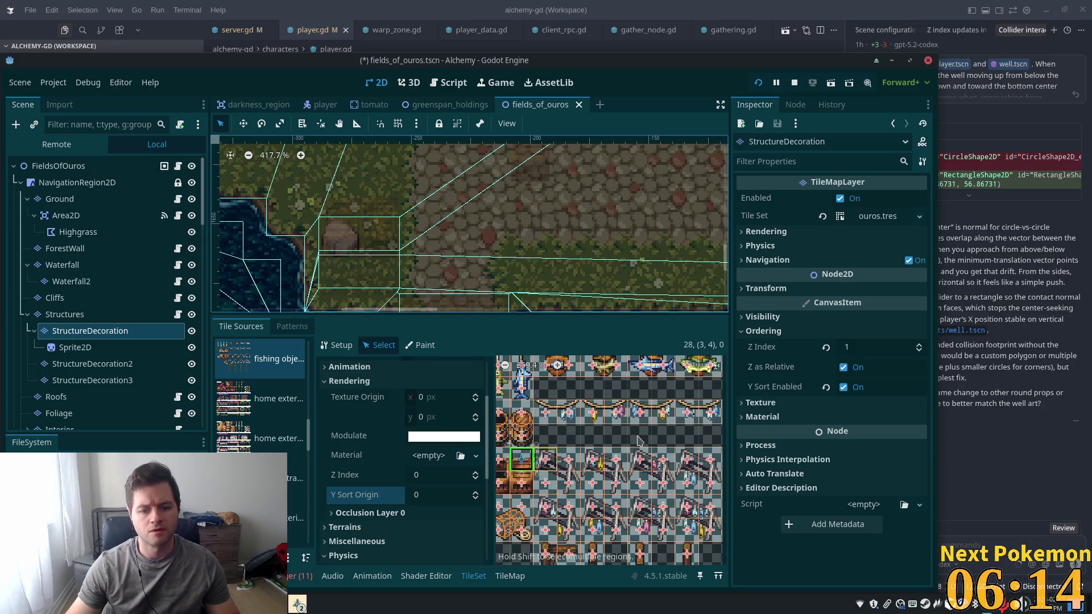
pyautogui.moveTo(638, 441); pyautogui.dragTo(677, 426)
pyautogui.click(542, 448)
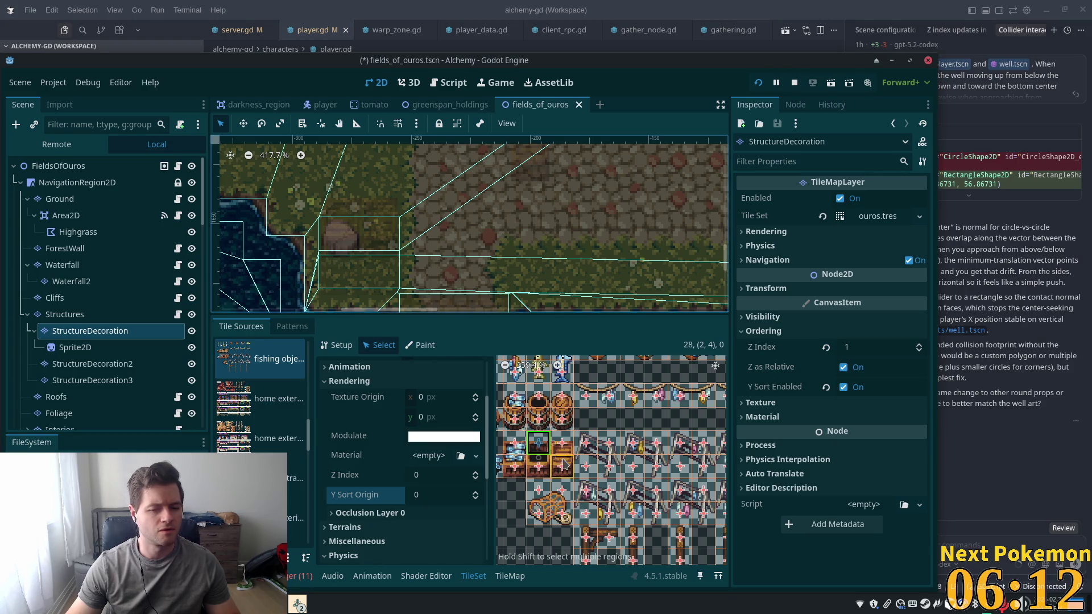
pyautogui.click(563, 444)
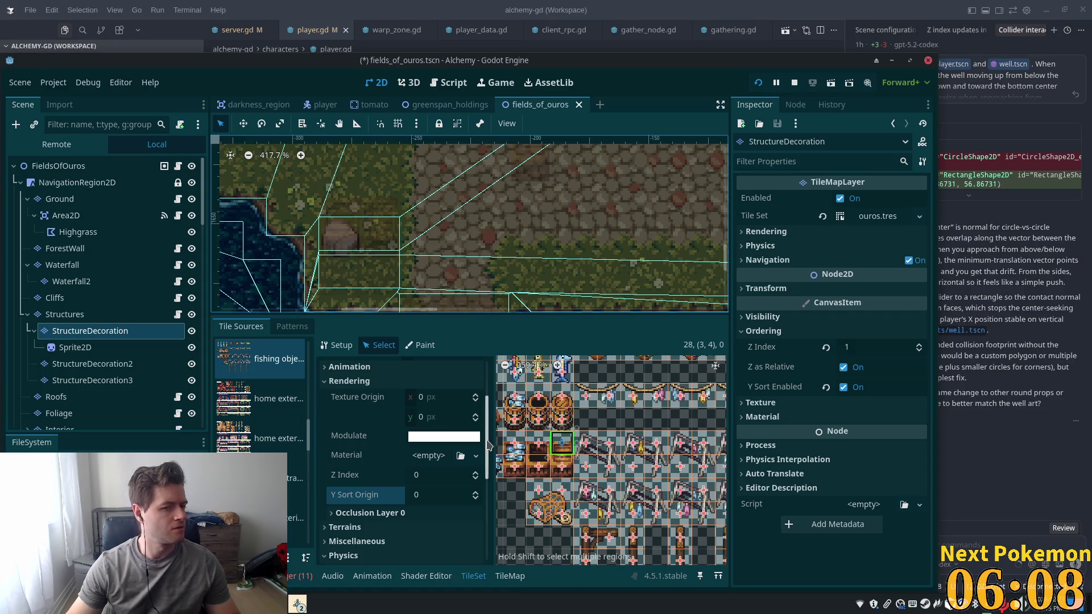
pyautogui.scroll(-2, 524, 444)
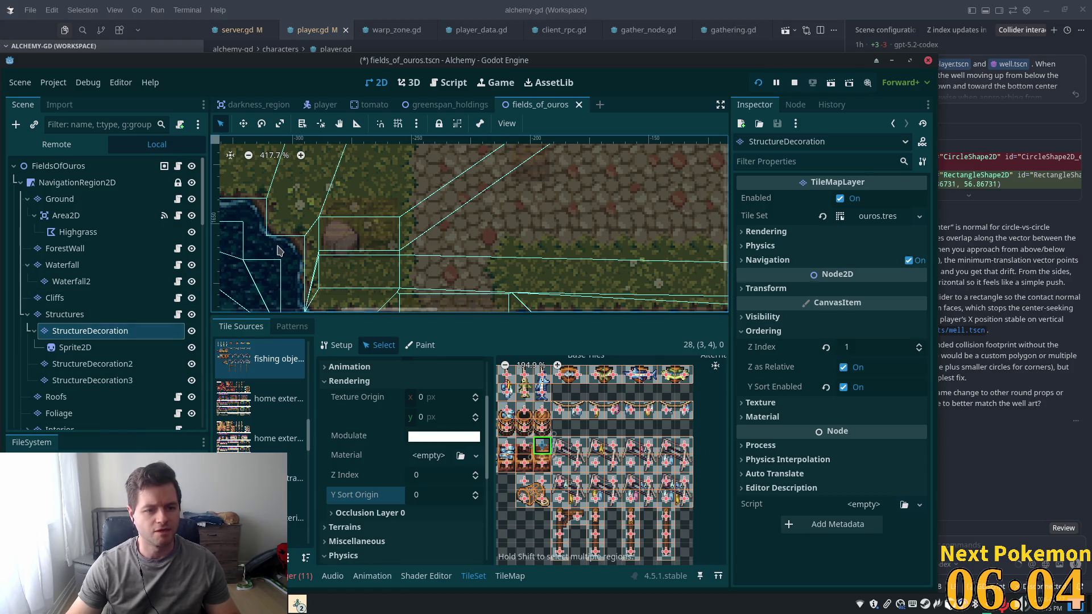
pyautogui.click(500, 576)
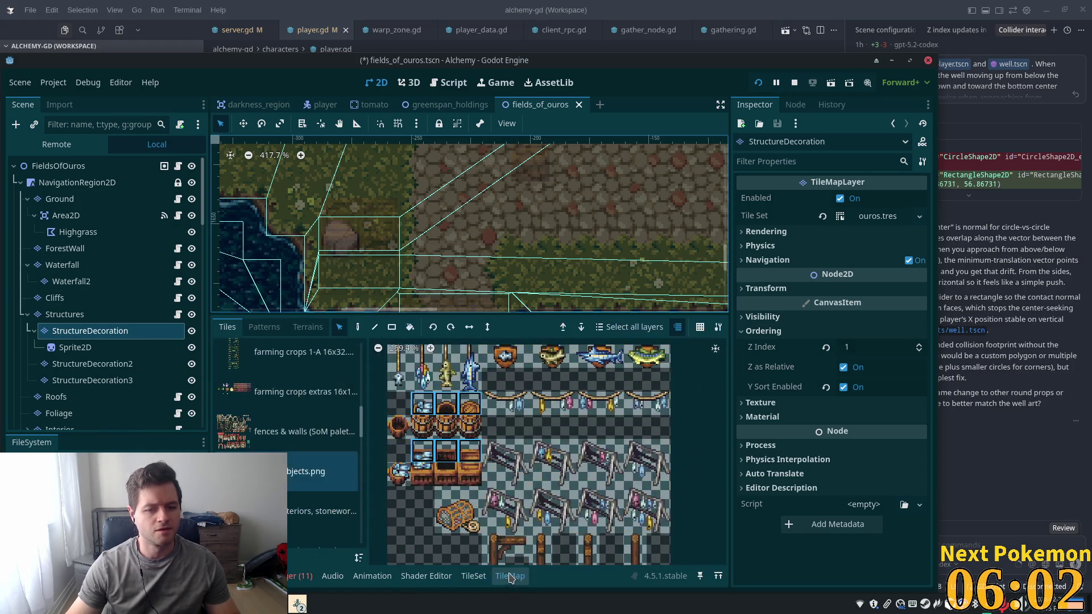
pyautogui.click(470, 455)
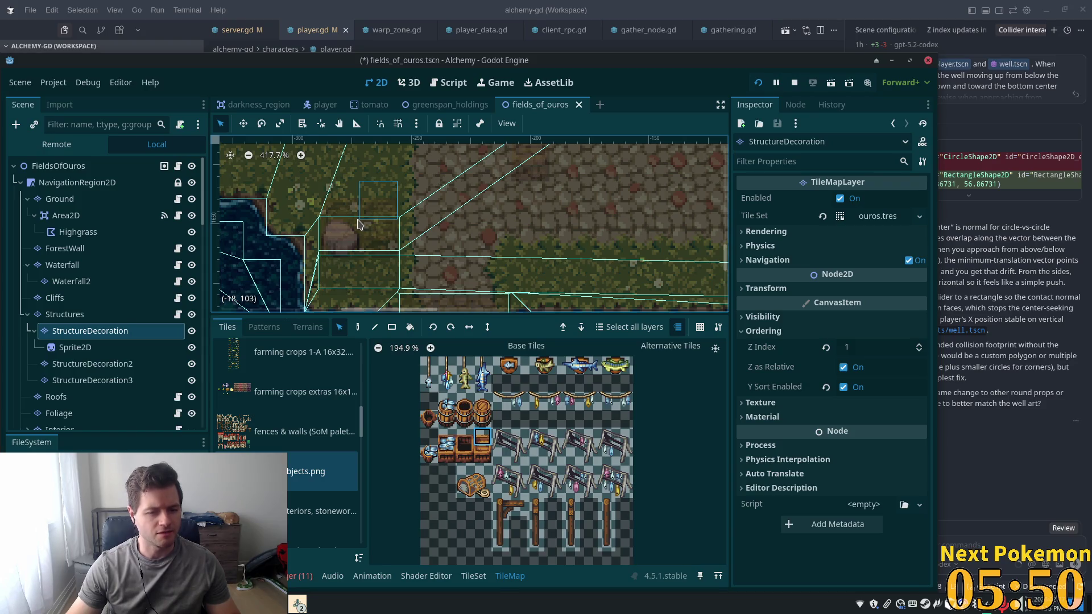
# Overlay each atlas tile's Z Index, then view the Structures layer's Z Index 2
pyautogui.click(473, 576)
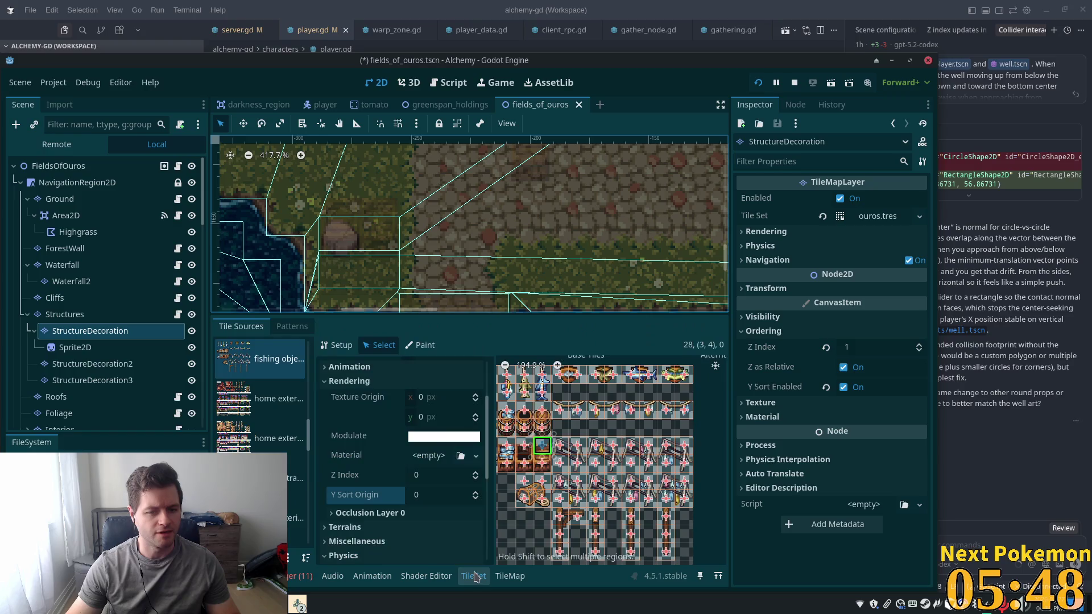
pyautogui.click(344, 475)
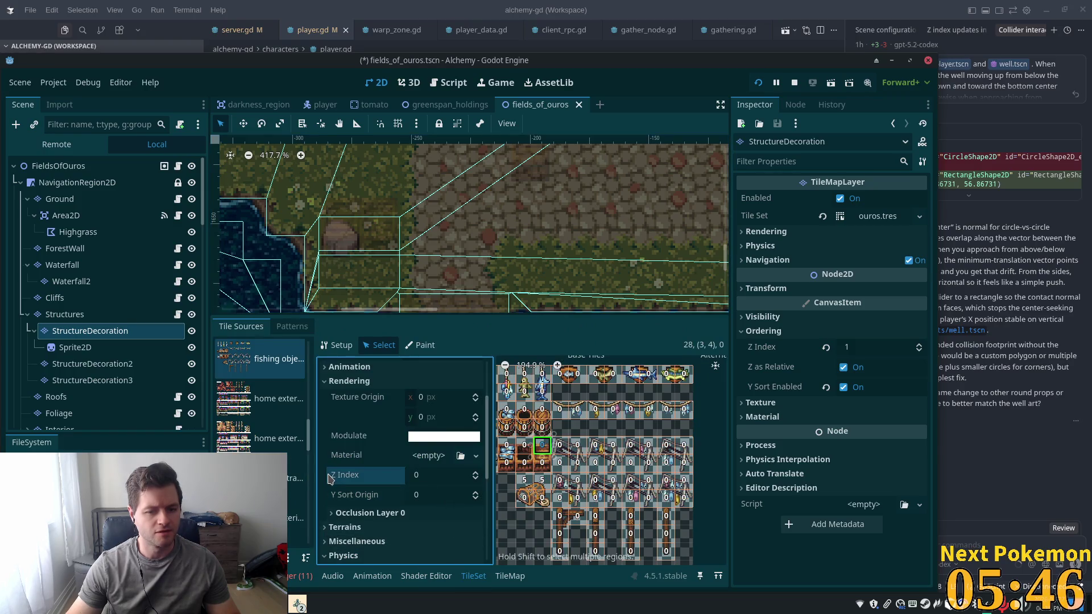
pyautogui.scroll(-3, 432, 467)
pyautogui.scroll(-2, 507, 486)
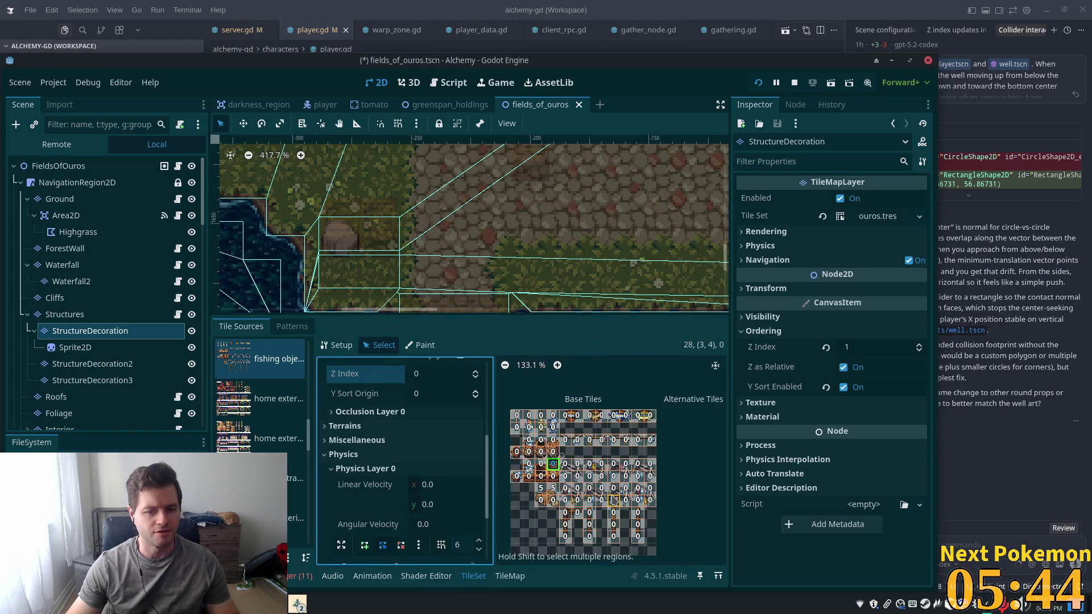
pyautogui.scroll(3, 357, 426)
pyautogui.scroll(3, 358, 425)
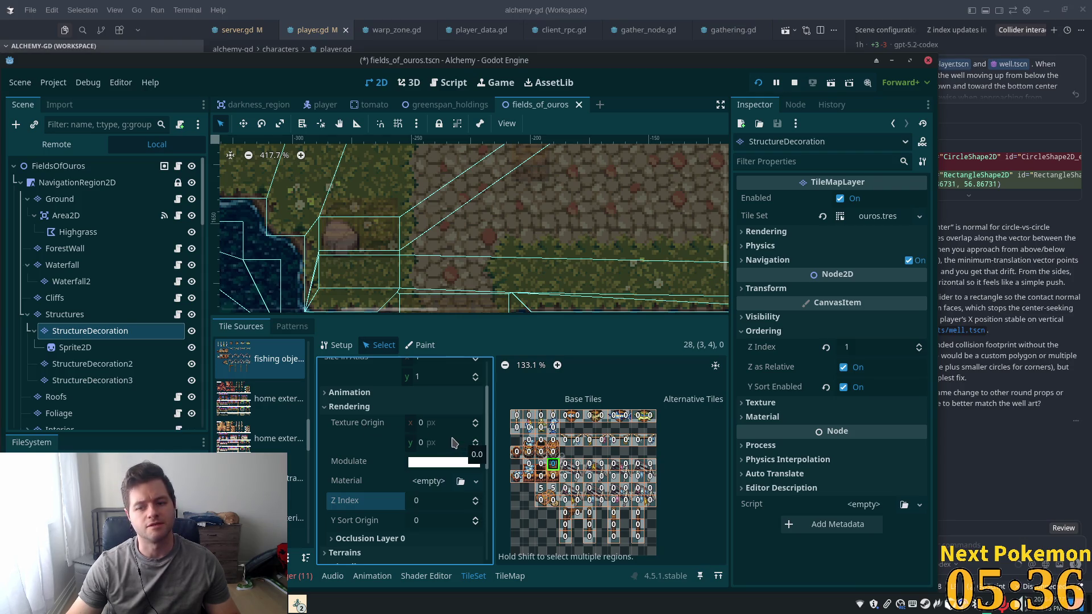
pyautogui.click(90, 316)
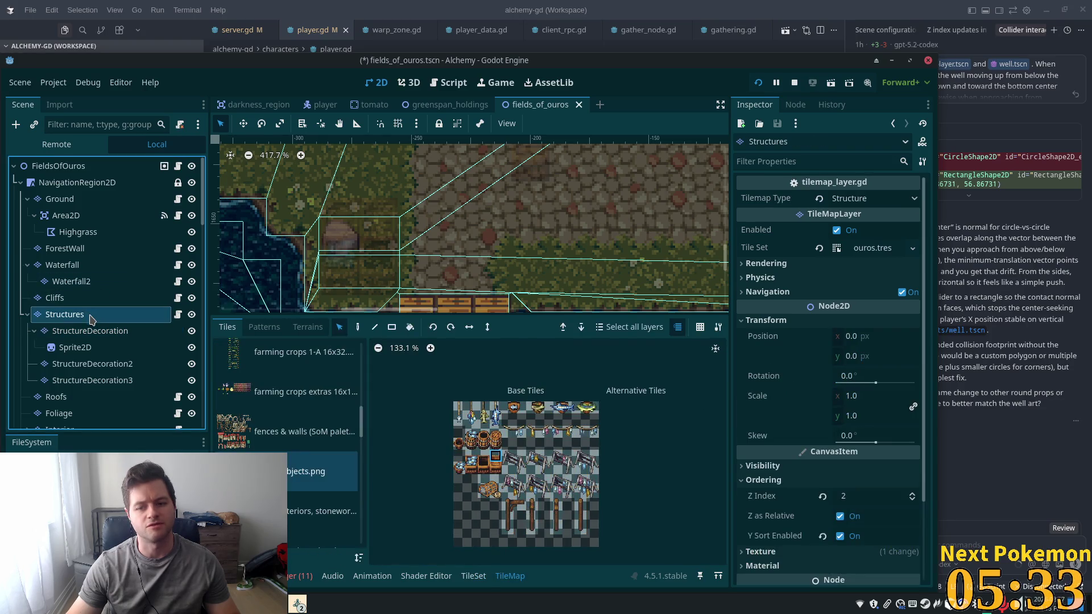
# Set StructureDecoration's Z Index to 0 and save the scene
pyautogui.click(83, 337)
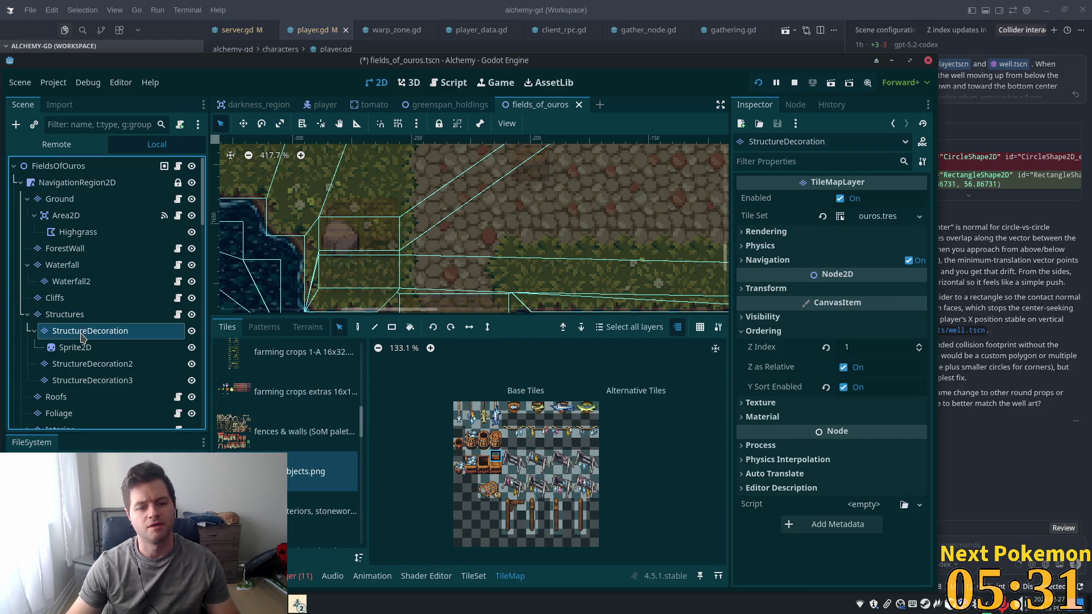
pyautogui.click(865, 354)
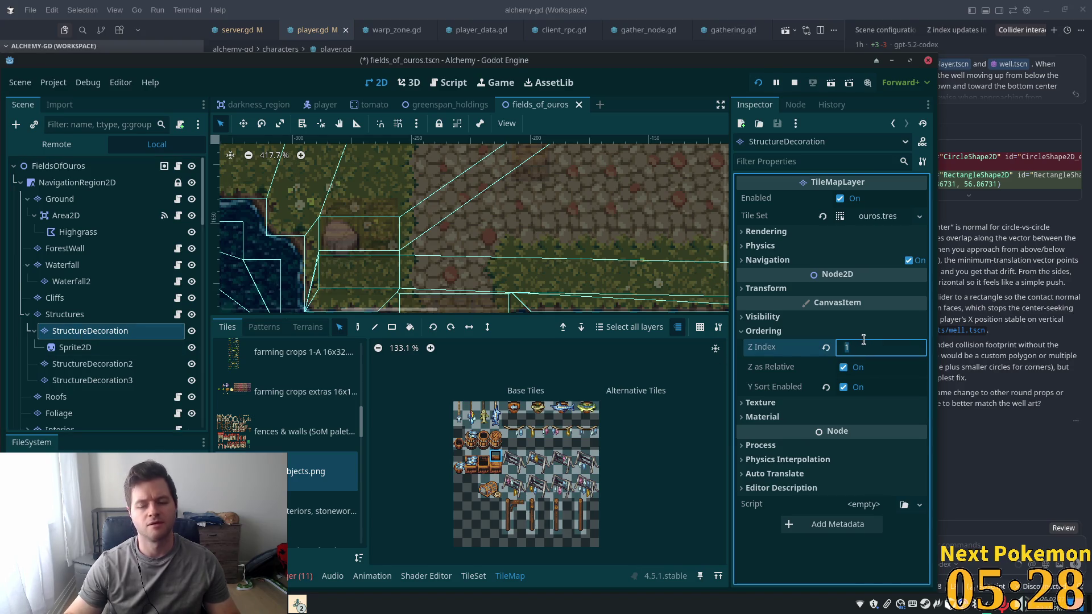
pyautogui.write('0')
pyautogui.press('Tab')
pyautogui.hotkey('ctrl', 's')
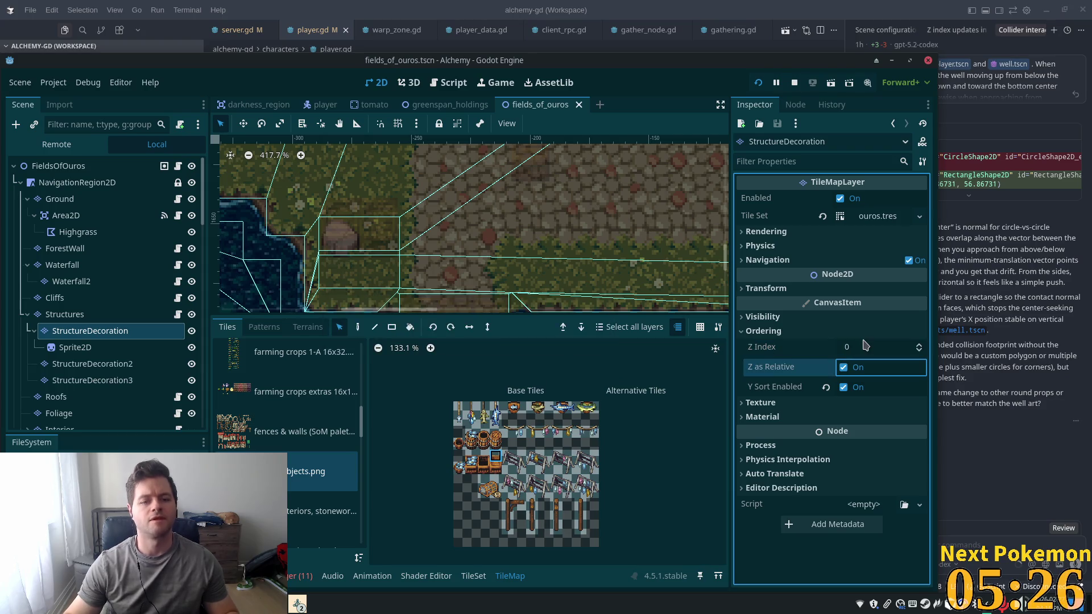
pyautogui.click(475, 349)
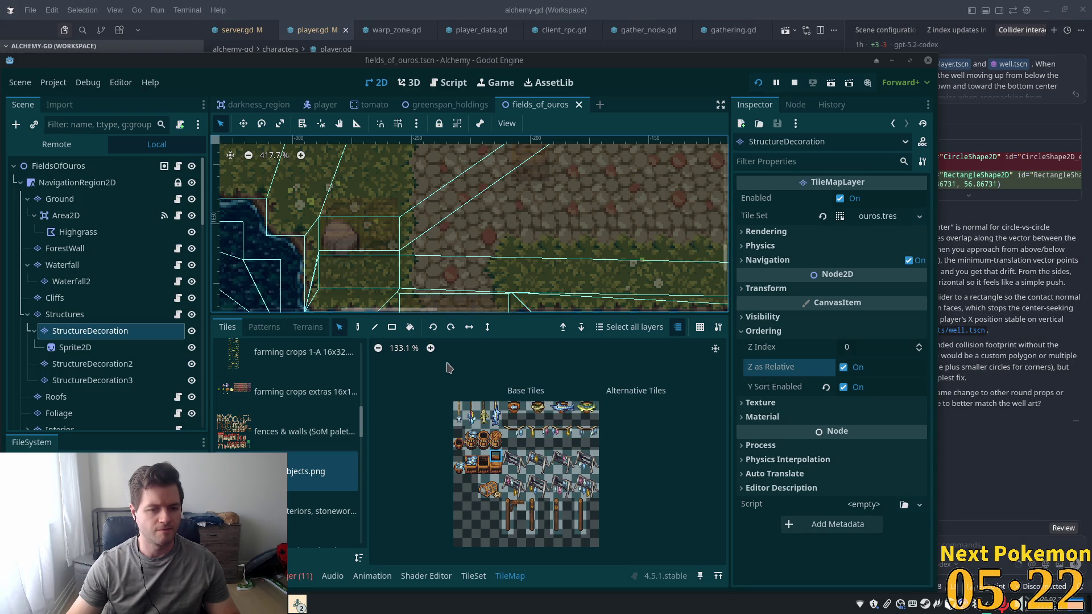
# Set the Structures layer's Z Index to 10, save, and run the project
pyautogui.click(80, 315)
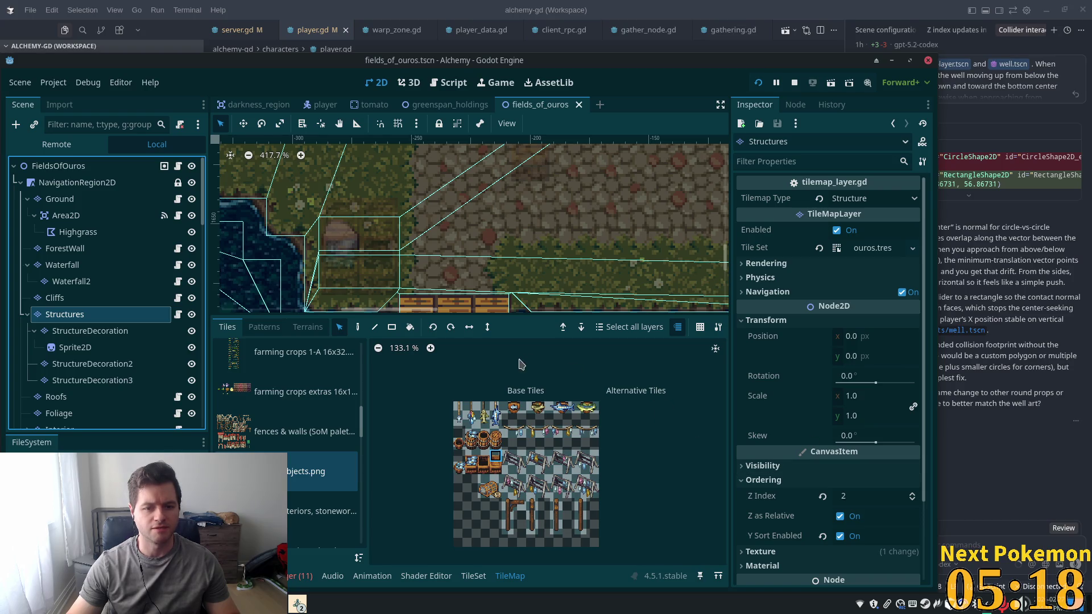
pyautogui.click(867, 496)
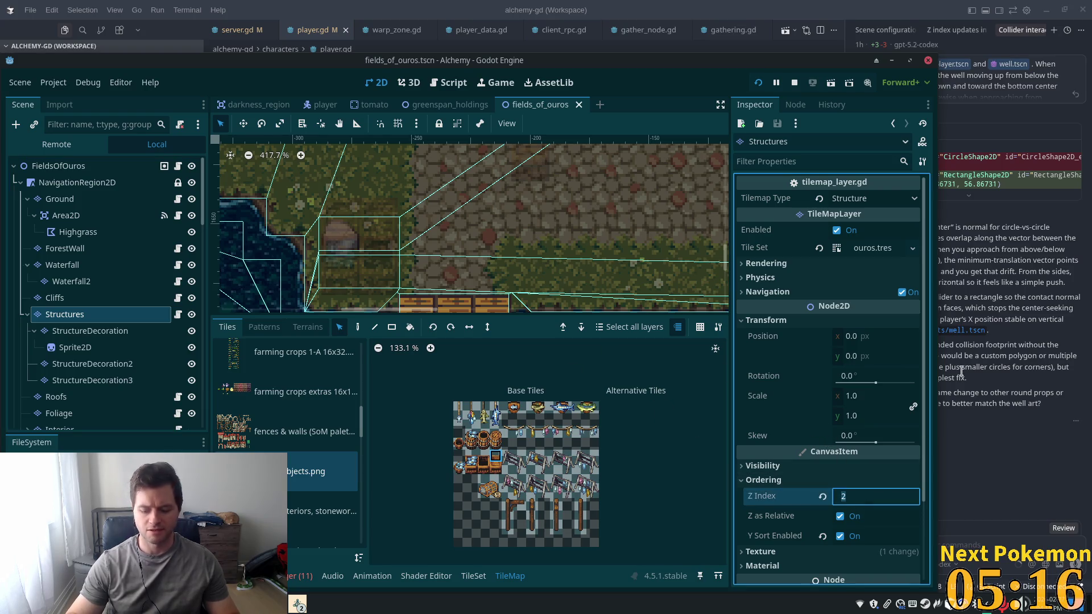
pyautogui.write('10')
pyautogui.hotkey('ctrl', 's')
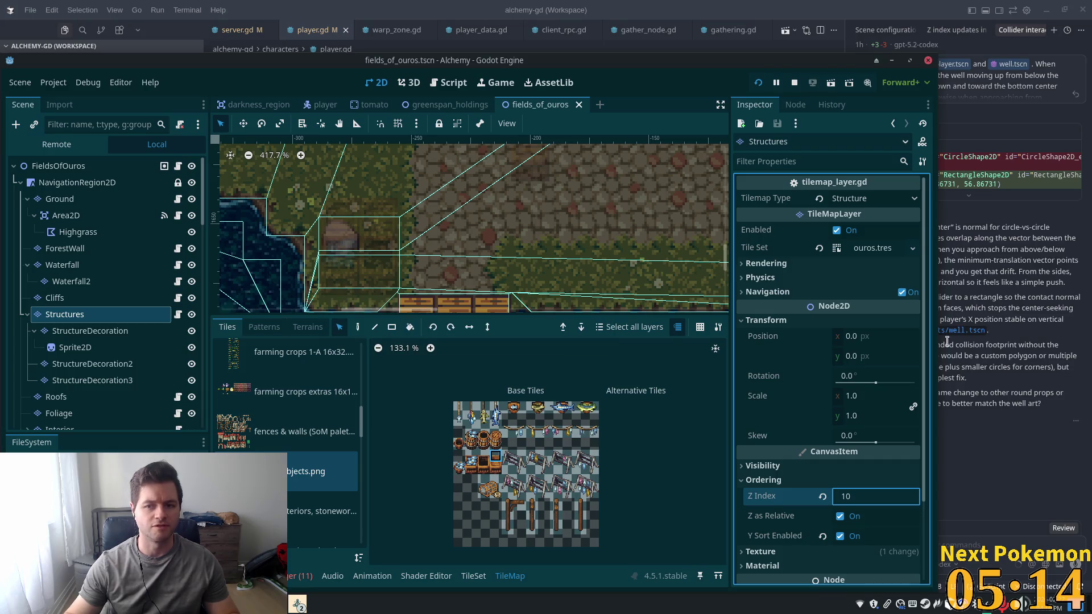
pyautogui.click(762, 84)
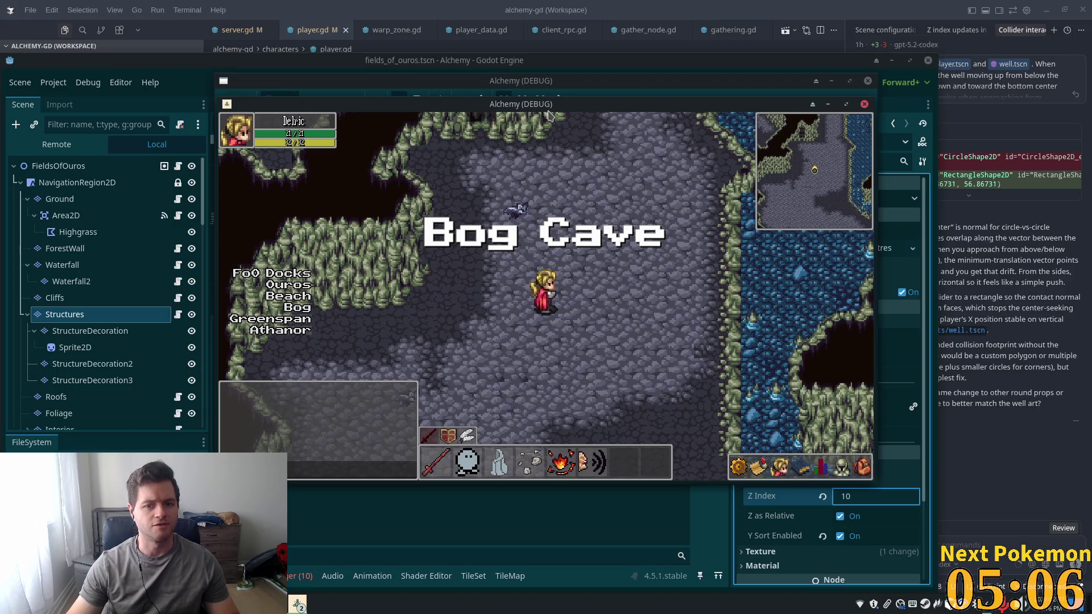
# Focus the Fields of Ouros client, walk from the tent camp to the docks, then return to the editor
pyautogui.moveTo(548, 112)
pyautogui.mouseDown()
pyautogui.moveTo(773, 194)
pyautogui.moveTo(794, 213)
pyautogui.mouseUp()
pyautogui.click(686, 366)
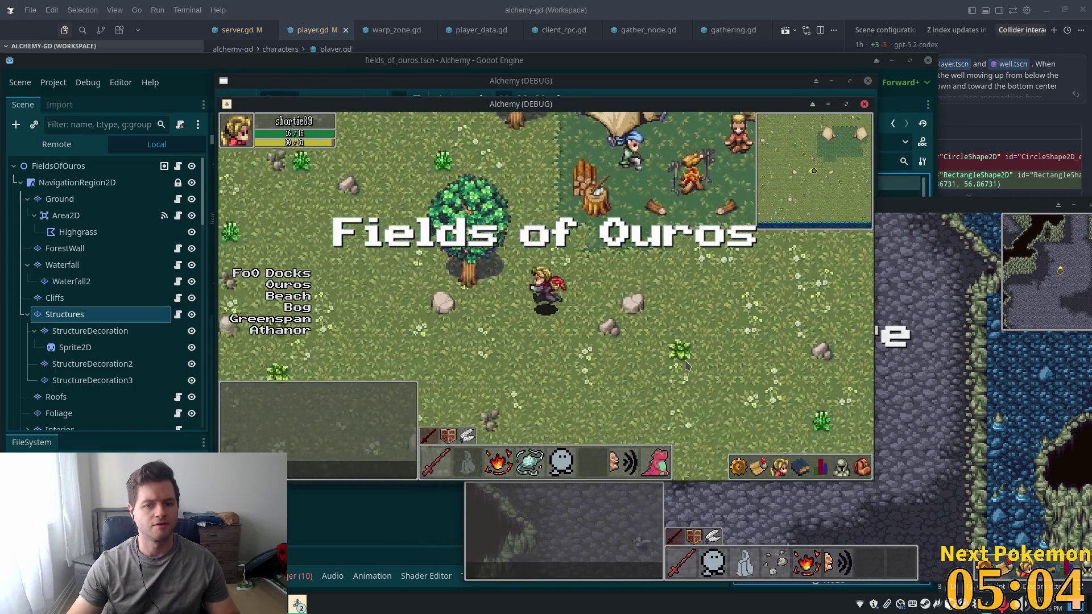
pyautogui.press('Up')
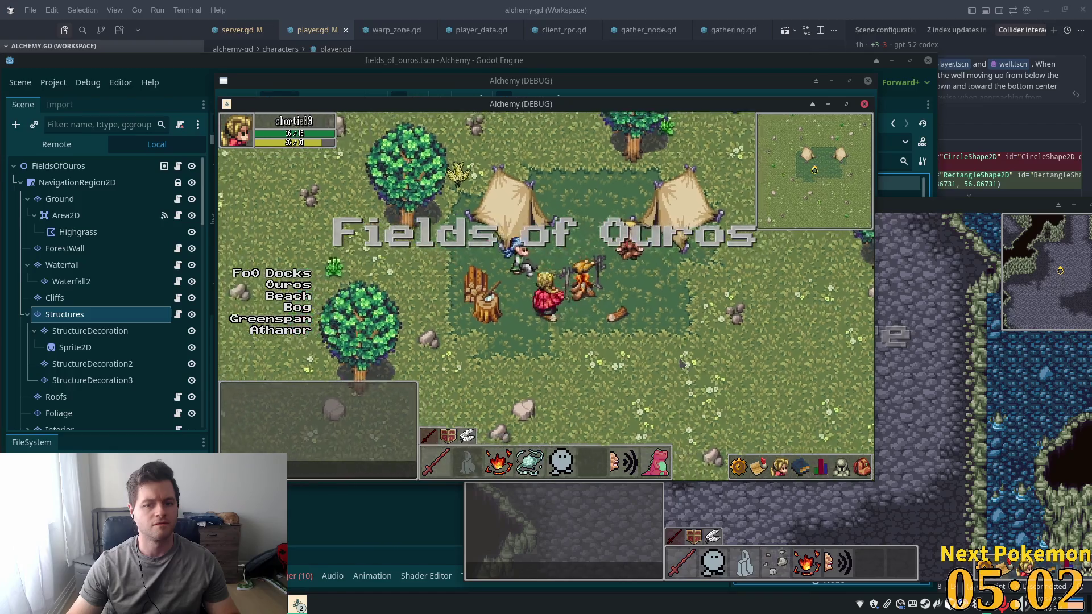
pyautogui.press('Left')
pyautogui.press('Down')
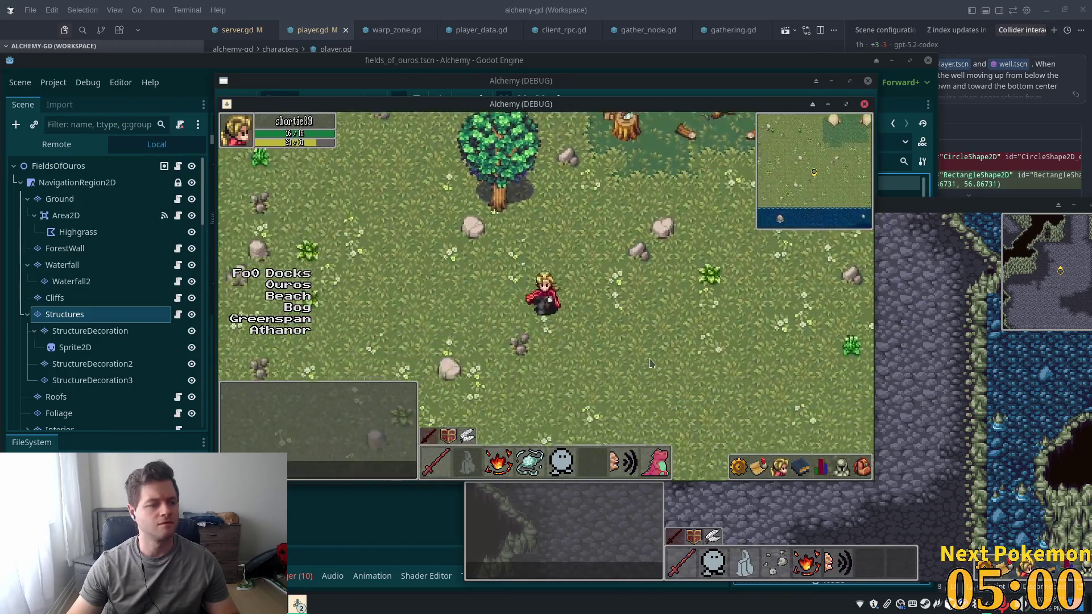
pyautogui.press('Left')
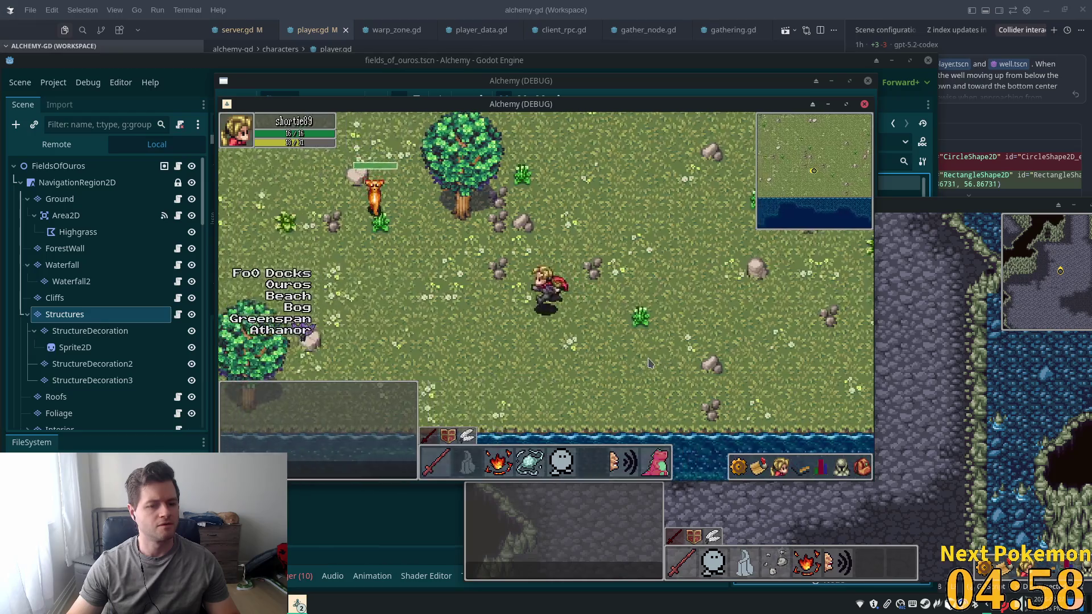
pyautogui.press('Left')
pyautogui.press('Up')
pyautogui.press('Left')
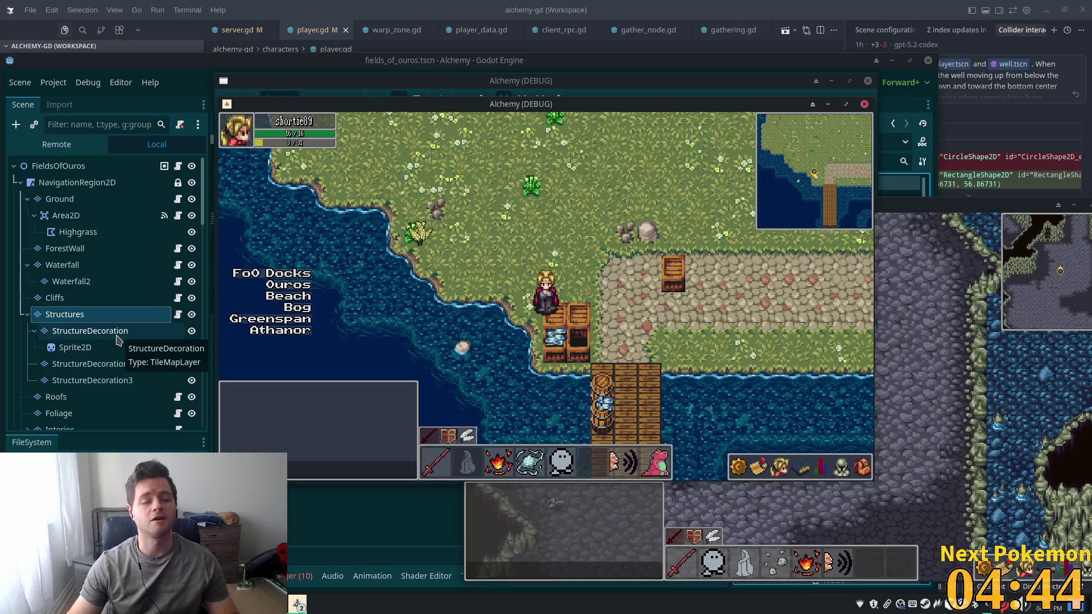
pyautogui.click(117, 336)
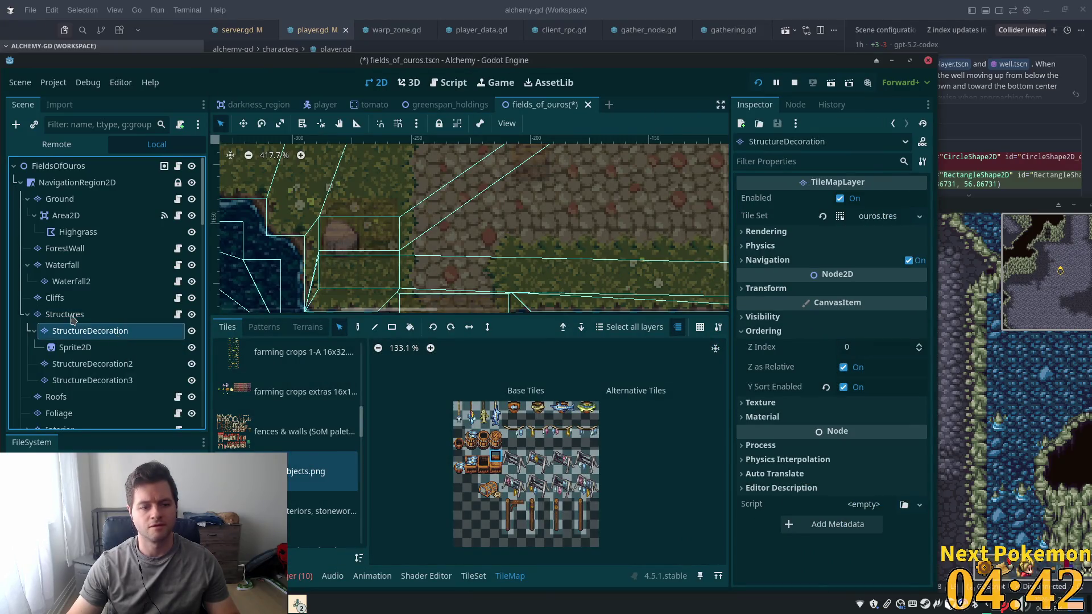
# Commit the Structures layer's Z Index of 10 and save the scene
pyautogui.click(72, 316)
pyautogui.click(876, 496)
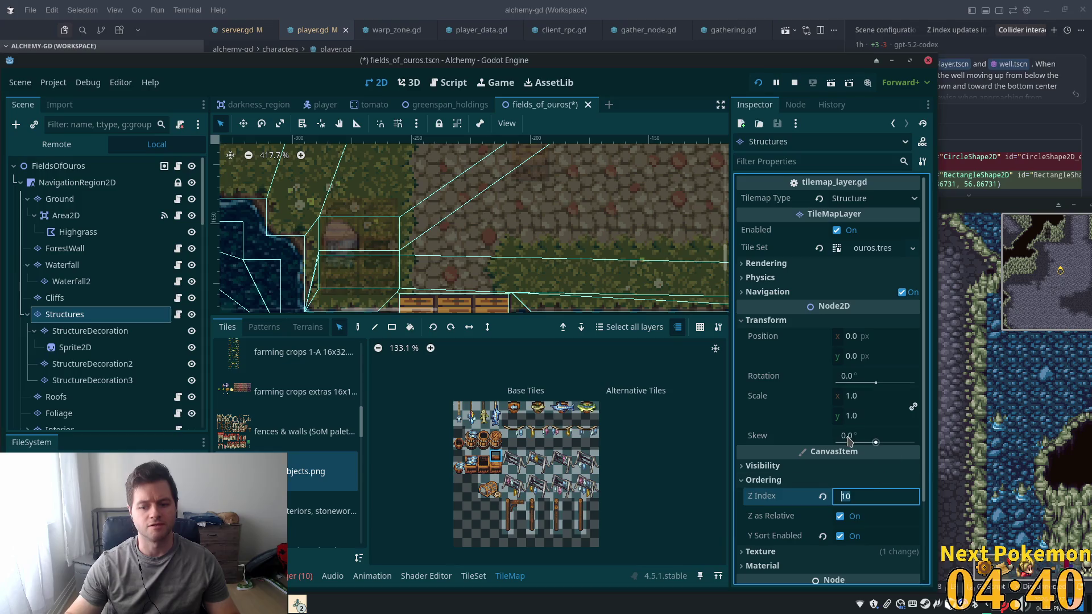
pyautogui.write('0')
pyautogui.press('Return')
pyautogui.hotkey('ctrl', 's')
# Set StructureDecoration's Z Index to 10 and relaunch the game
pyautogui.click(105, 328)
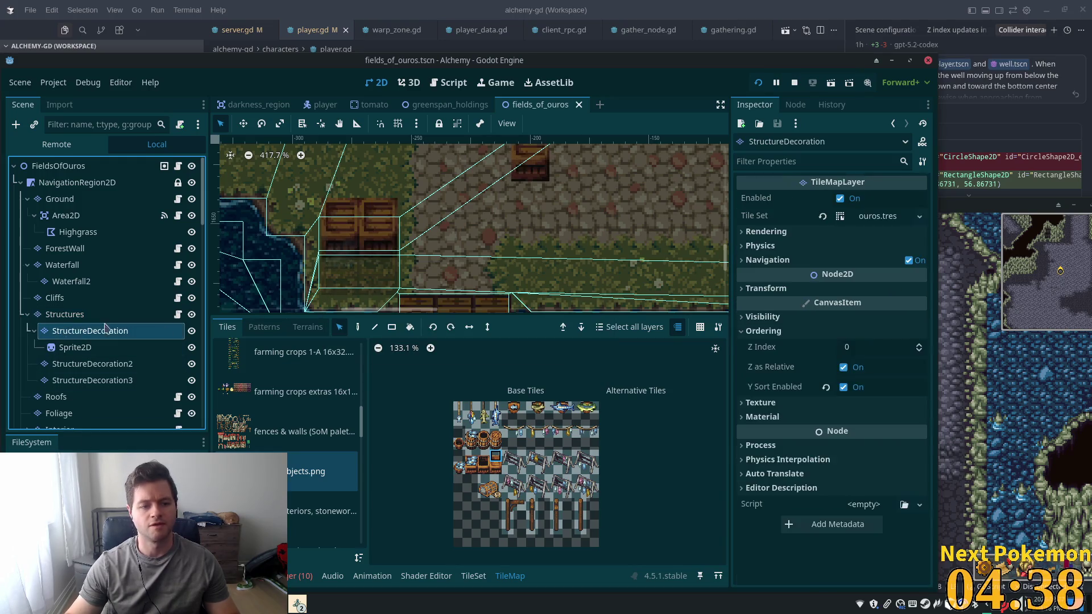
pyautogui.click(876, 347)
pyautogui.write('10')
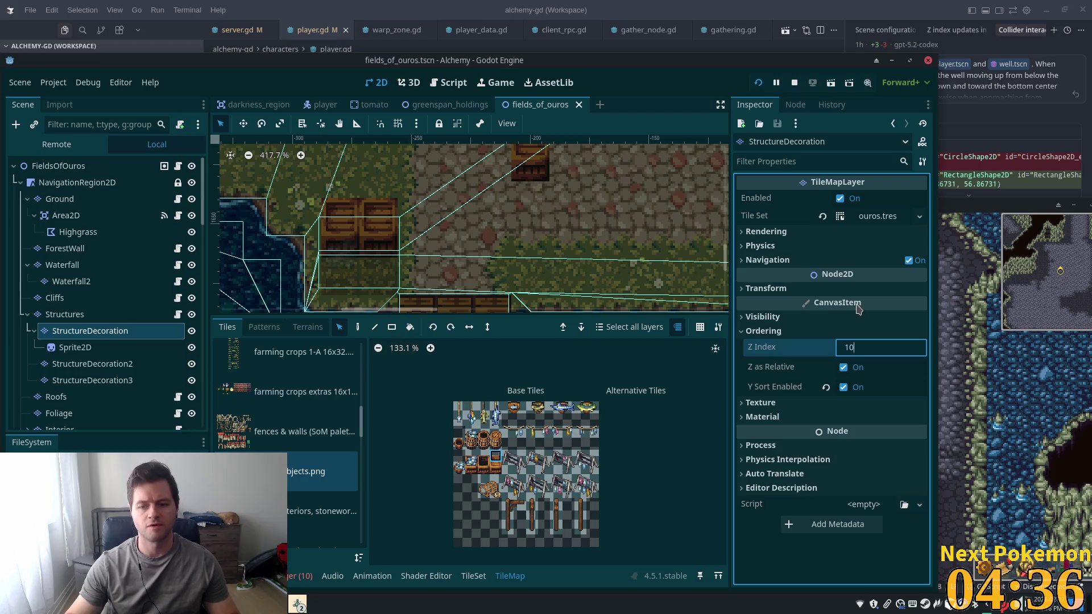
pyautogui.press('Return')
pyautogui.press('F5')
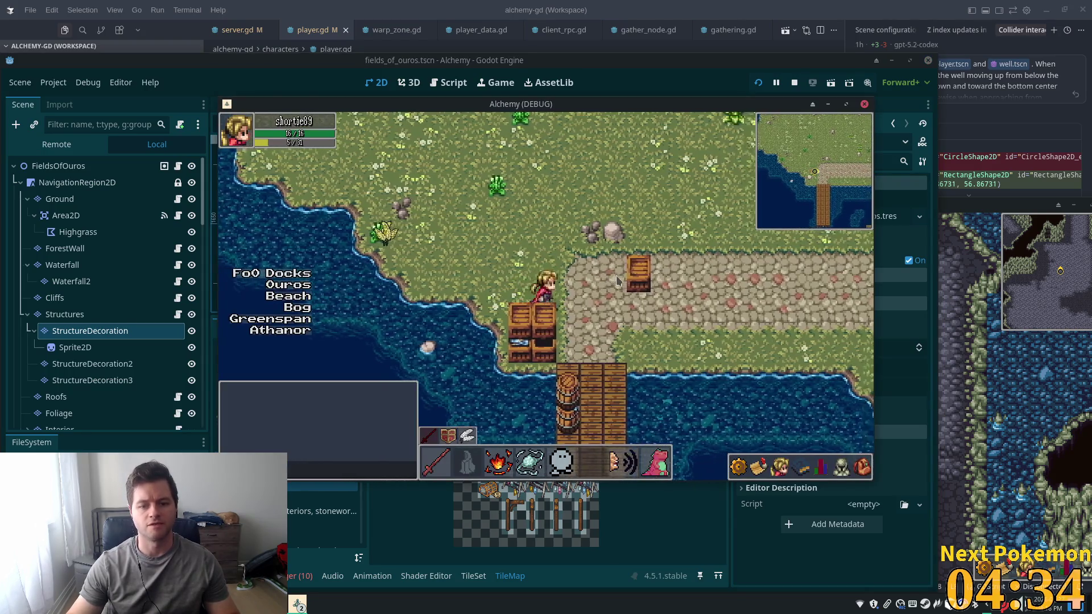
# Walk the character down onto the dock, up to the stone path, and back down
pyautogui.press('Down')
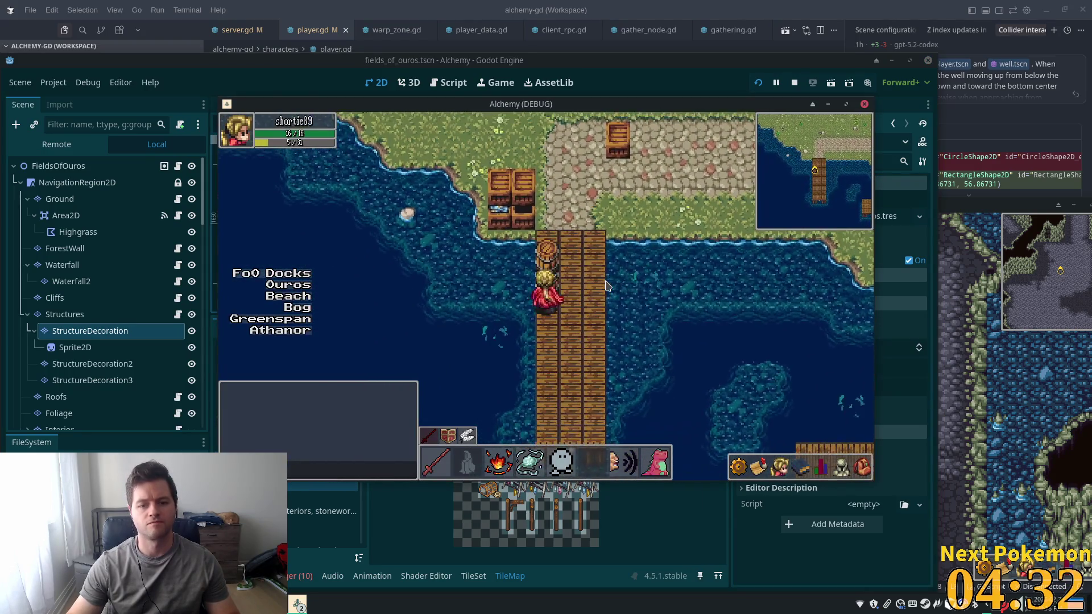
pyautogui.press('Up')
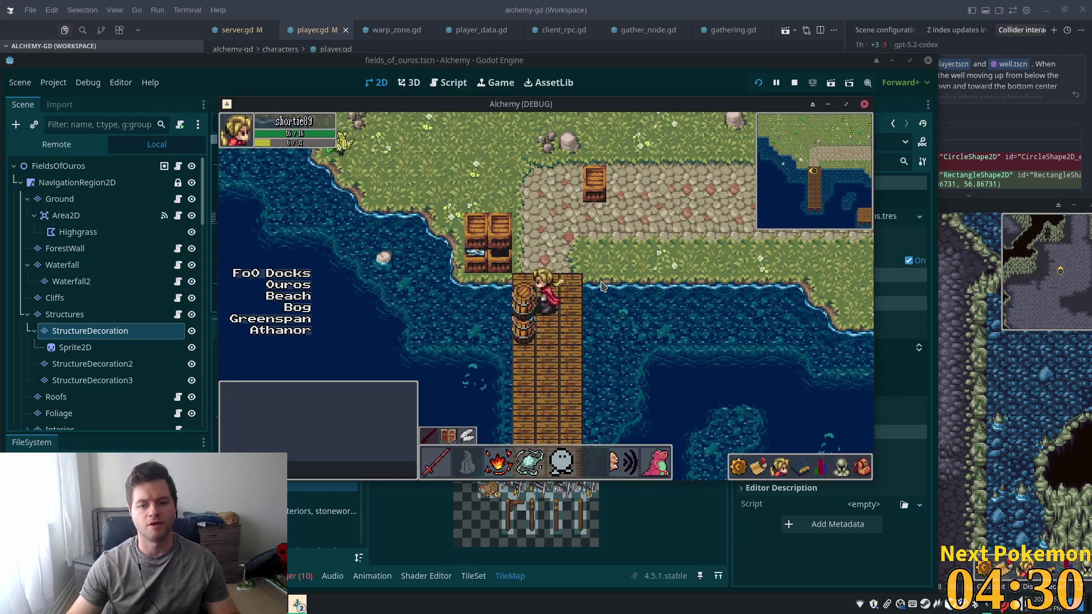
pyautogui.press('Up')
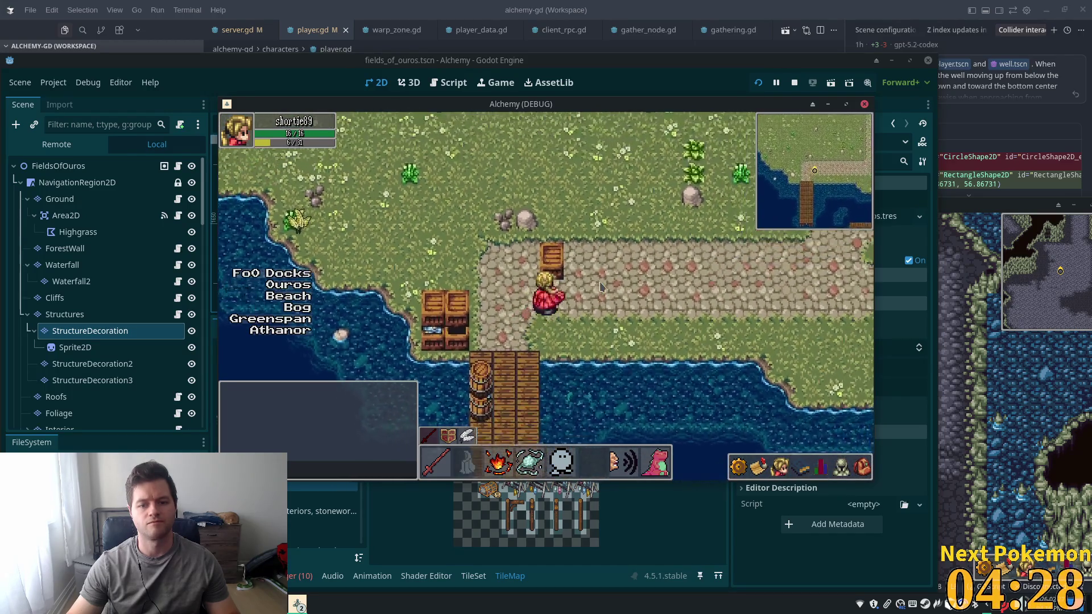
pyautogui.press('Down')
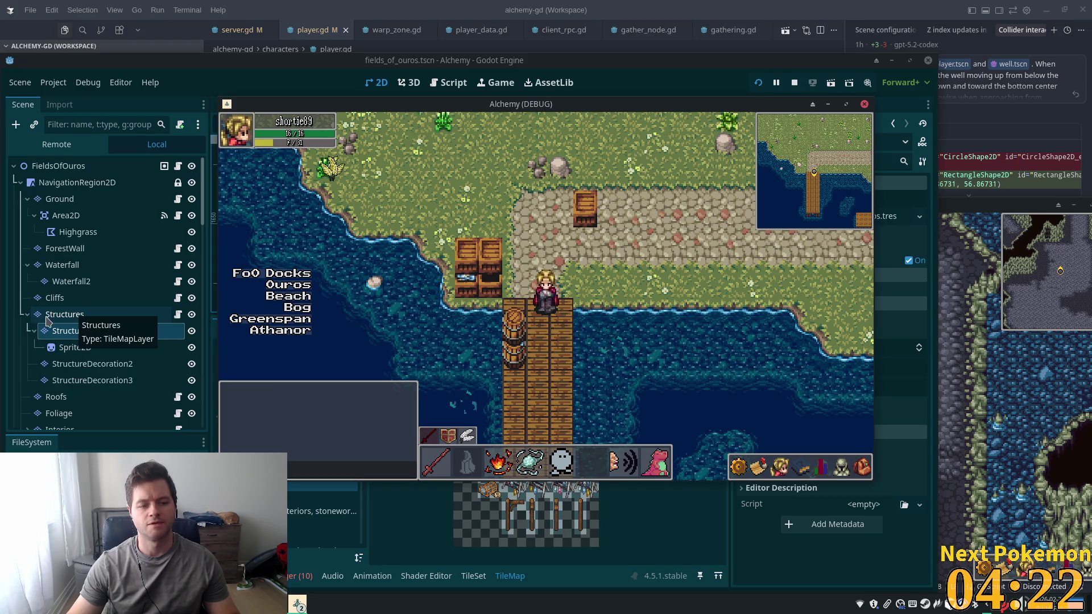
# Compare the Z Index of StructureDecoration2, StructureDecoration3 and StructureDecoration (10)
pyautogui.click(82, 369)
pyautogui.click(83, 365)
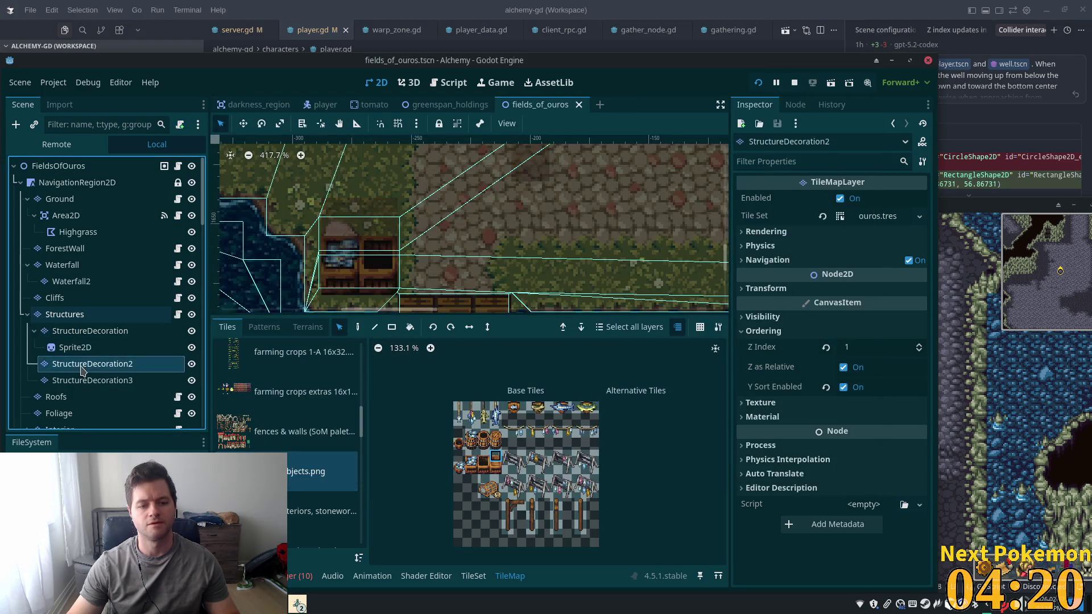
pyautogui.click(67, 347)
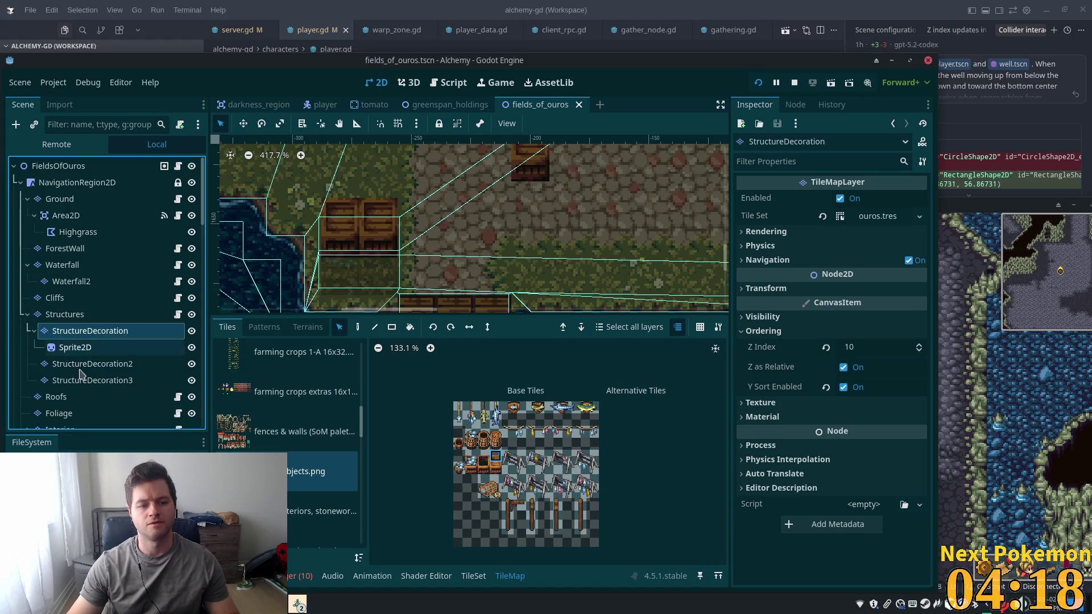
pyautogui.click(82, 382)
pyautogui.click(83, 332)
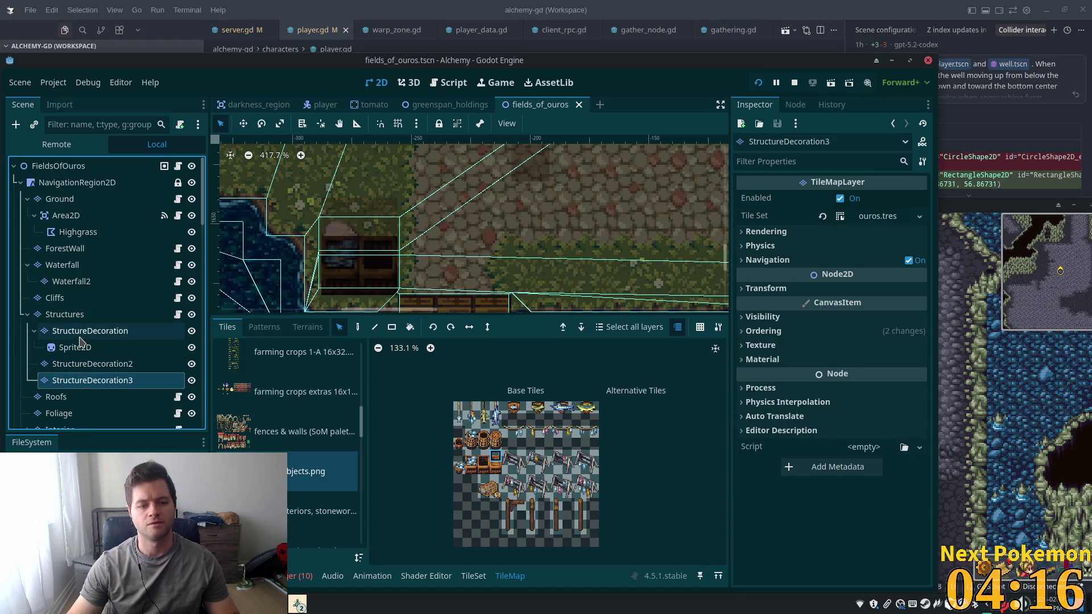
# Give StructureDecoration2 and StructureDecoration3 a shared Z Index of 10 and save
pyautogui.click(91, 364)
pyautogui.keyDown('shift'); pyautogui.click(91, 380); pyautogui.keyUp('shift')
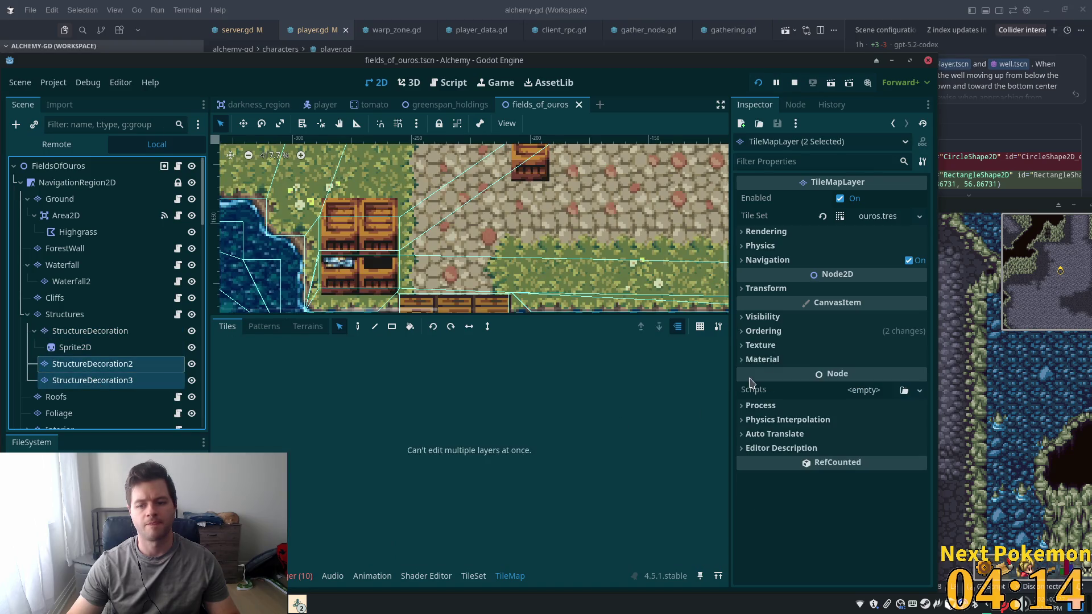
pyautogui.click(789, 331)
pyautogui.click(875, 344)
pyautogui.write('10')
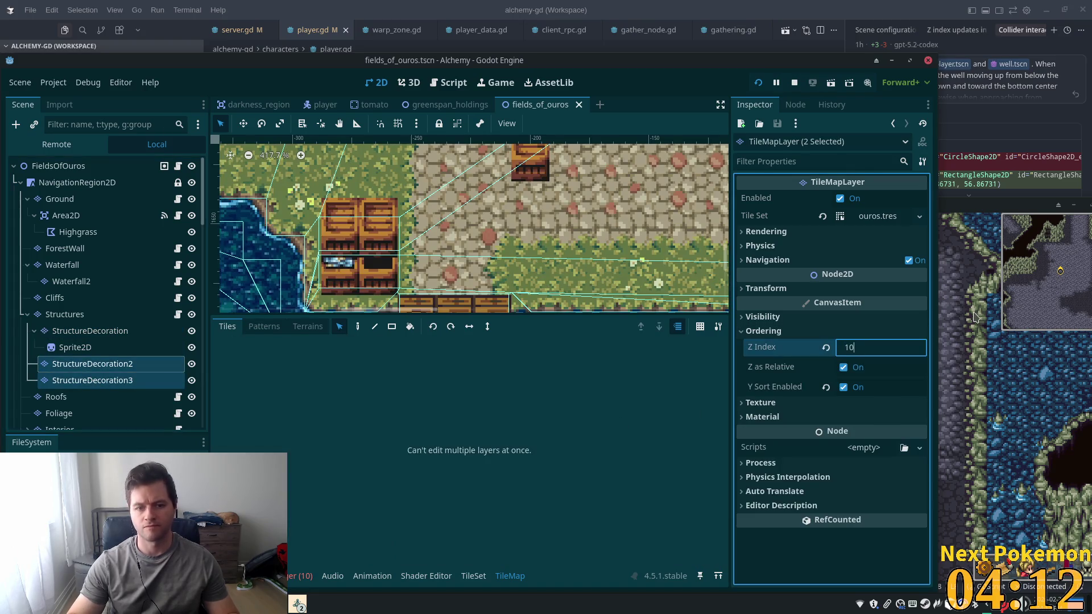
pyautogui.press('Tab')
pyautogui.hotkey('ctrl', 's')
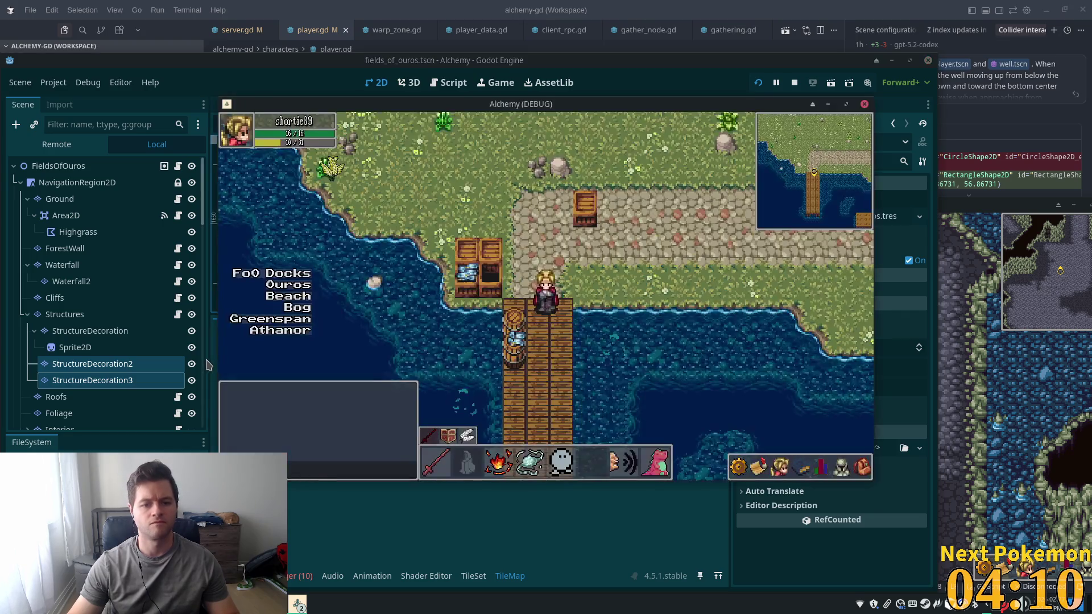
# Walk north off the dock and east along the cobbled path, then reselect StructureDecoration
pyautogui.press('Up')
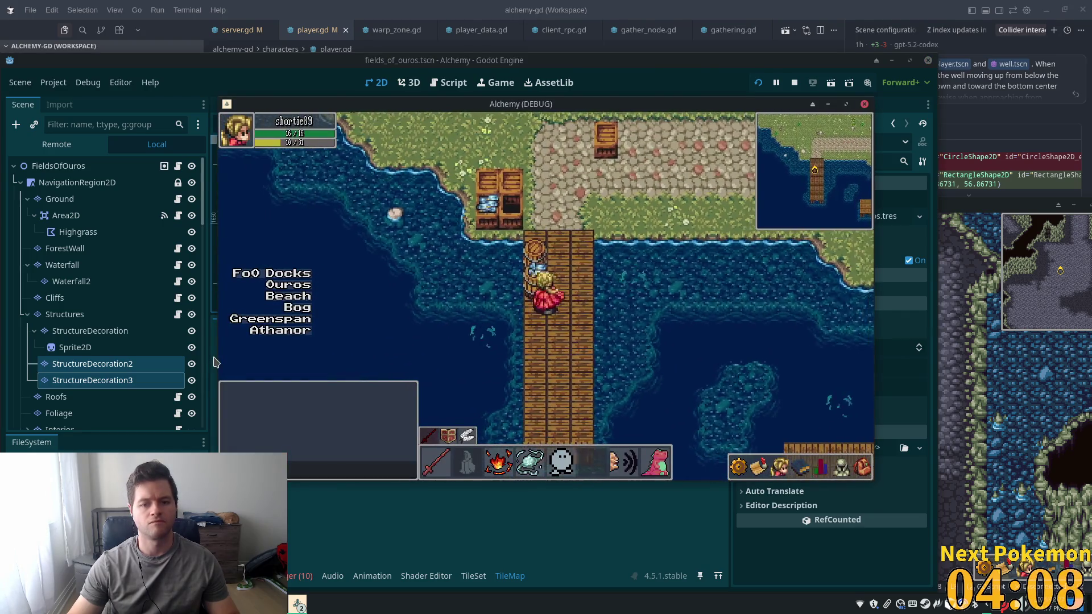
pyautogui.press('Right')
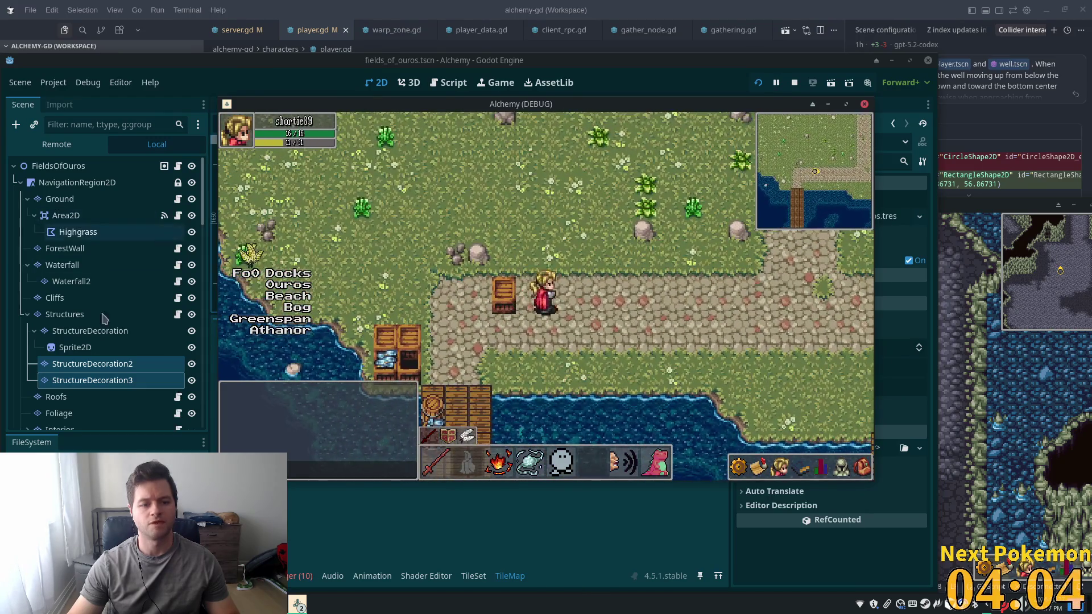
pyautogui.click(90, 331)
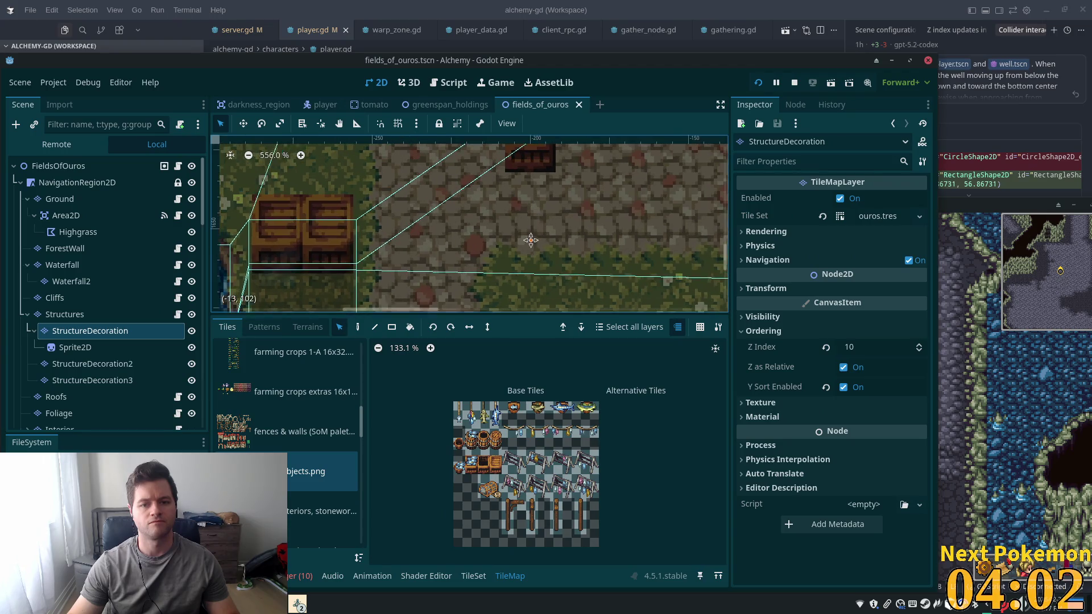
# Paint tiles onto the StructureDecoration layer with the TileMap Paint tool
pyautogui.scroll(3, 531, 240)
pyautogui.press('d')
pyautogui.click(525, 215)
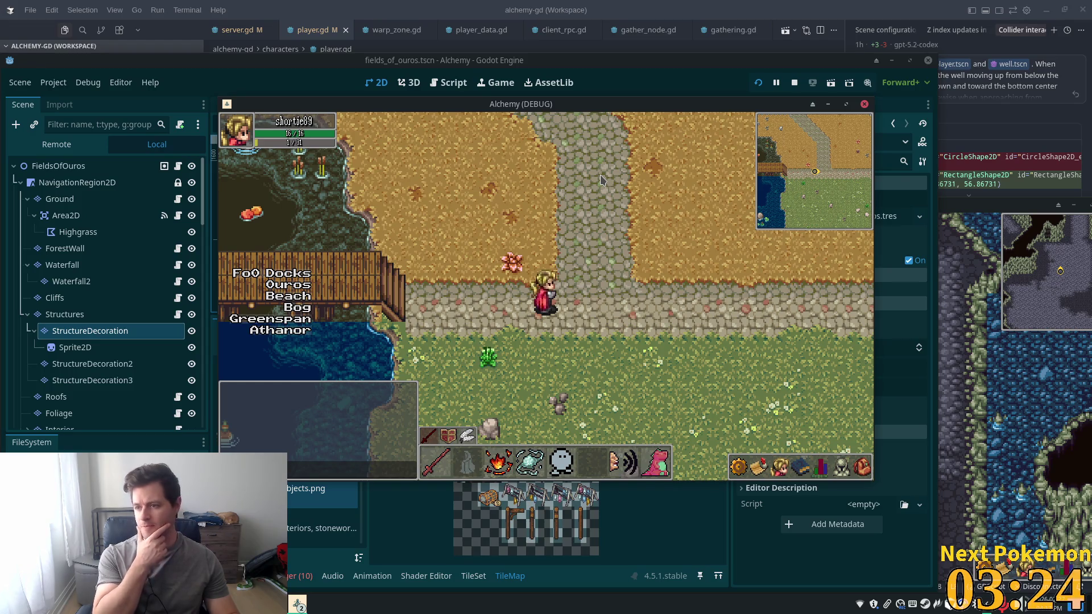
# Walk the character from the path junction to the pond, into the field and along the long fence
pyautogui.press('Right')
pyautogui.press('Up')
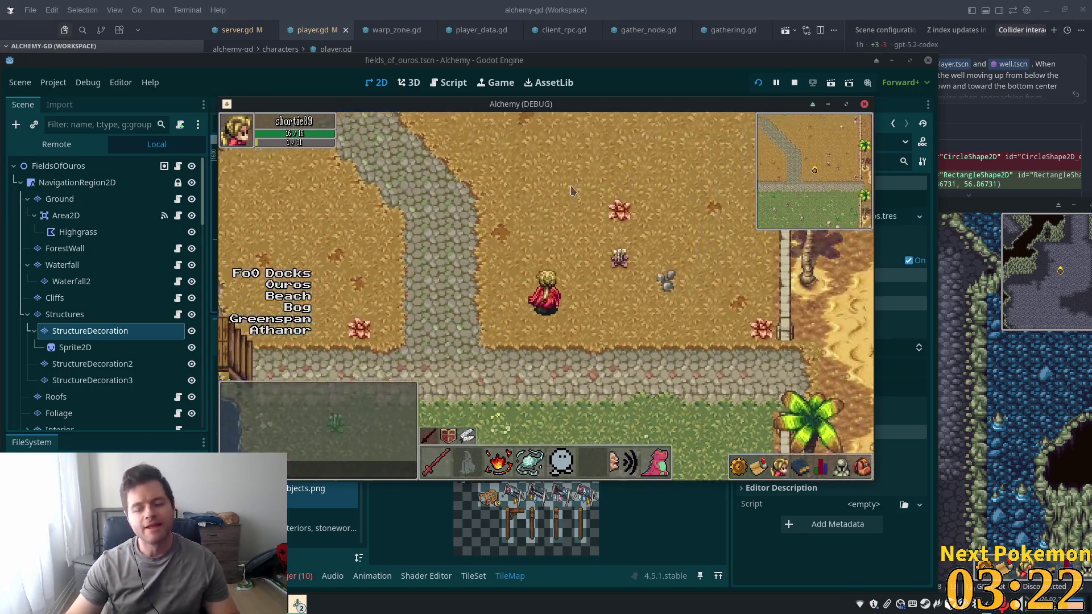
pyautogui.press('Down')
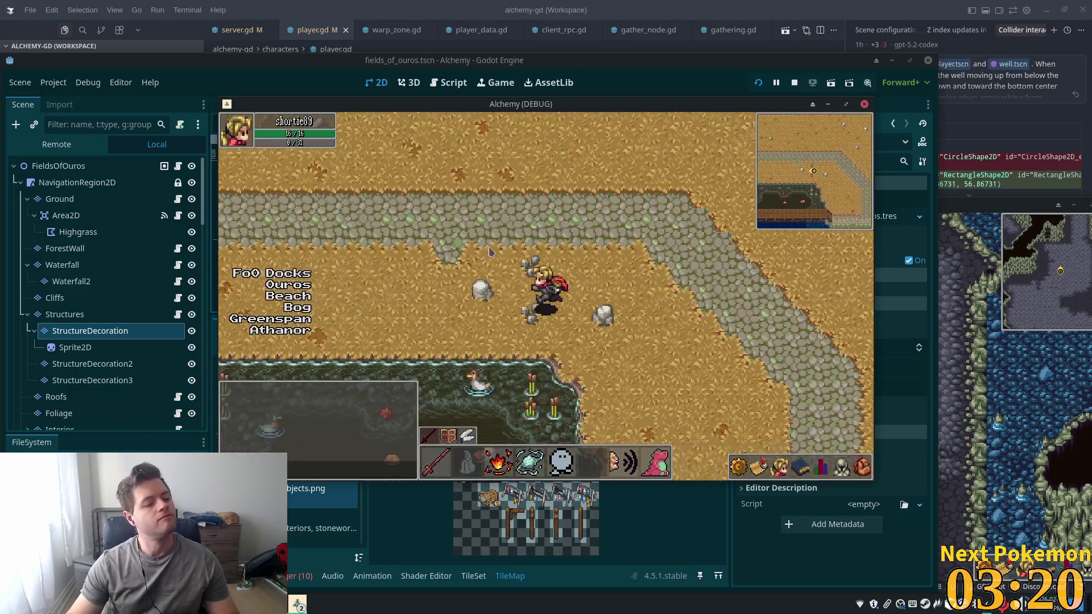
pyautogui.press('Left')
pyautogui.press('Up')
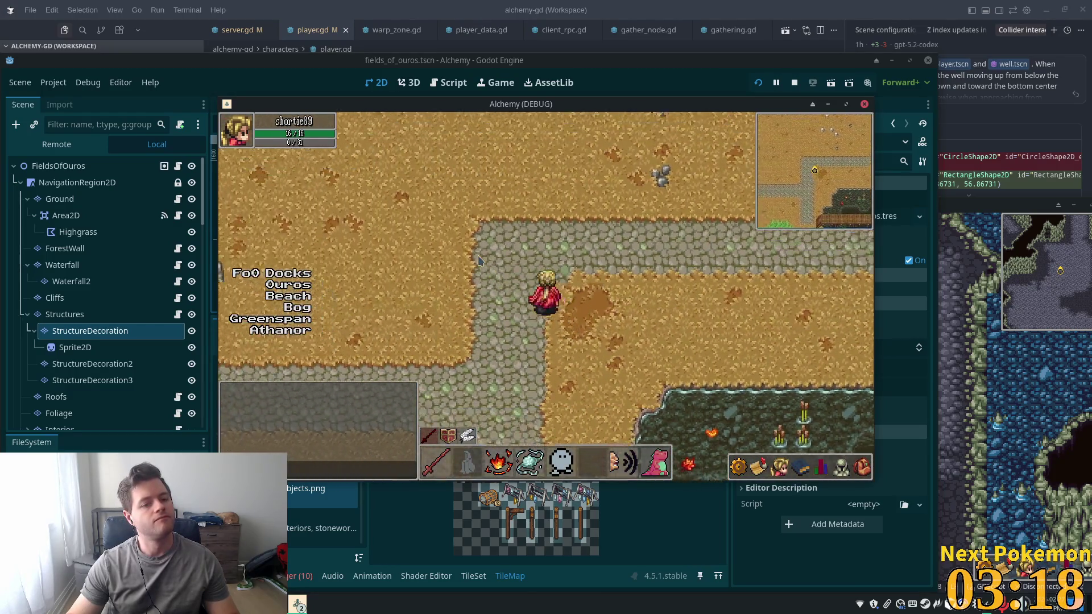
pyautogui.press('Left')
pyautogui.press('Up')
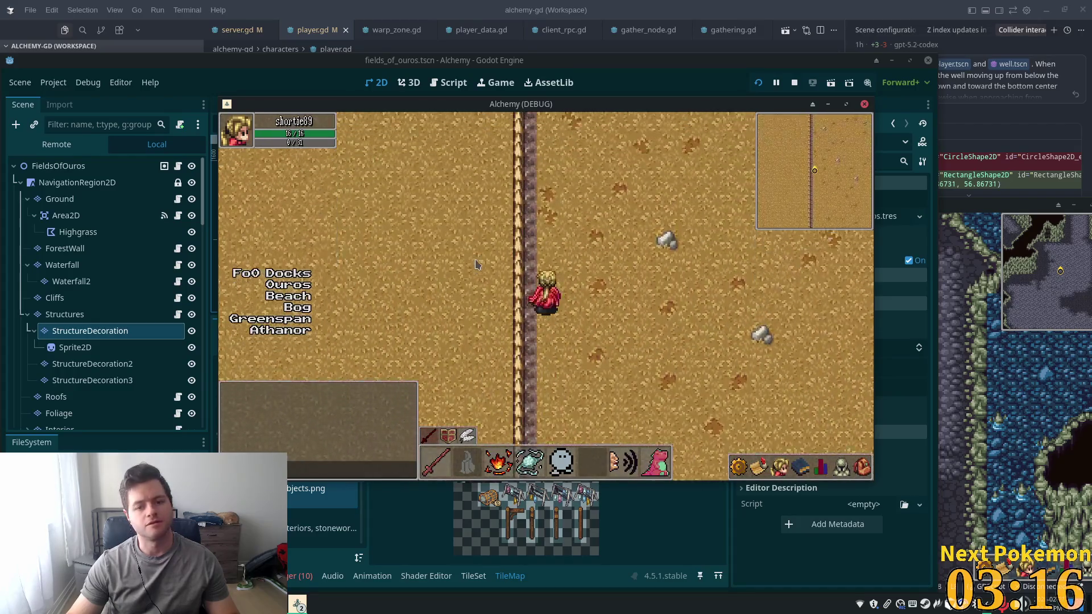
pyautogui.press('Up')
pyautogui.press('Left')
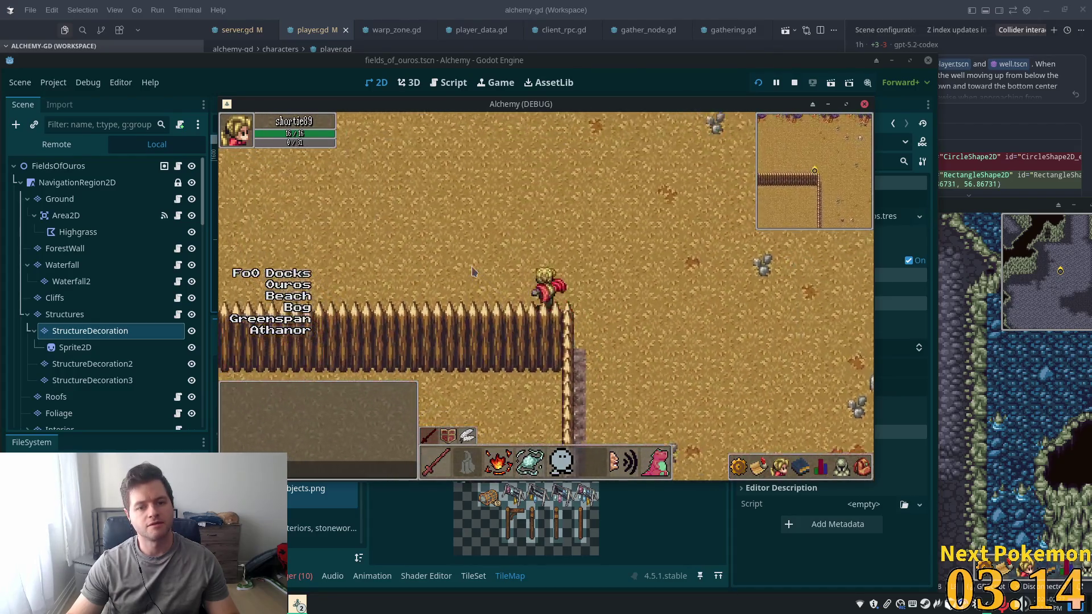
pyautogui.press('Left')
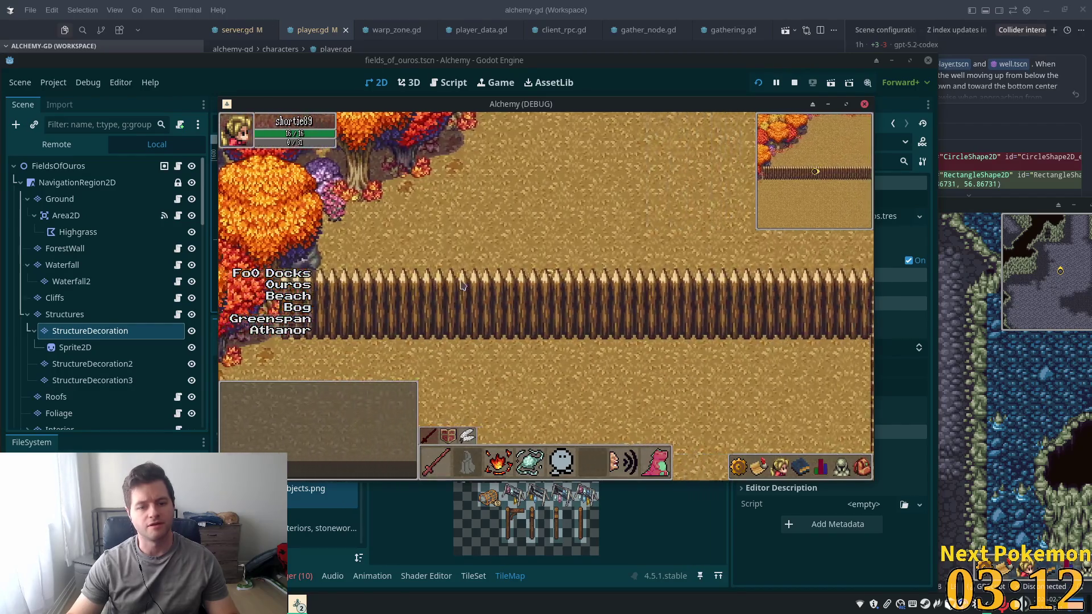
pyautogui.press('Right')
pyautogui.press('Up')
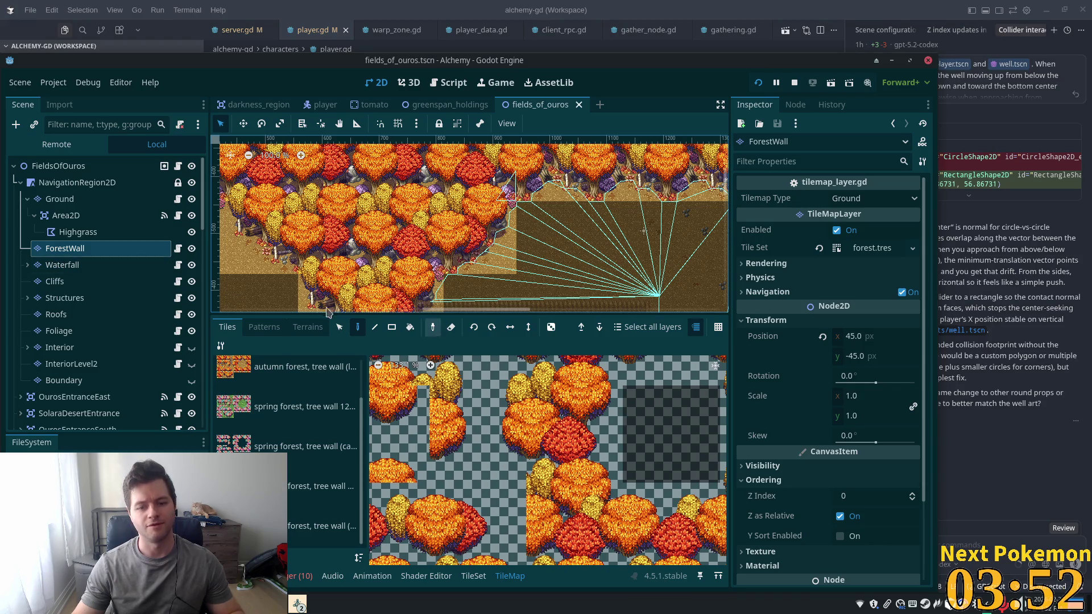
# Locate the ForestWall tile layer in the Scene tree and duplicate it with Ctrl+D
pyautogui.scroll(-2, 580, 195)
pyautogui.scroll(-3, 560, 239)
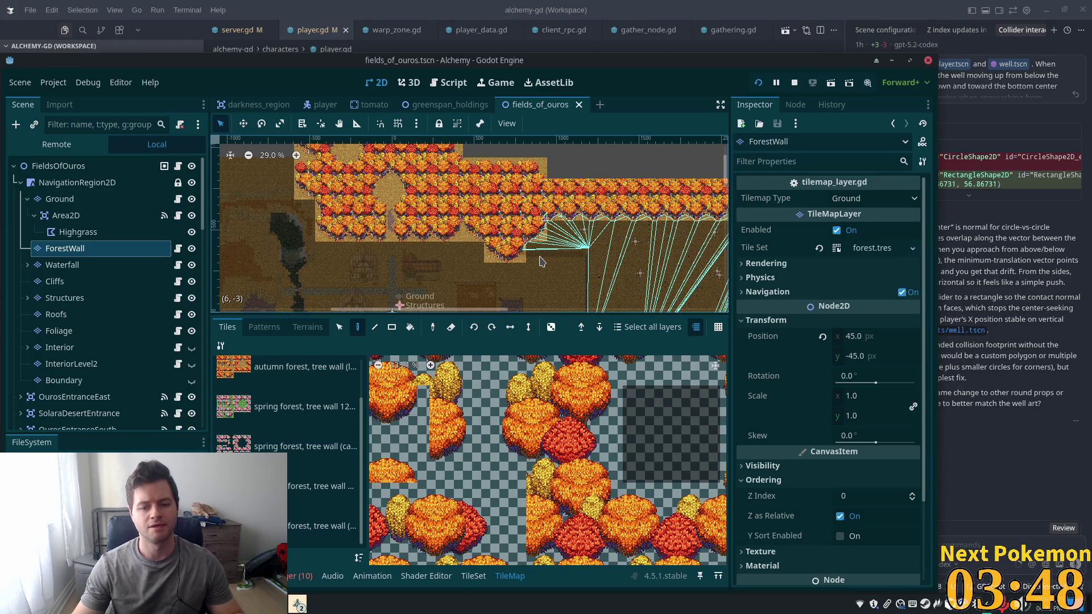
pyautogui.scroll(-2, 510, 491)
pyautogui.scroll(2, 248, 421)
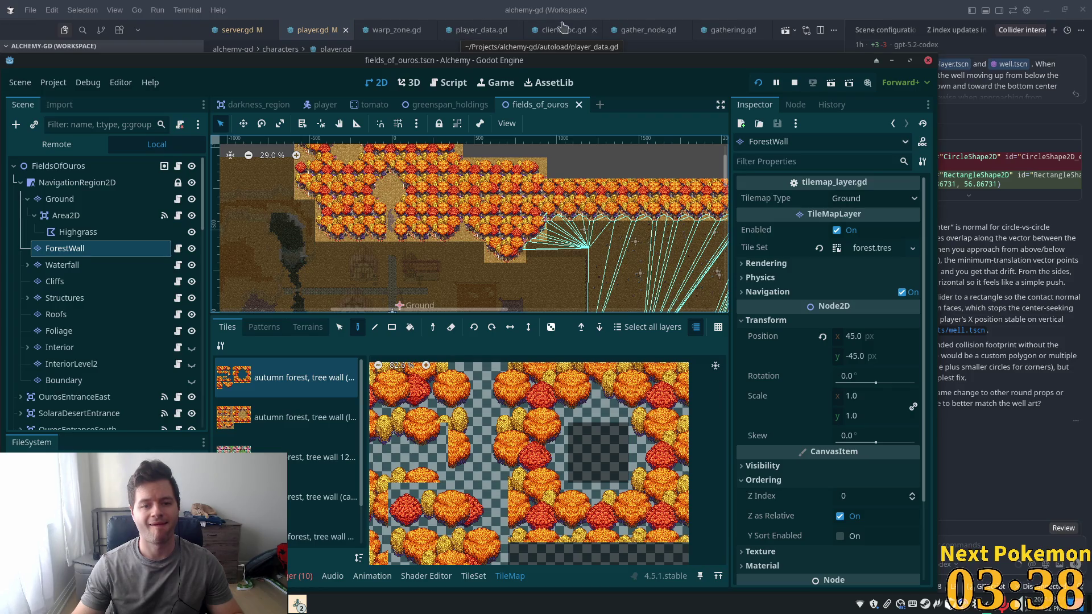
pyautogui.scroll(-2, 461, 228)
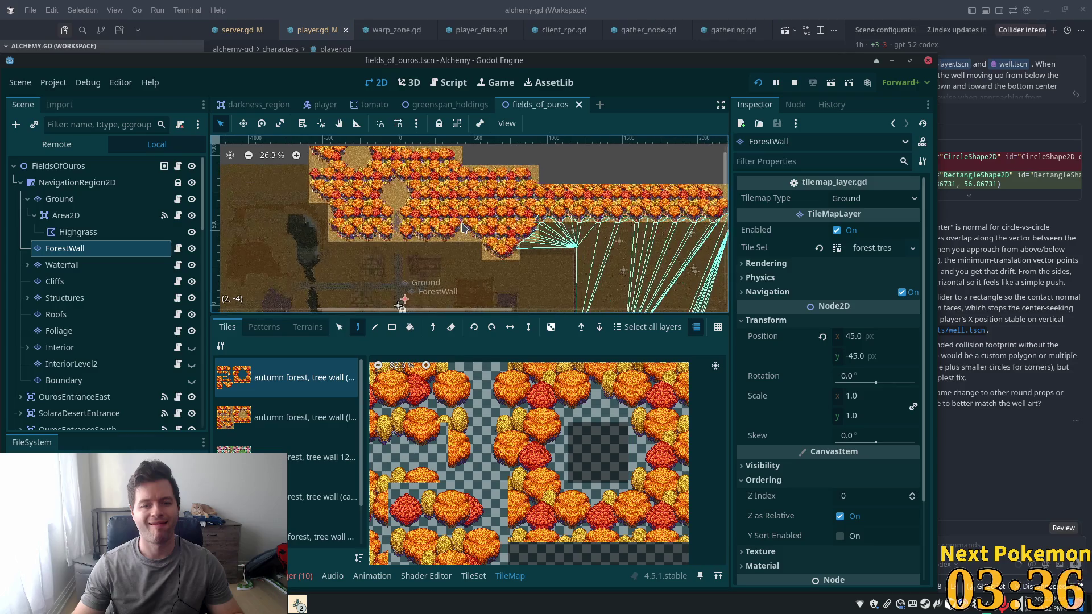
pyautogui.scroll(10, 462, 225)
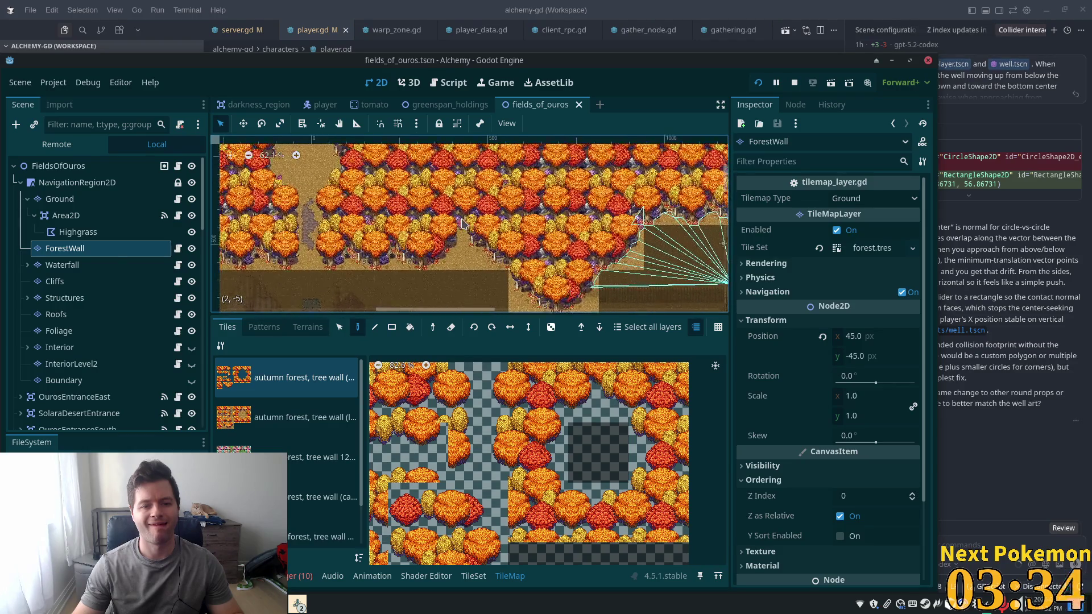
pyautogui.scroll(2, 579, 235)
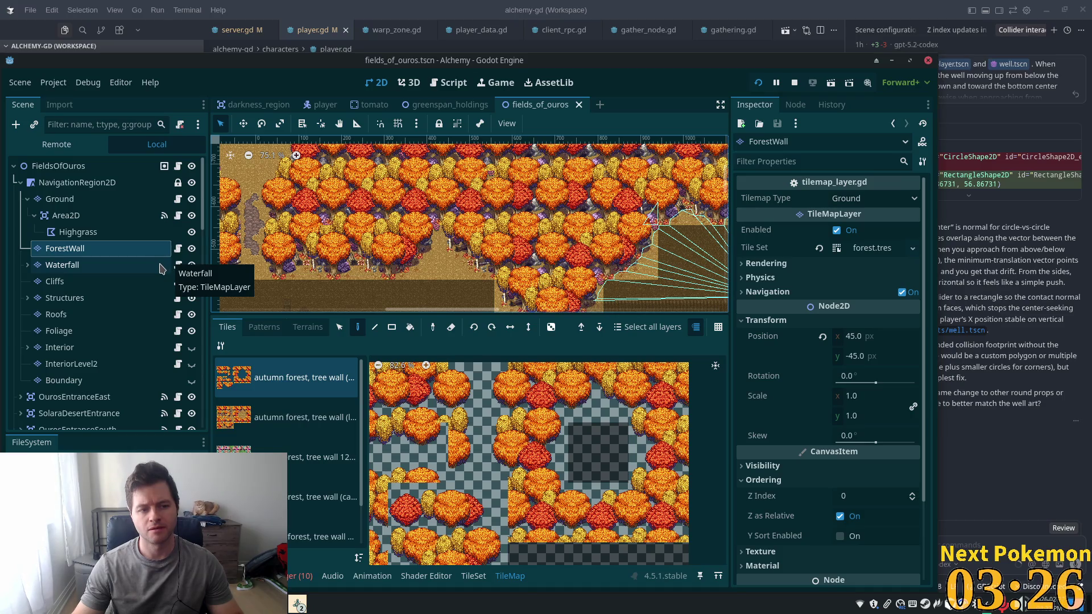
pyautogui.hotkey('ctrl', 'd')
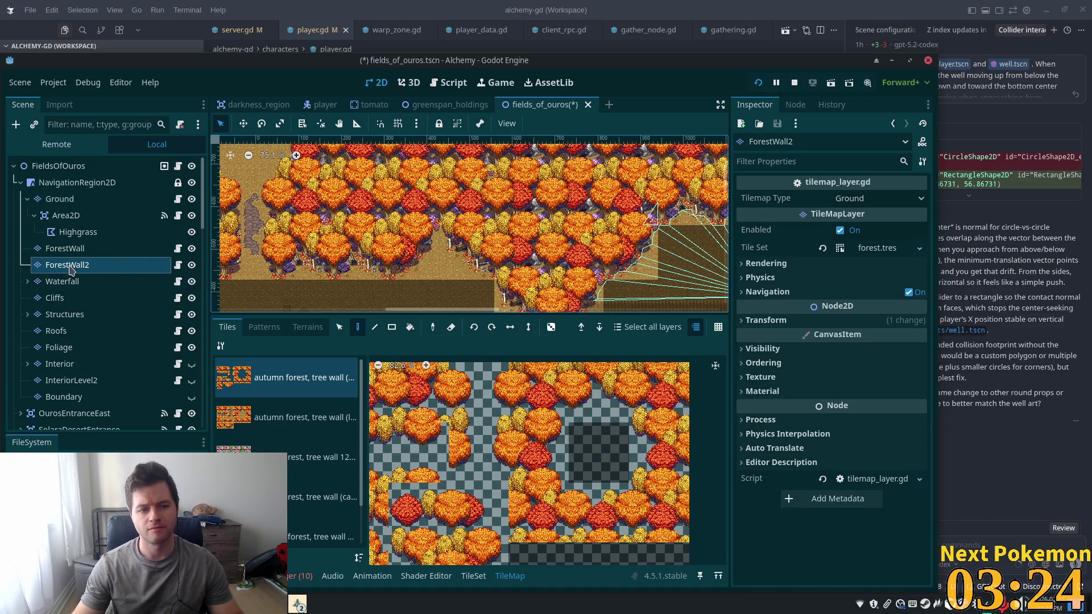
# Rename the ForestWall2 copy to ForestWallCanopy
pyautogui.click(61, 270)
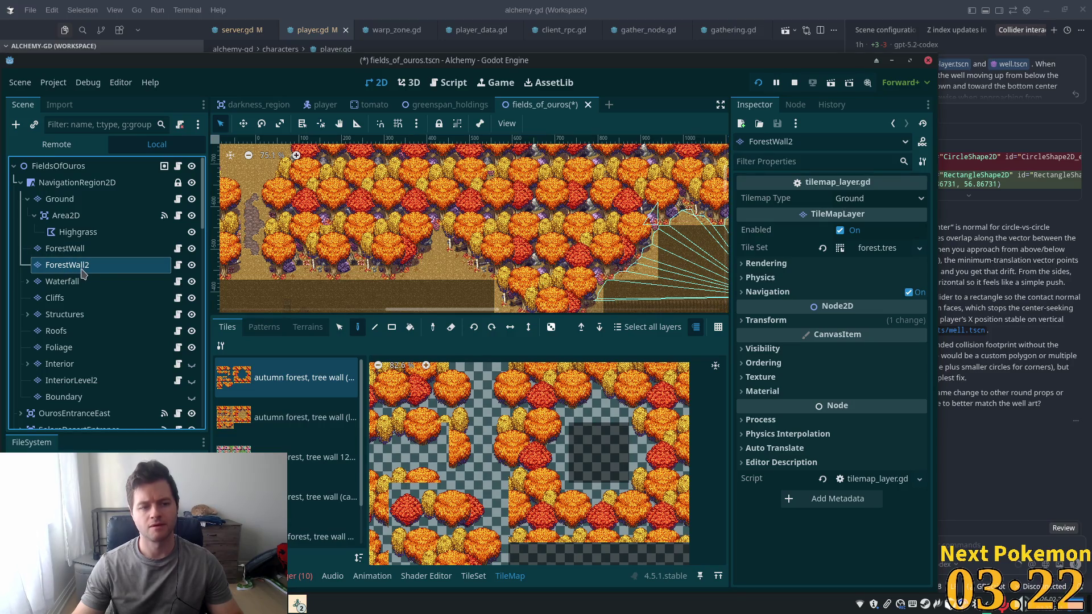
pyautogui.press('F2')
pyautogui.write('C')
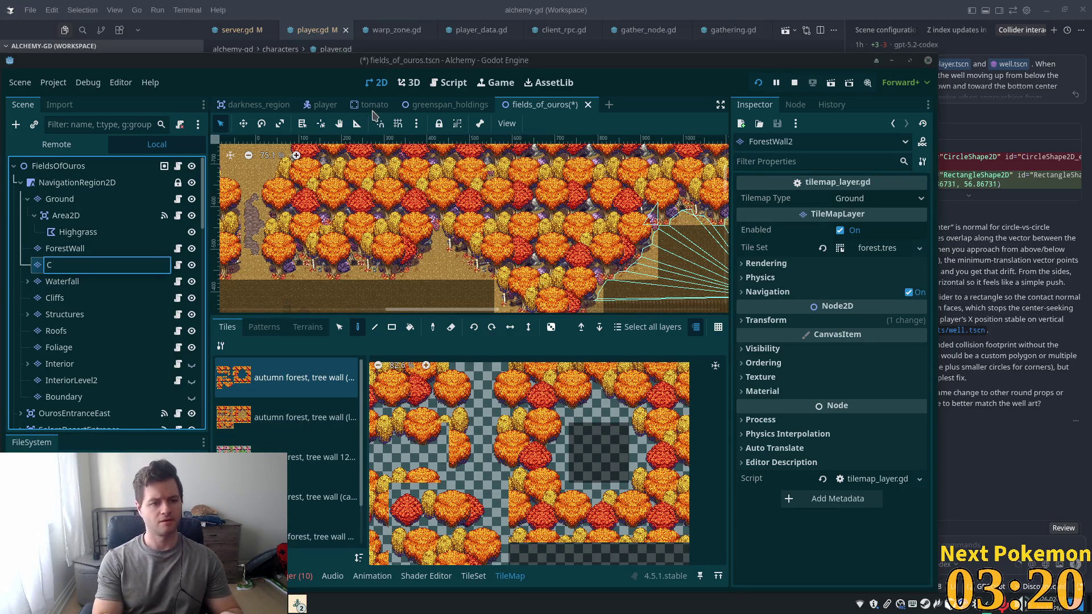
pyautogui.write('anopy')
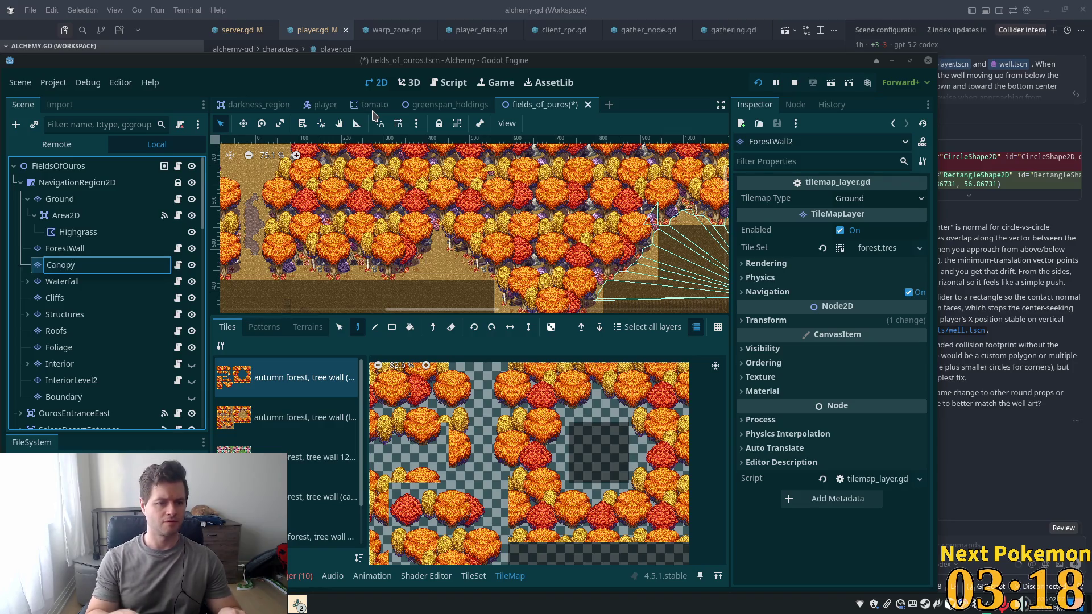
pyautogui.write('ForestWall')
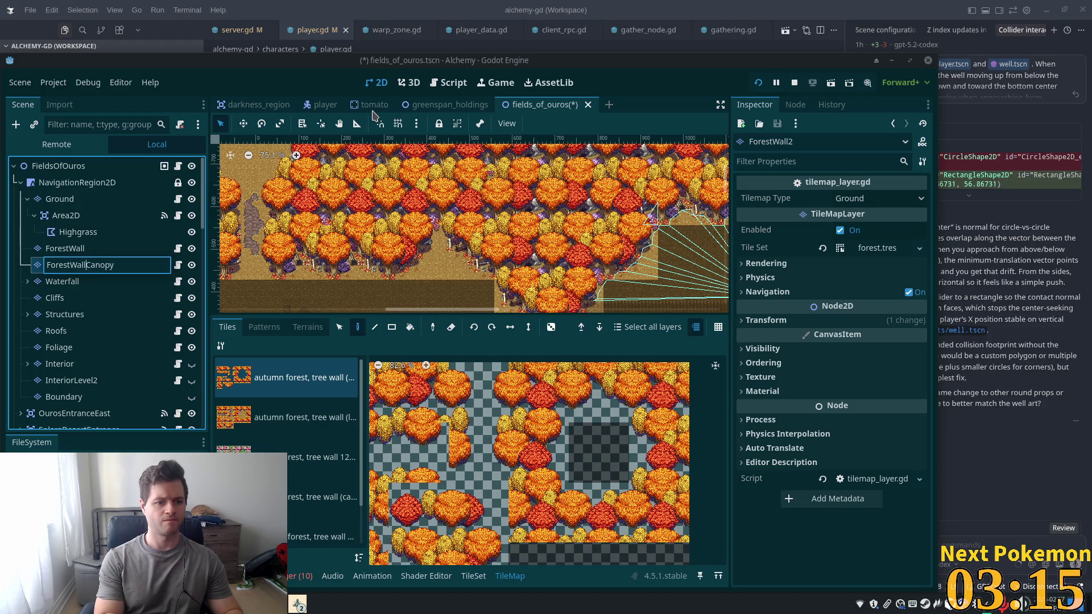
pyautogui.press('Return')
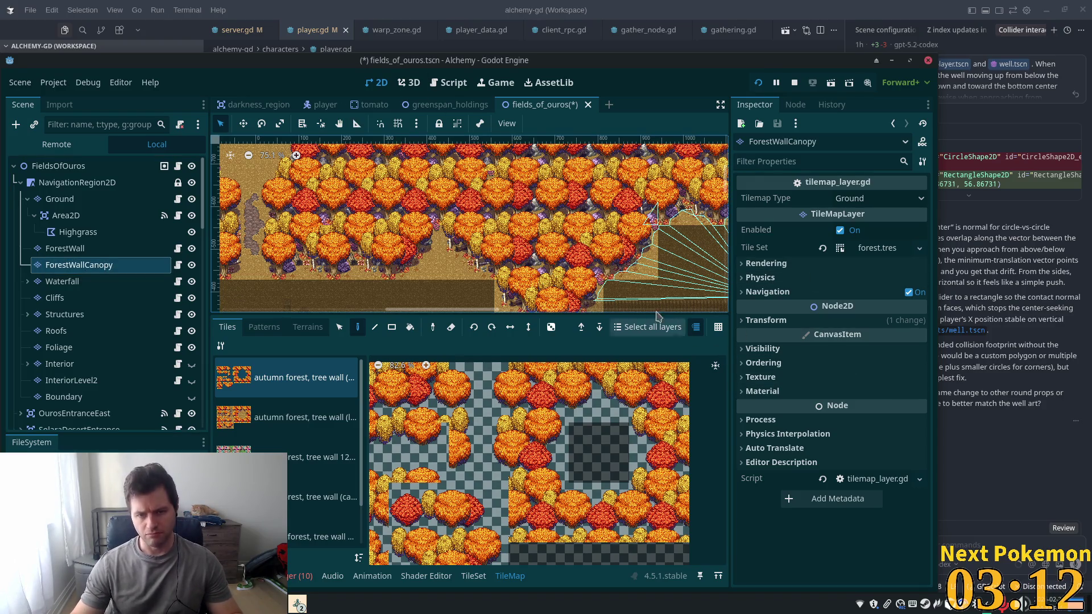
# Fill a 24×6 tile block along the forest wall on ForestWallCanopy using the Rectangle tool
pyautogui.scroll(-1, 636, 260)
pyautogui.scroll(-3, 636, 260)
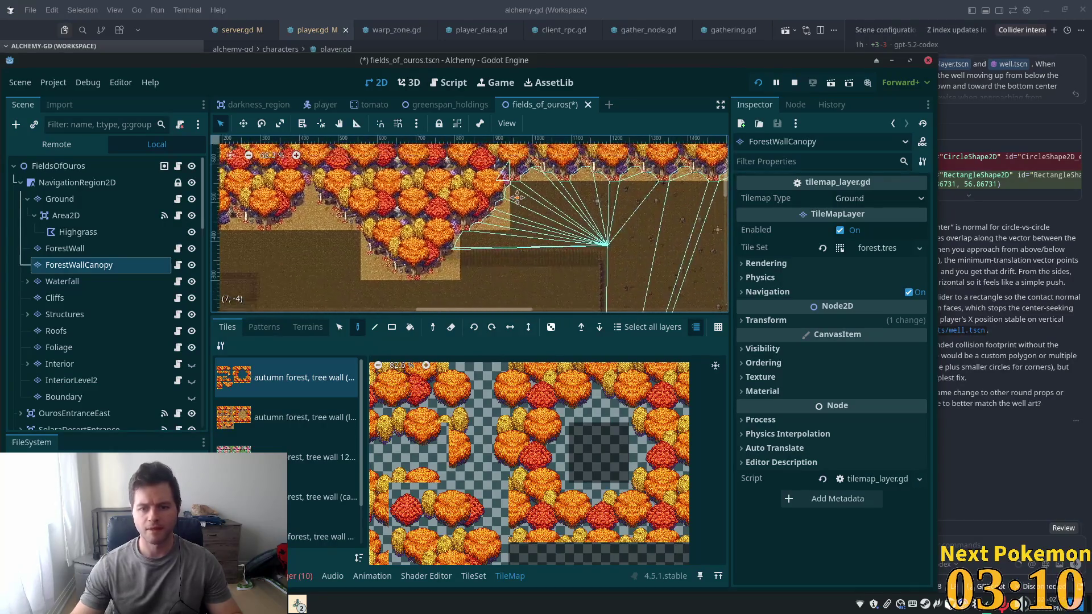
pyautogui.scroll(-3, 499, 243)
pyautogui.scroll(-5, 499, 243)
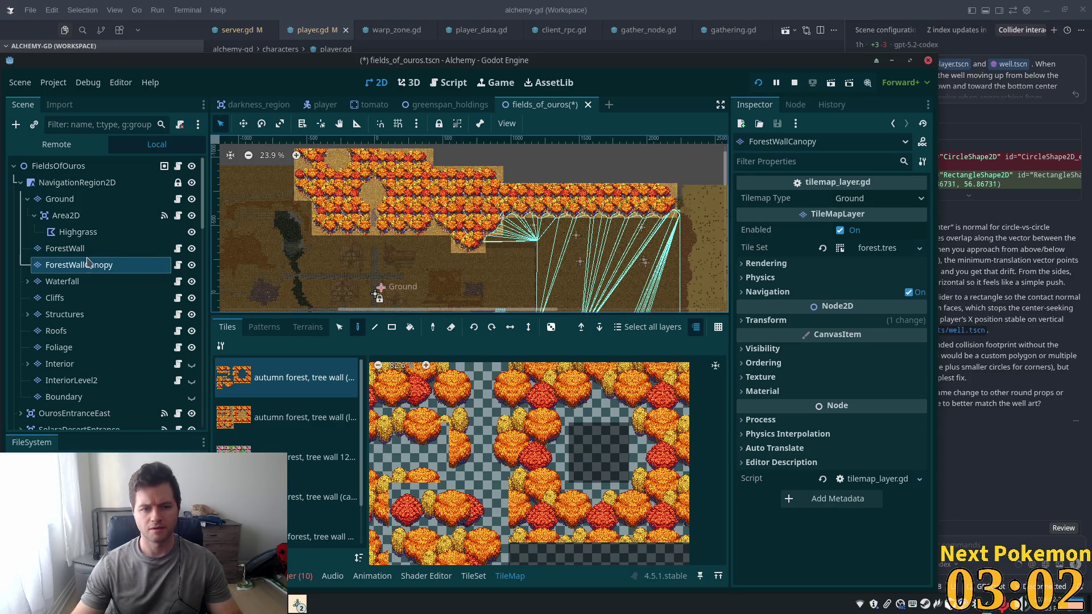
pyautogui.scroll(3, 379, 279)
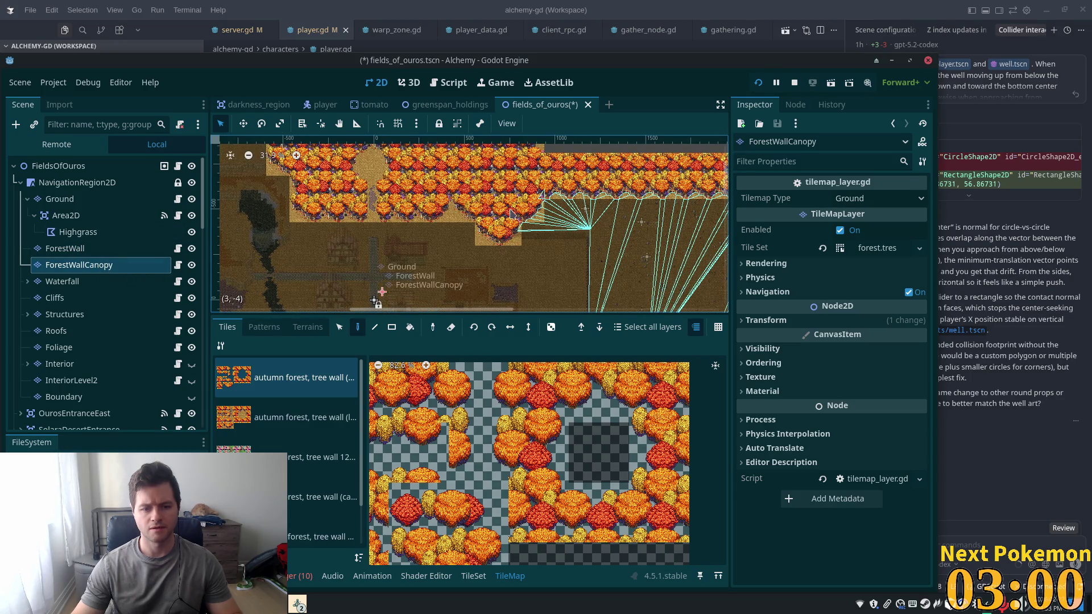
pyautogui.scroll(-3, 444, 279)
pyautogui.click(392, 327)
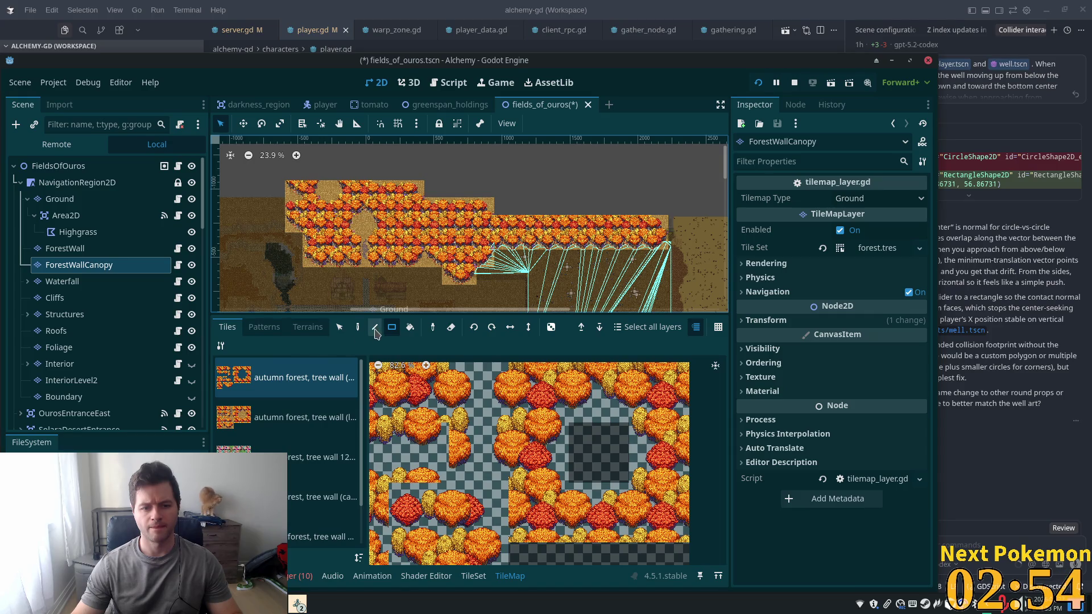
pyautogui.moveTo(288, 199)
pyautogui.mouseDown()
pyautogui.moveTo(357, 234)
pyautogui.moveTo(669, 268)
pyautogui.moveTo(701, 284)
pyautogui.mouseUp()
# Select the ForestWall layer and pan across the autumn forest wall to compare it
pyautogui.scroll(-5, 398, 239)
pyautogui.hscroll(-5, 272, 229)
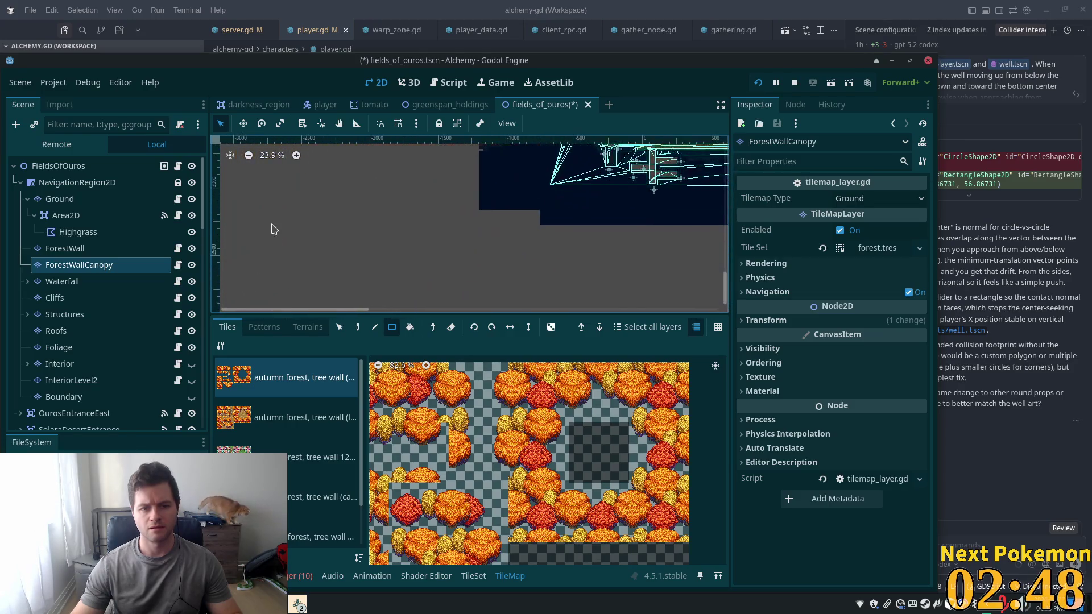
pyautogui.scroll(-4, 377, 167)
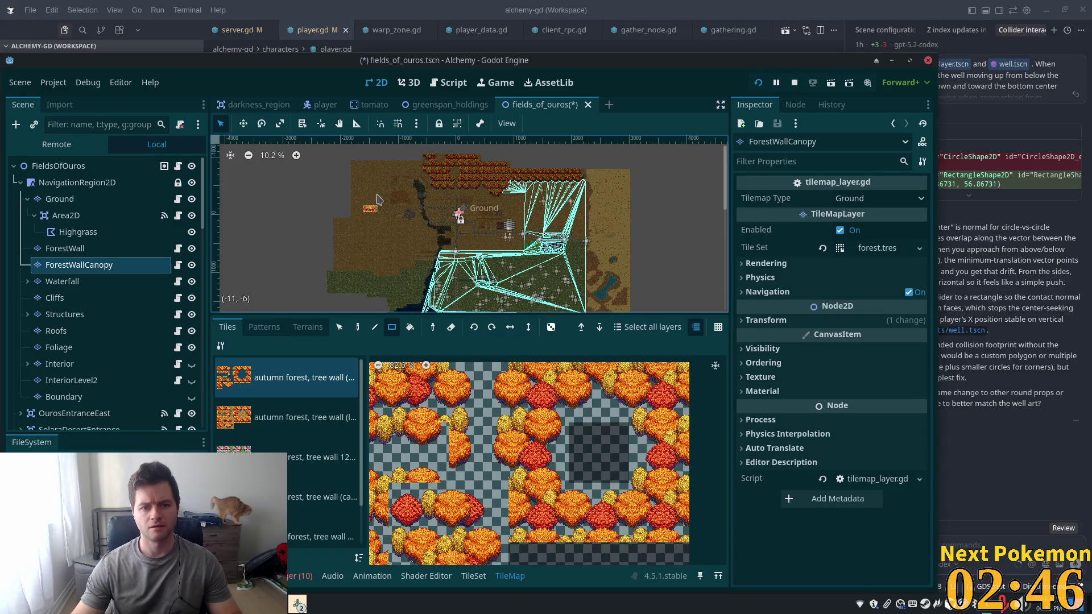
pyautogui.click(84, 248)
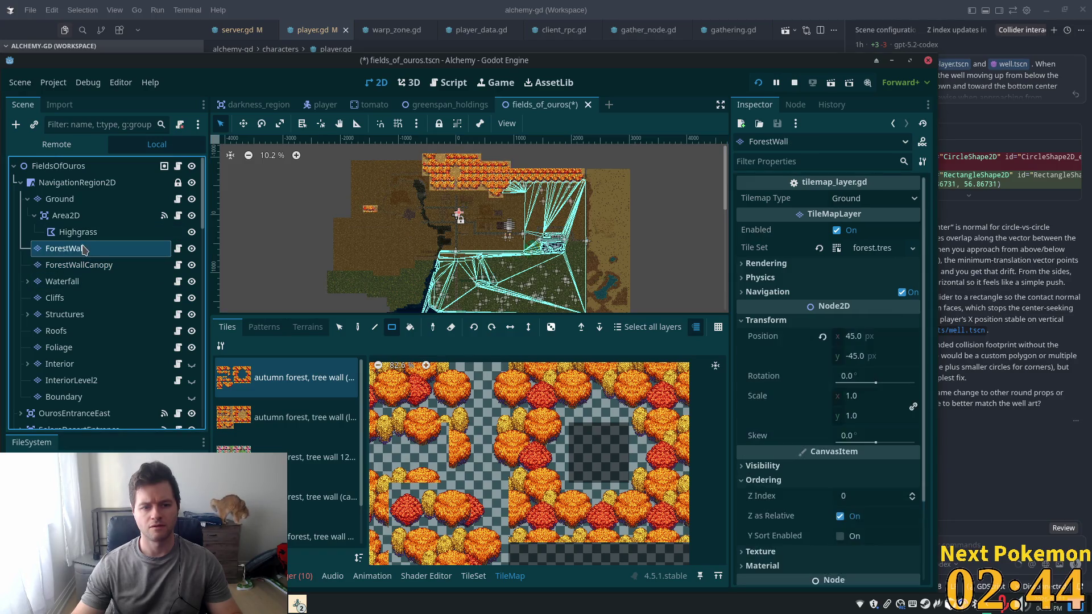
pyautogui.scroll(-3, 388, 210)
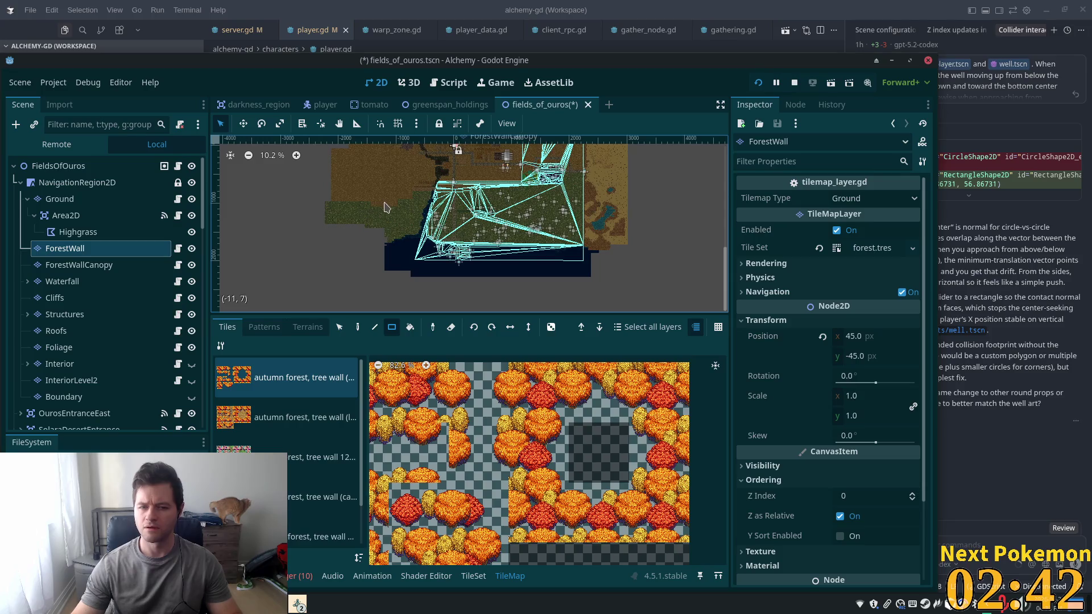
pyautogui.scroll(1, 389, 210)
pyautogui.scroll(7, 389, 210)
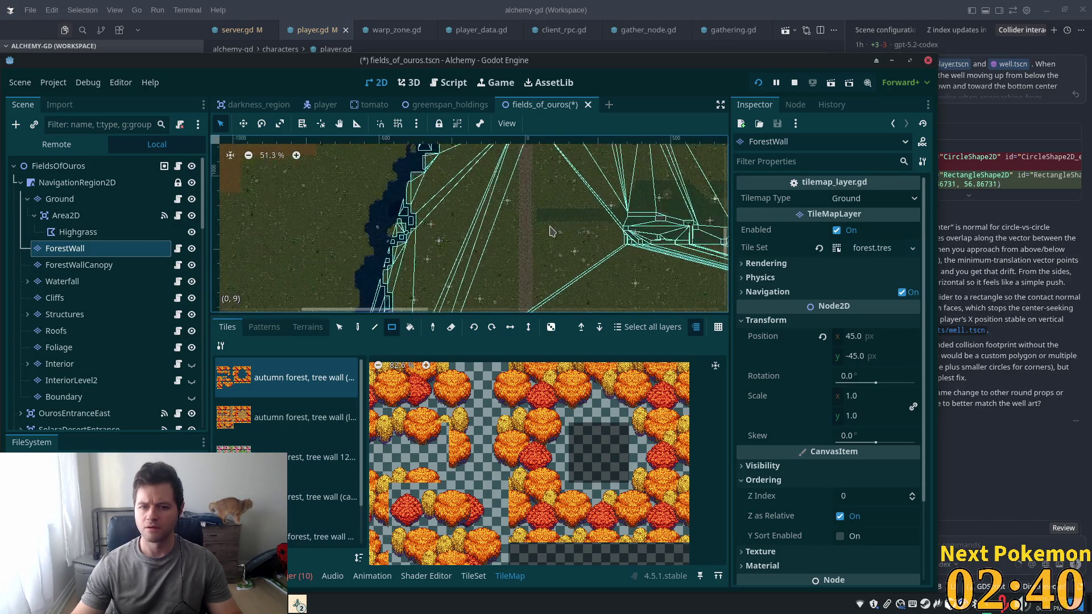
pyautogui.moveTo(550, 236)
pyautogui.mouseDown()
pyautogui.moveTo(483, 224)
pyautogui.moveTo(353, 165)
pyautogui.moveTo(264, 206)
pyautogui.moveTo(213, 201)
pyautogui.moveTo(224, 207)
pyautogui.mouseUp()
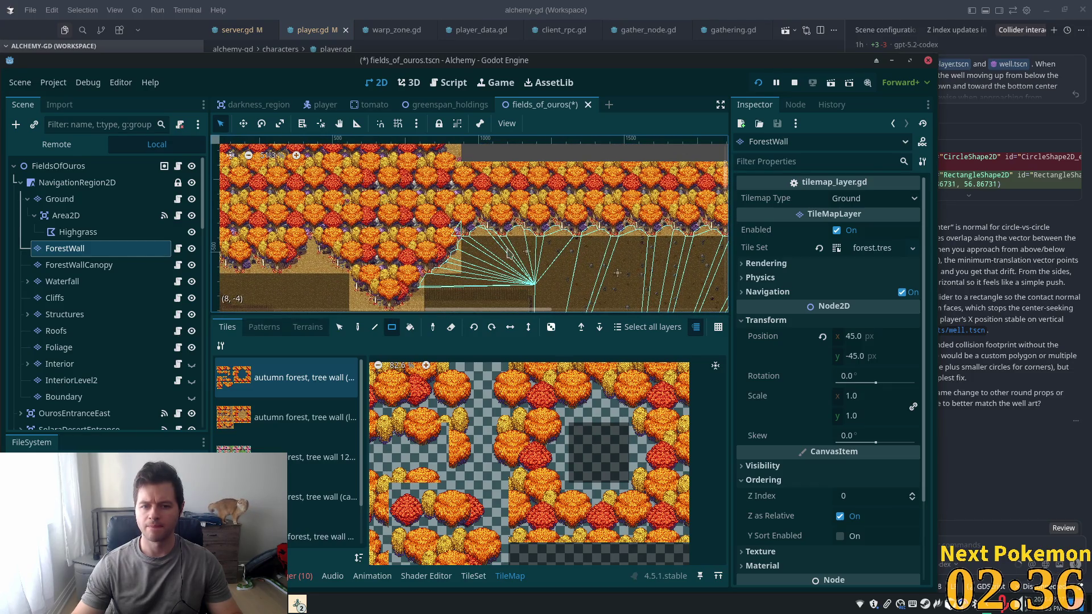
pyautogui.scroll(1, 492, 261)
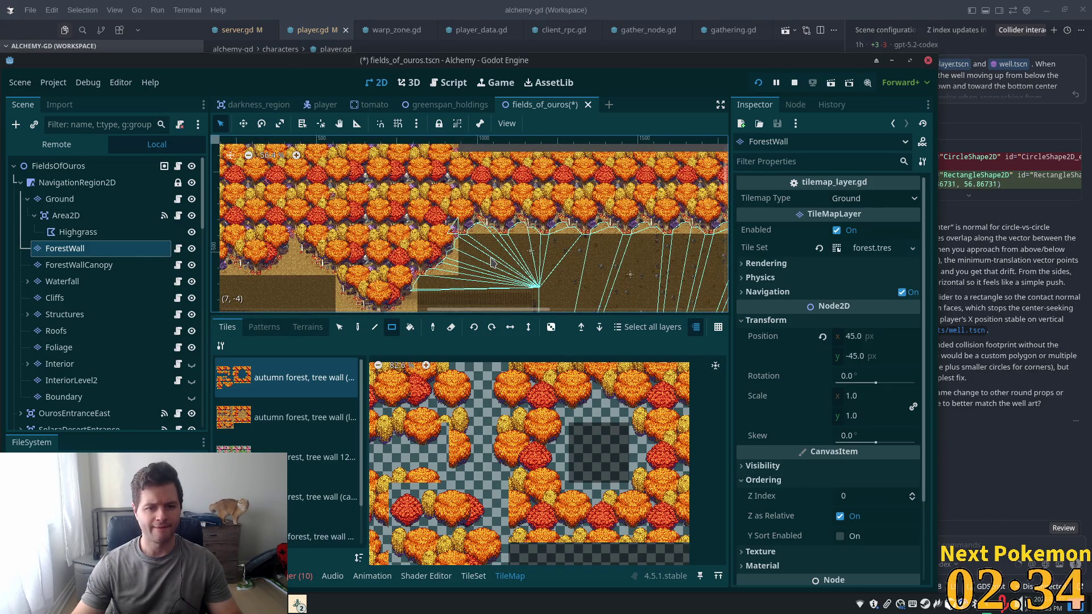
pyautogui.scroll(3, 492, 262)
pyautogui.scroll(-10, 492, 262)
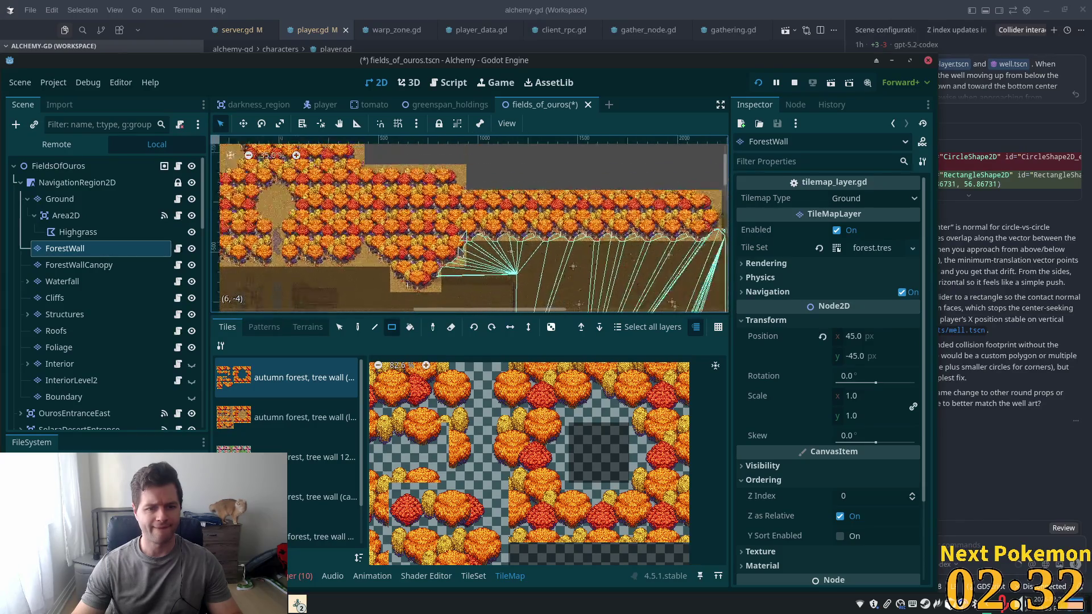
pyautogui.moveTo(528, 248)
pyautogui.mouseDown()
pyautogui.moveTo(519, 236)
pyautogui.moveTo(434, 286)
pyautogui.moveTo(275, 227)
pyautogui.moveTo(286, 183)
pyautogui.mouseUp()
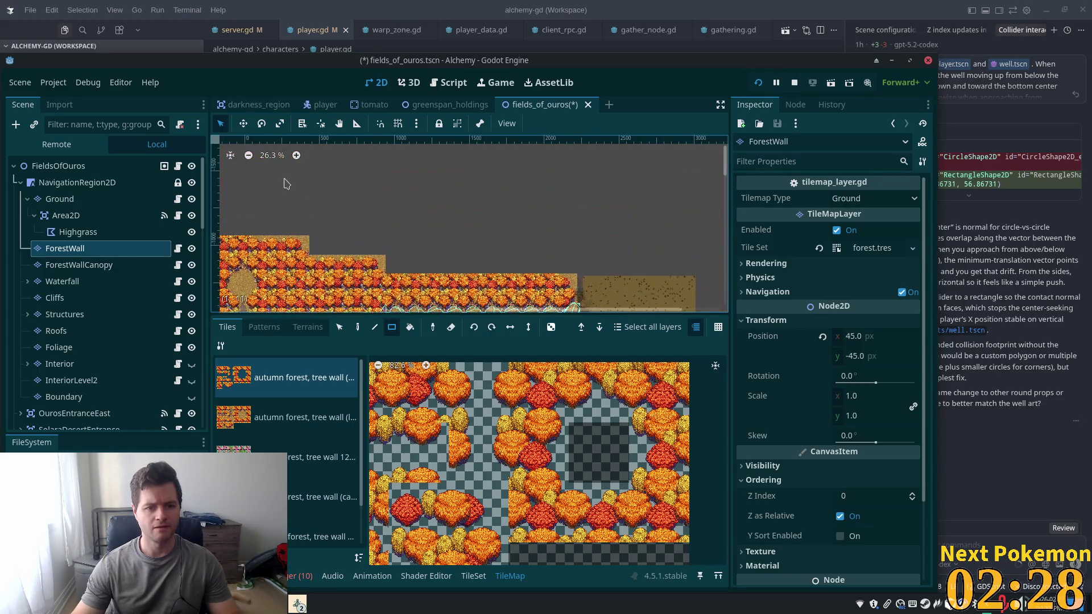
pyautogui.scroll(5, 423, 239)
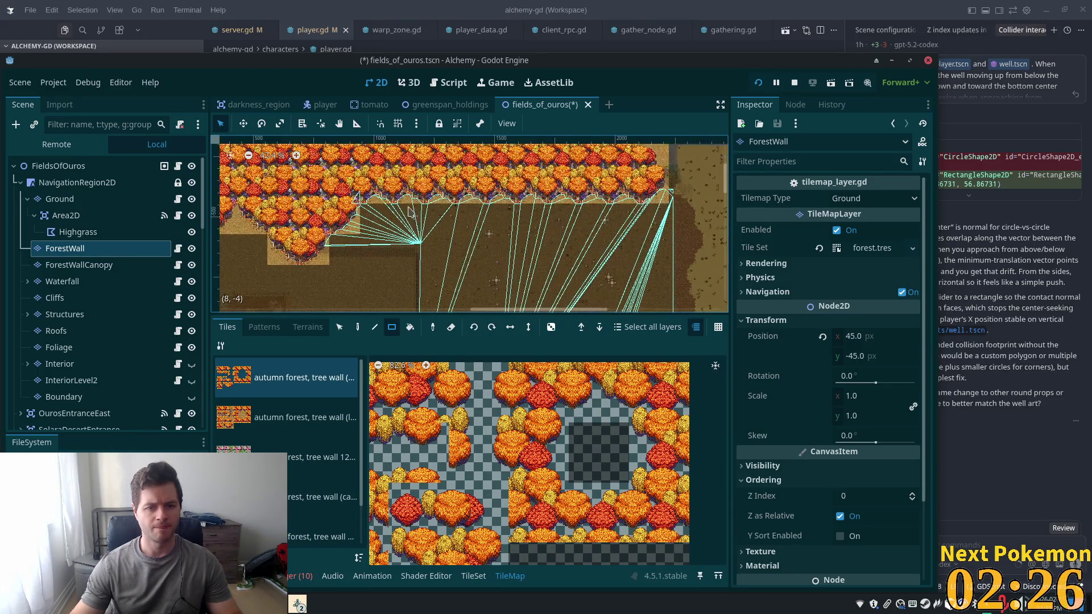
# Return to the ForestWallCanopy layer and reposition the view
pyautogui.click(116, 267)
pyautogui.scroll(3, 458, 249)
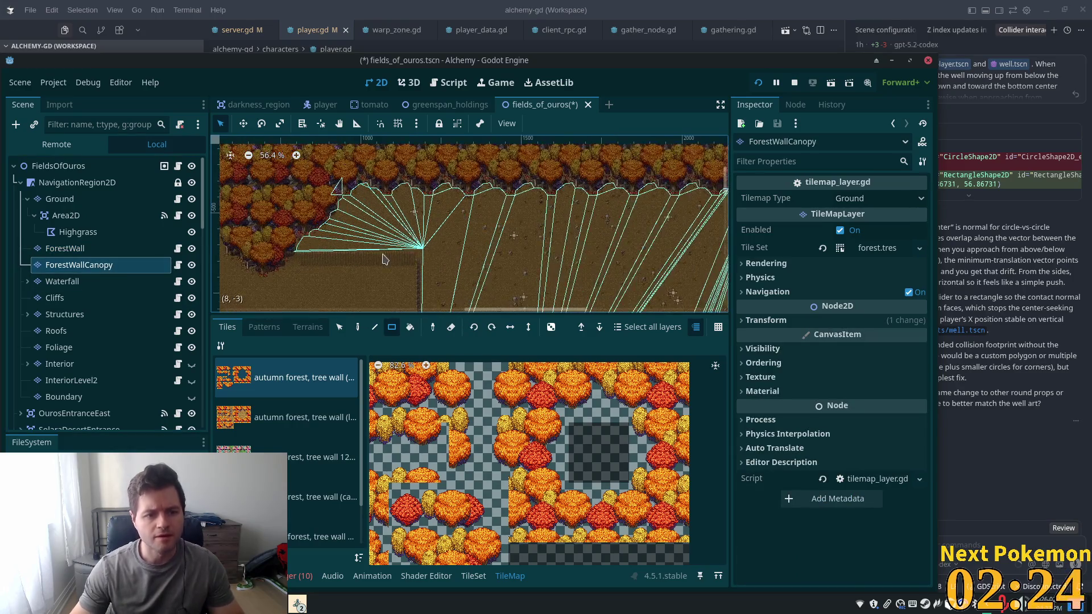
pyautogui.hscroll(-1, 489, 273)
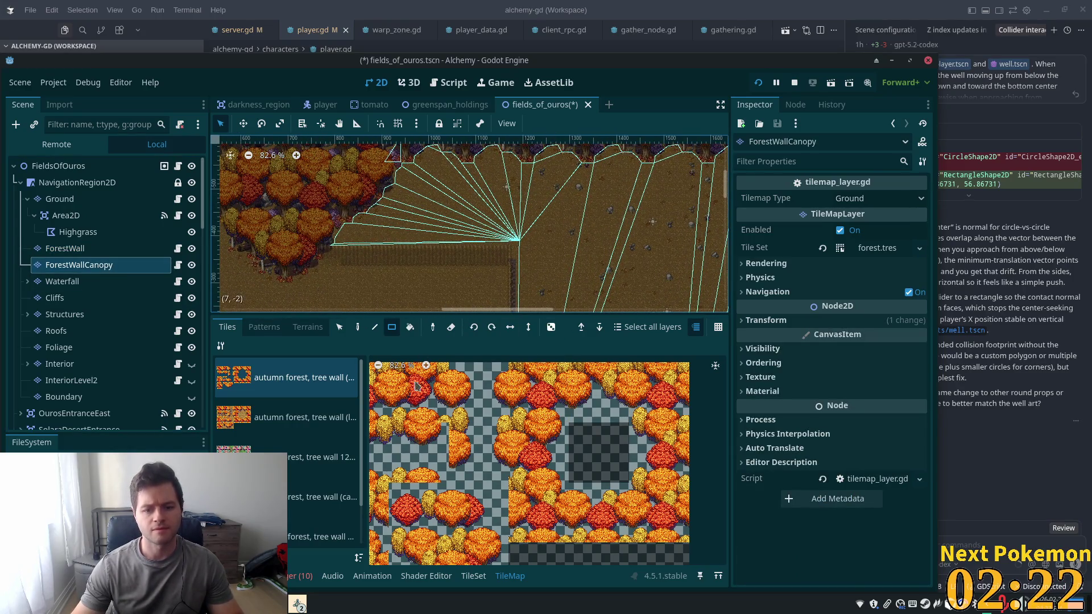
pyautogui.scroll(-1, 494, 484)
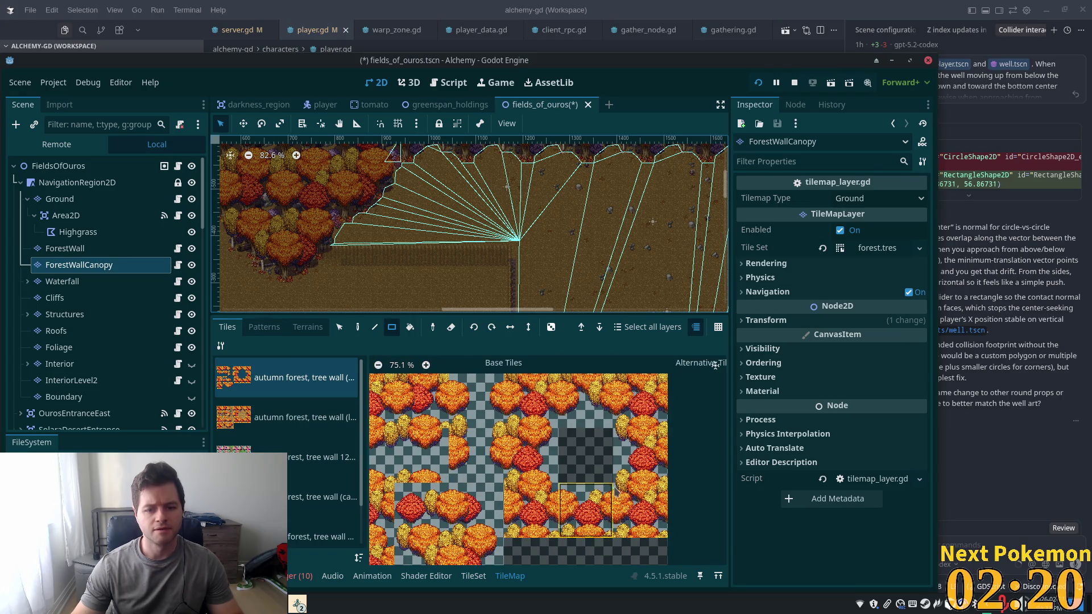
pyautogui.scroll(-2, 568, 529)
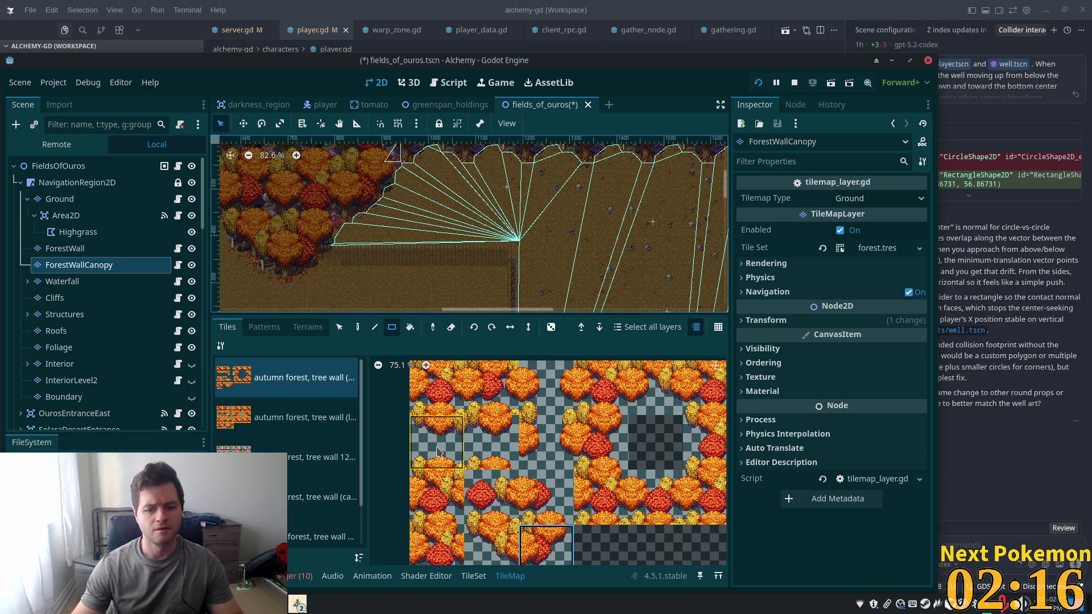
# Paint the first two canopy tiles onto the forest edge with the Paint tool
pyautogui.click(358, 327)
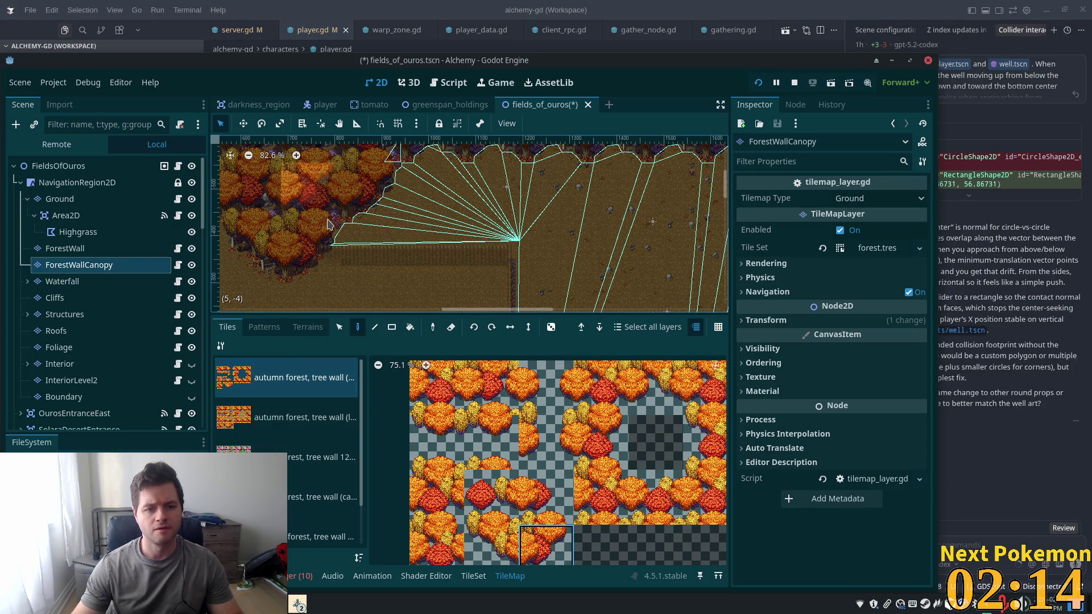
pyautogui.click(332, 236)
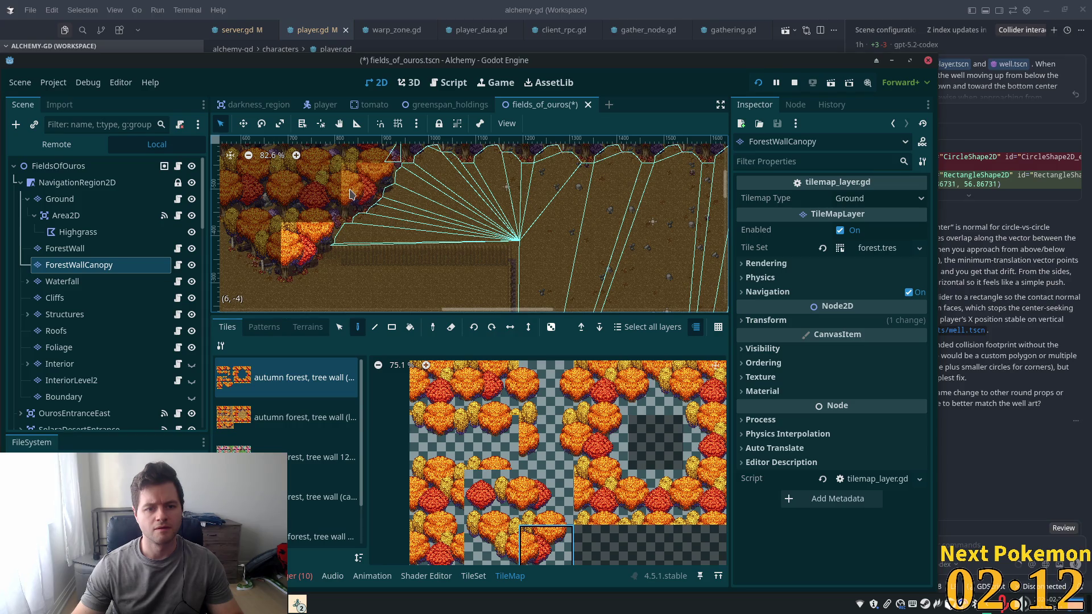
pyautogui.click(353, 193)
pyautogui.moveTo(422, 187)
pyautogui.mouseDown()
pyautogui.moveTo(382, 249)
pyautogui.moveTo(348, 277)
pyautogui.mouseUp()
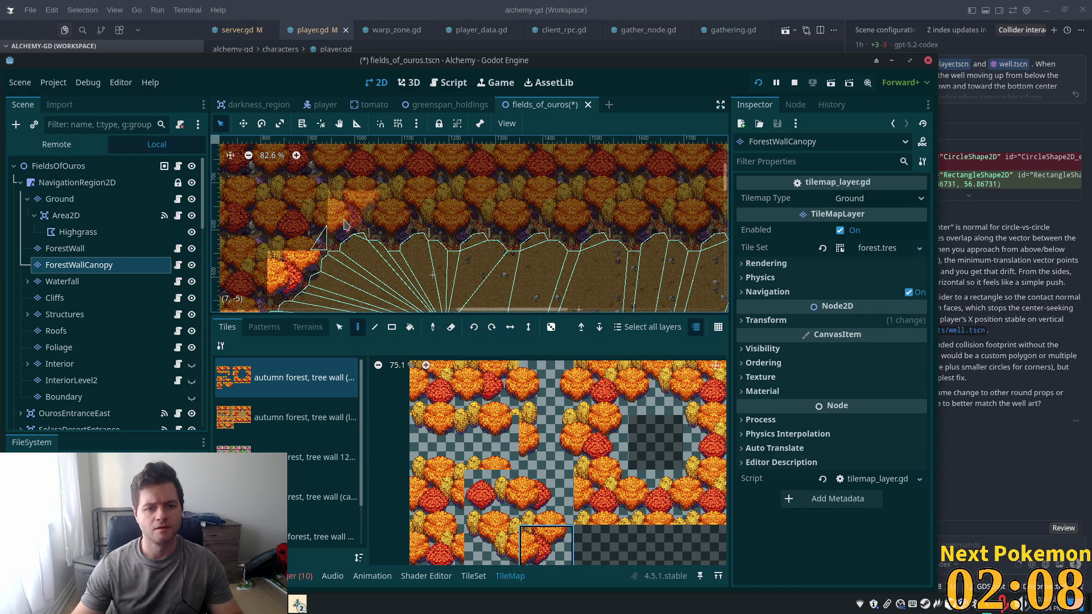
# Paint a row of the top-right tree tile along the edge, ending with the bottom tree tile
pyautogui.click(655, 388)
pyautogui.click(359, 219)
pyautogui.moveTo(418, 213)
pyautogui.mouseDown()
pyautogui.moveTo(586, 228)
pyautogui.moveTo(293, 223)
pyautogui.moveTo(560, 211)
pyautogui.mouseUp()
pyautogui.click(555, 544)
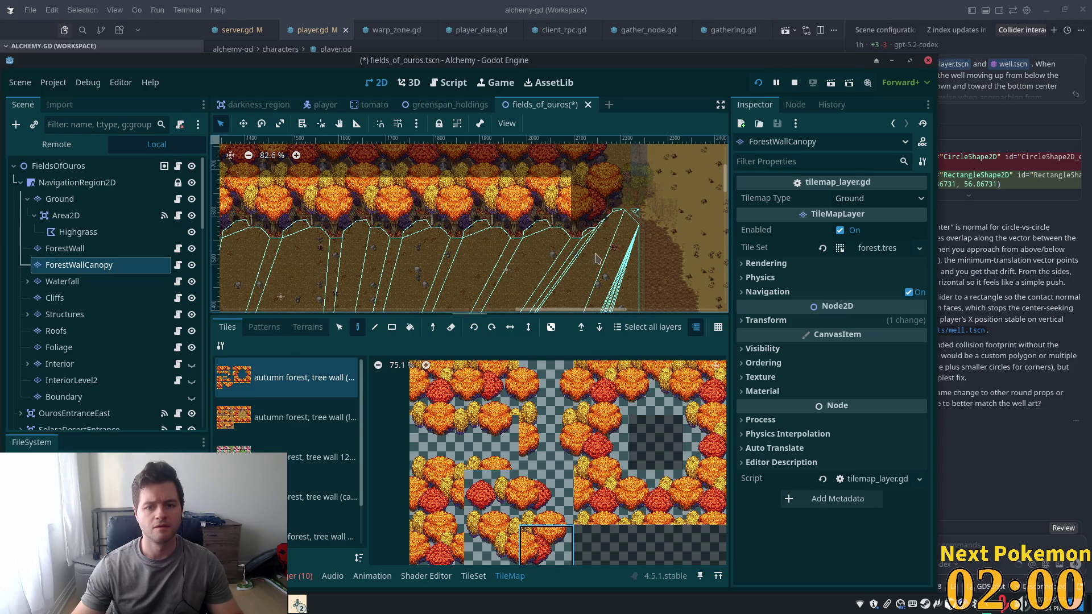
pyautogui.click(598, 202)
pyautogui.hscroll(-10, 342, 211)
pyautogui.scroll(2, 342, 211)
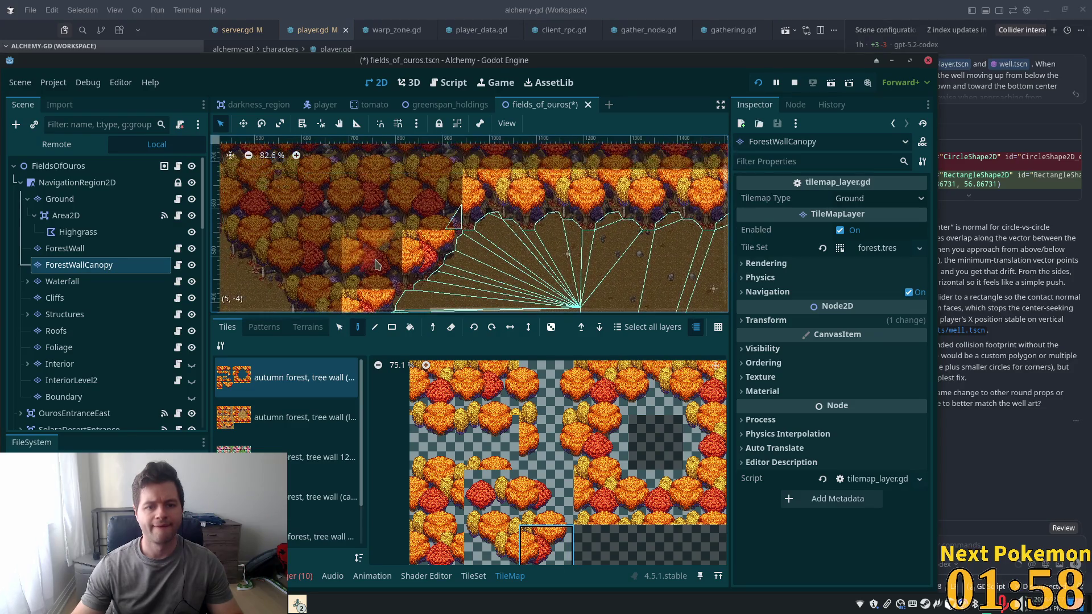
pyautogui.scroll(1, 398, 239)
# Paint a different tree tile at the left end of the canopy row
pyautogui.click(444, 505)
pyautogui.click(424, 199)
pyautogui.scroll(-2, 398, 227)
pyautogui.hscroll(-1, 398, 227)
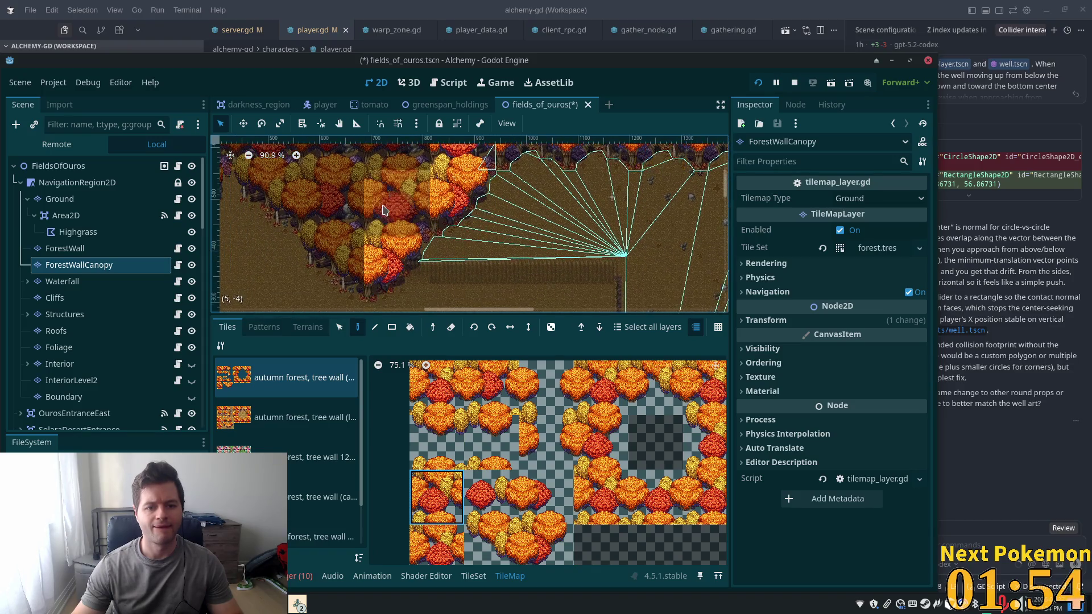
pyautogui.hscroll(2, 494, 244)
pyautogui.scroll(1, 493, 244)
pyautogui.hscroll(3, 494, 245)
pyautogui.scroll(2, 494, 245)
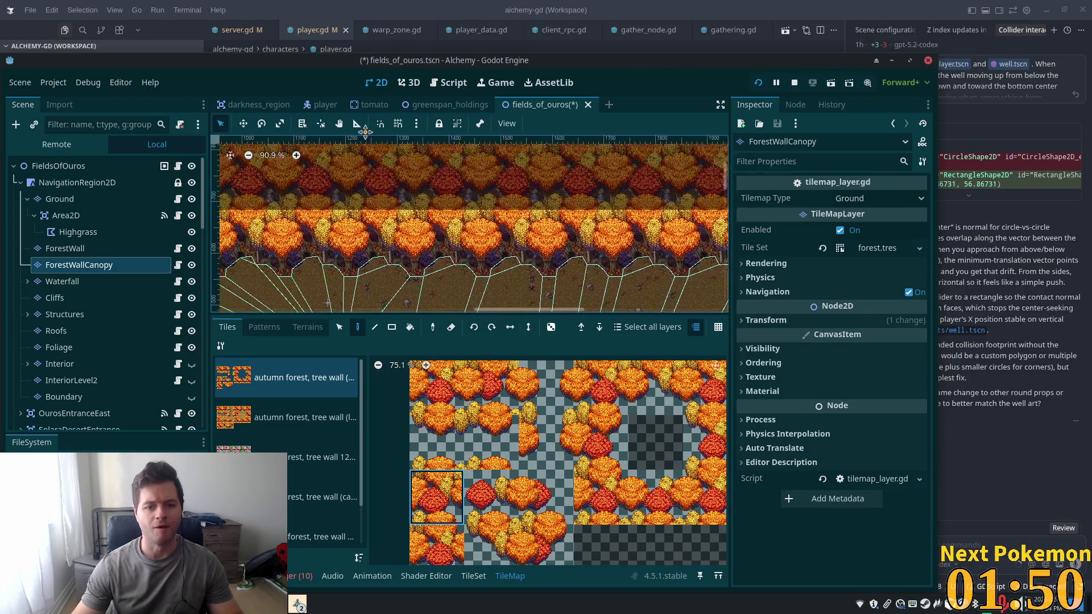
pyautogui.hscroll(-3, 387, 171)
pyautogui.scroll(1, 387, 171)
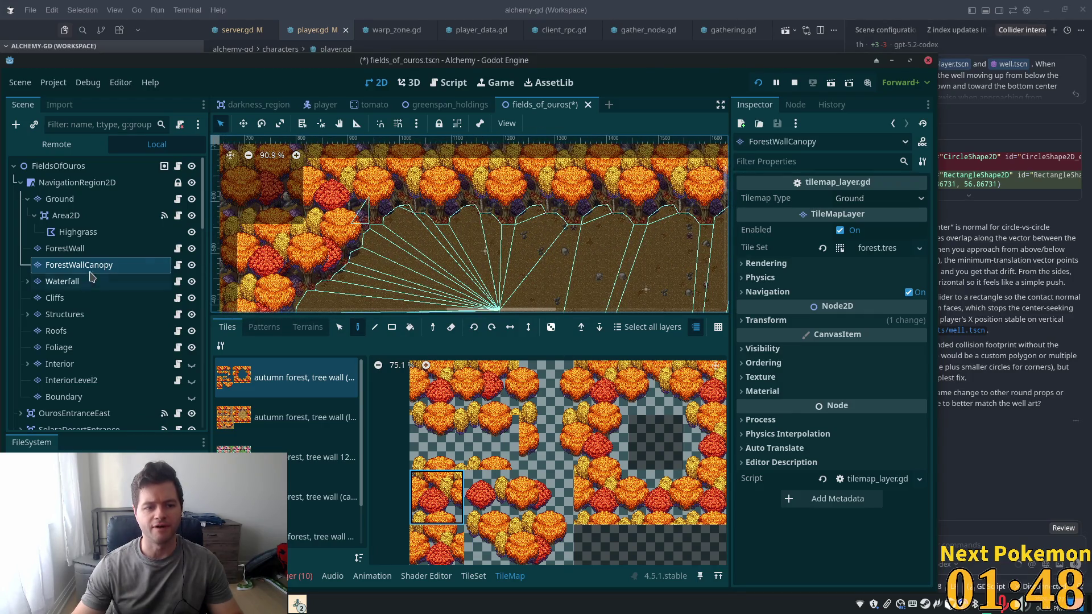
pyautogui.click(763, 363)
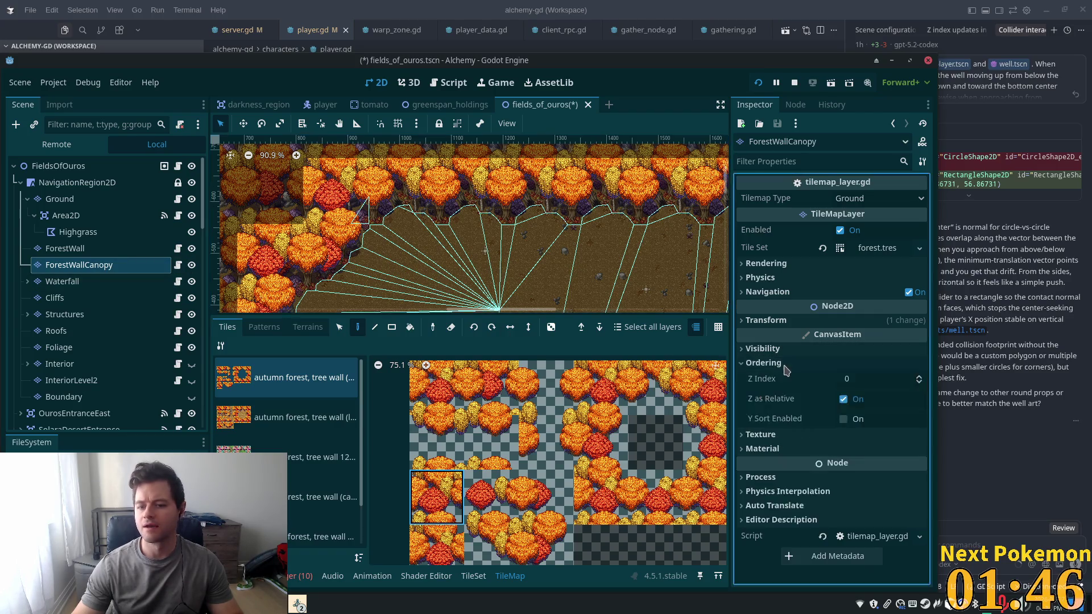
# Enable Y Sort on ForestWallCanopy, set its Z Index to 11, and save the scene
pyautogui.click(844, 419)
pyautogui.click(881, 379)
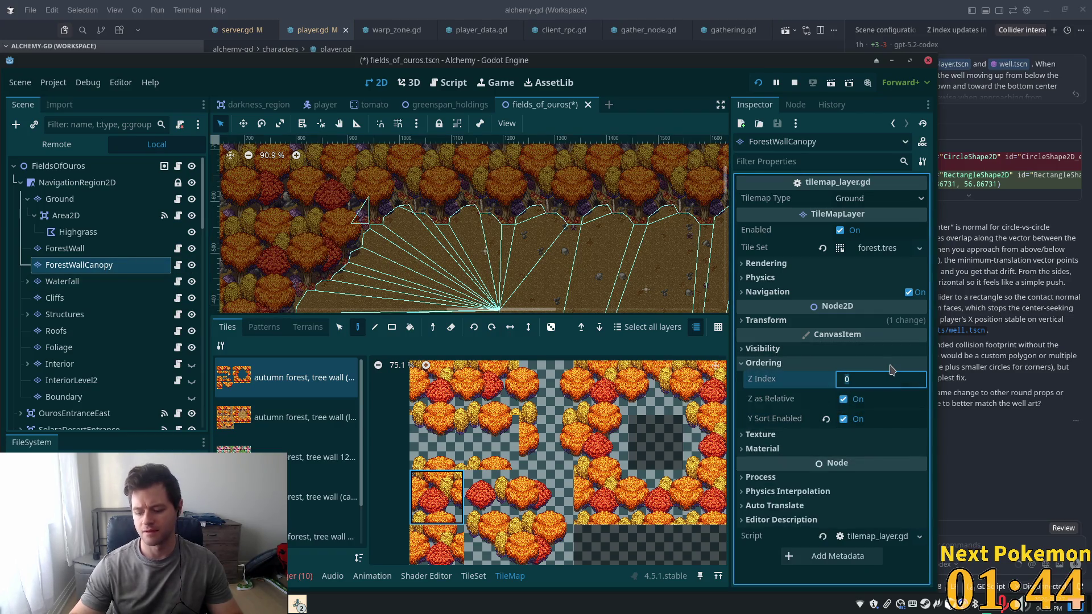
pyautogui.write('11')
pyautogui.press('Tab')
pyautogui.hotkey('ctrl', 's')
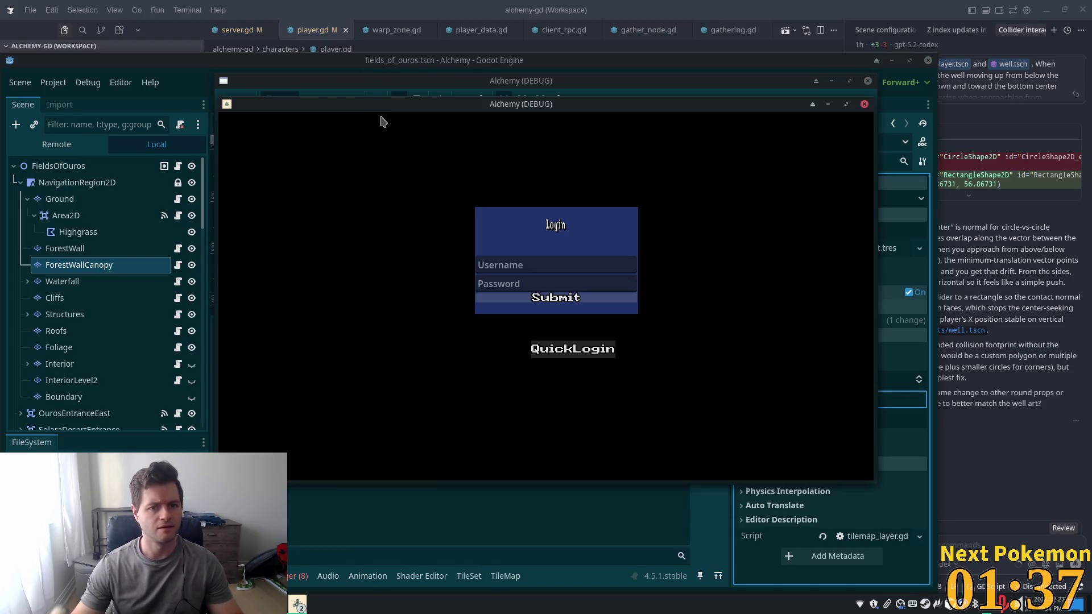
# Bring the Fields of Ouros game window forward and walk the player into the trees and back out
pyautogui.moveTo(377, 106)
pyautogui.mouseDown()
pyautogui.moveTo(251, 92)
pyautogui.moveTo(183, 64)
pyautogui.mouseUp()
pyautogui.click(780, 210)
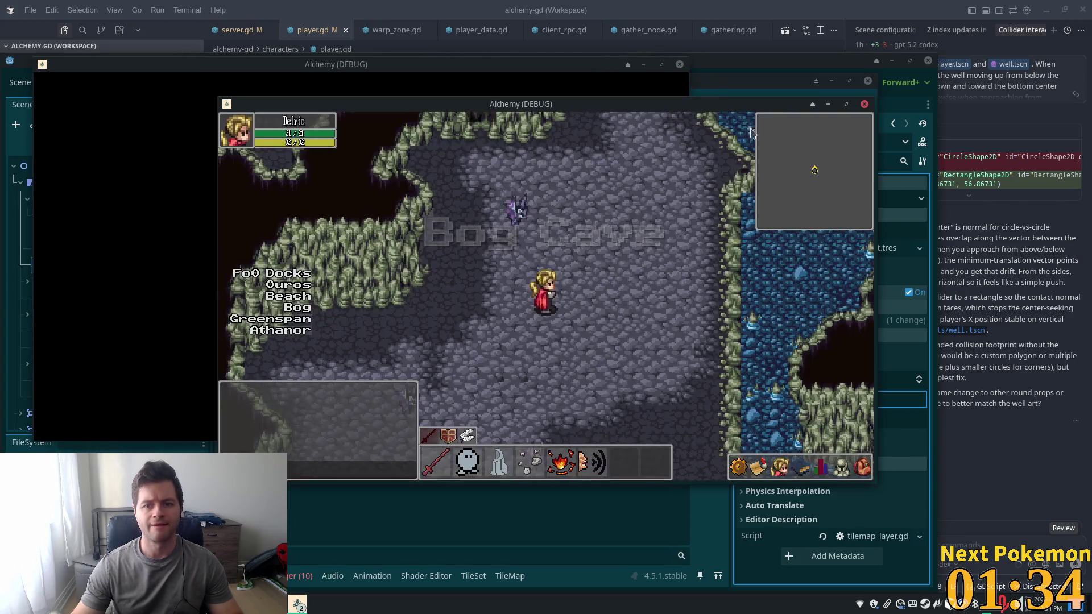
pyautogui.click(152, 167)
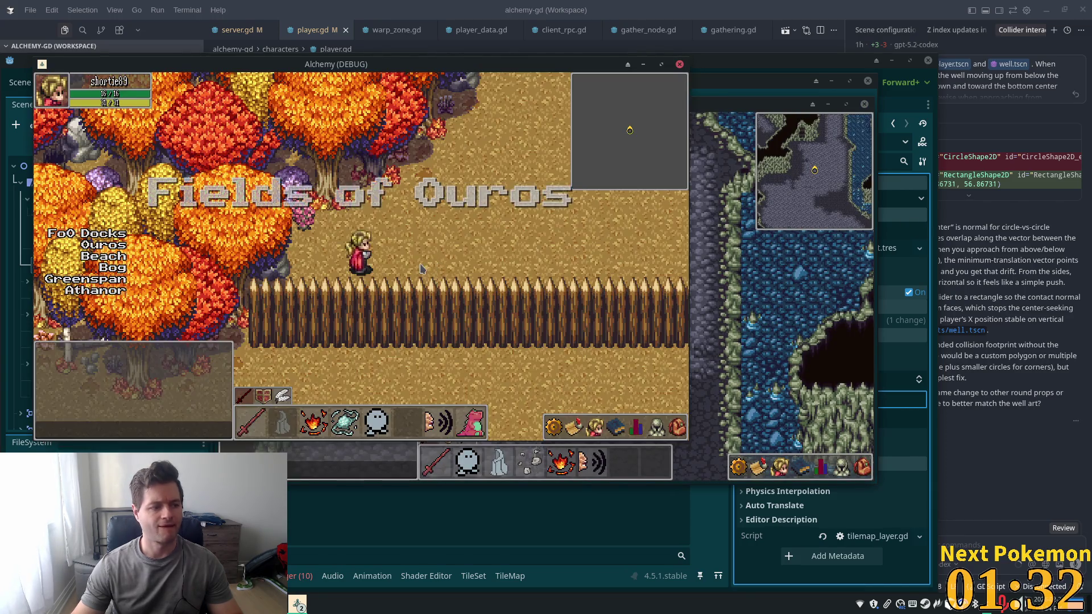
pyautogui.press('Left')
pyautogui.press('Up')
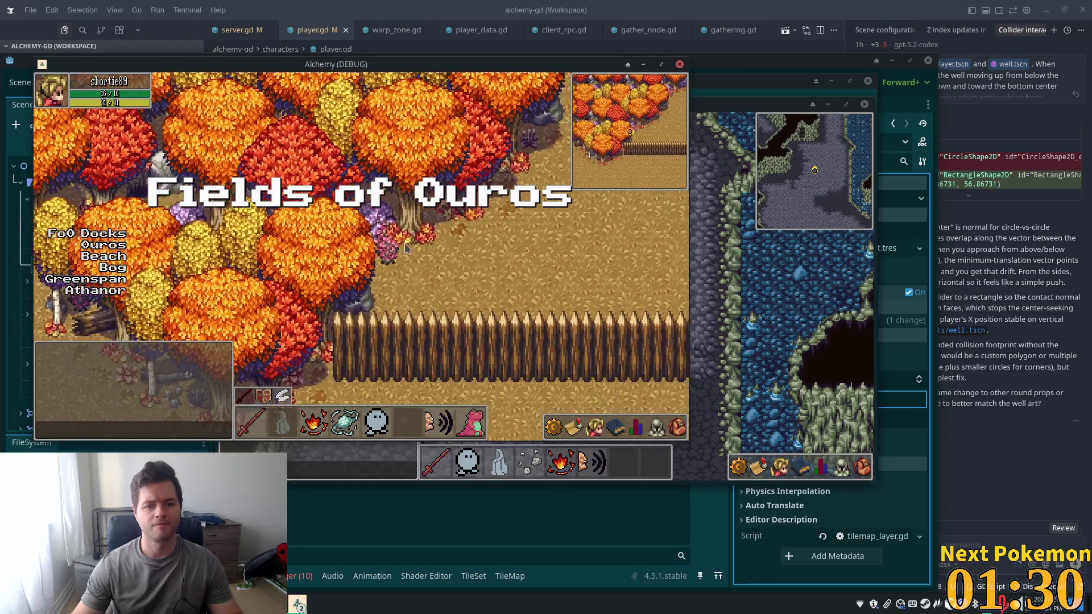
pyautogui.press('Up')
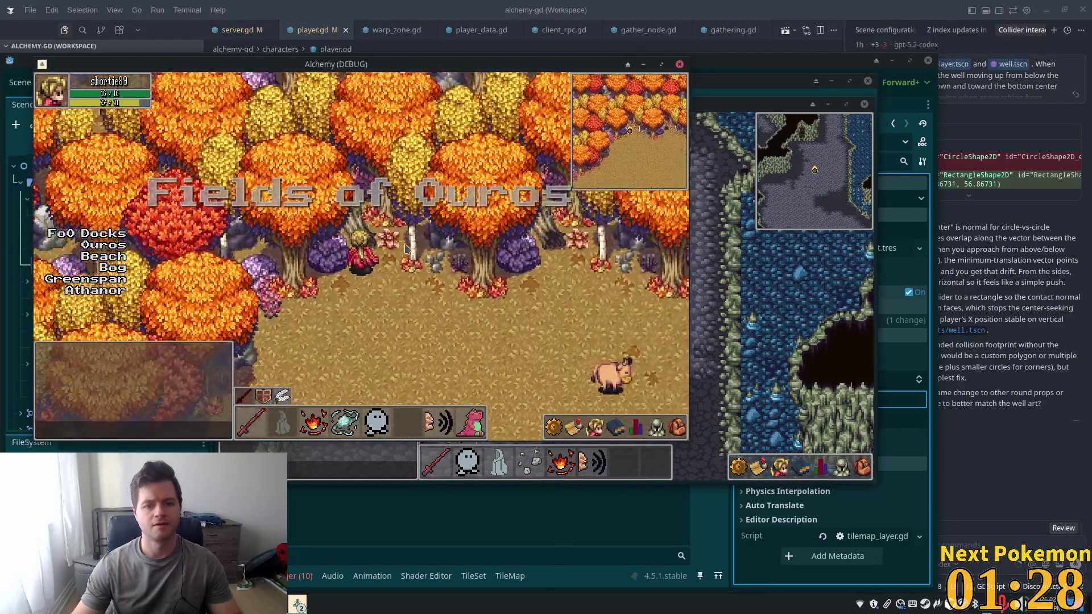
pyautogui.press('Down')
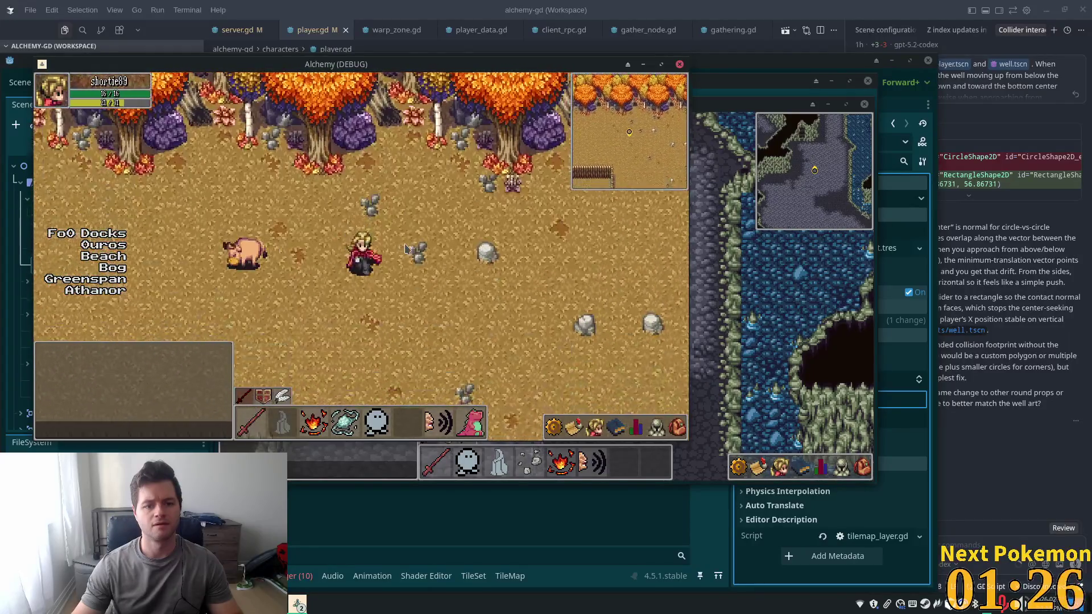
# Walk north under the canopy, then east out of the forest and along the fence
pyautogui.press('Up')
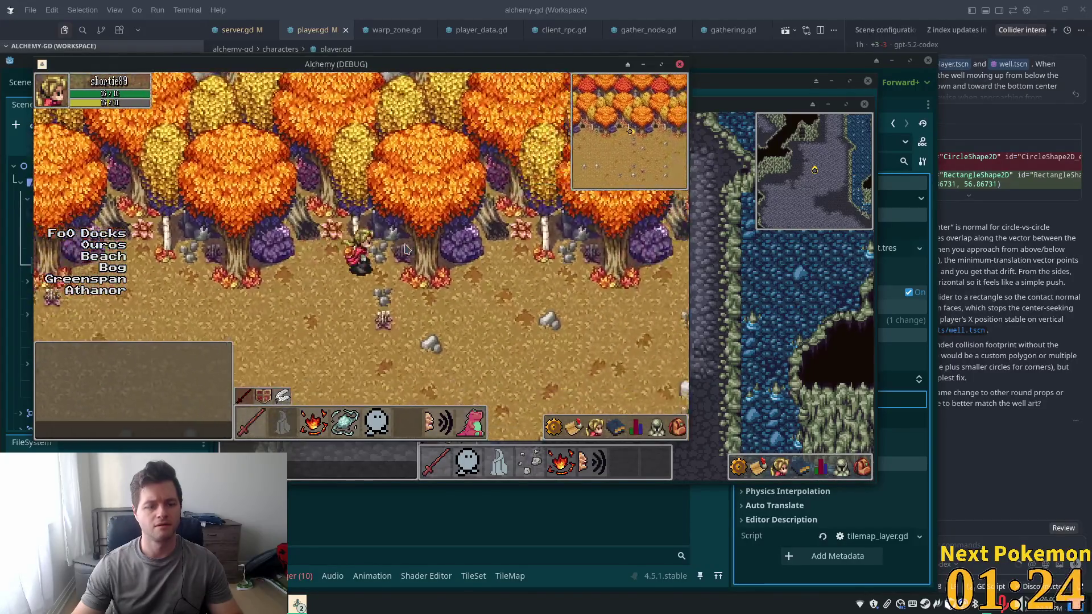
pyautogui.press('Up')
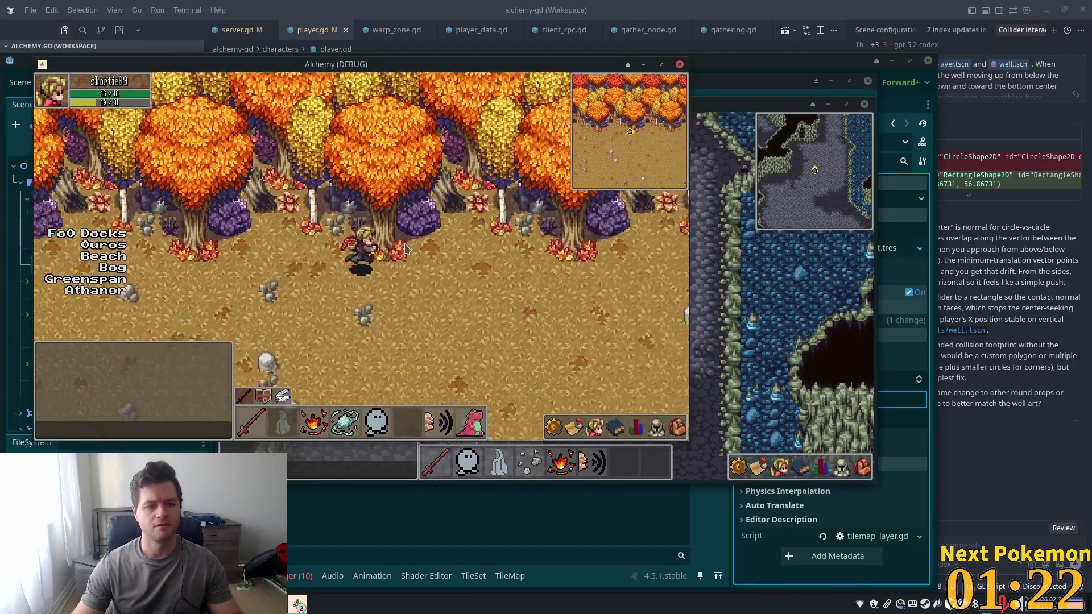
pyautogui.press('Right')
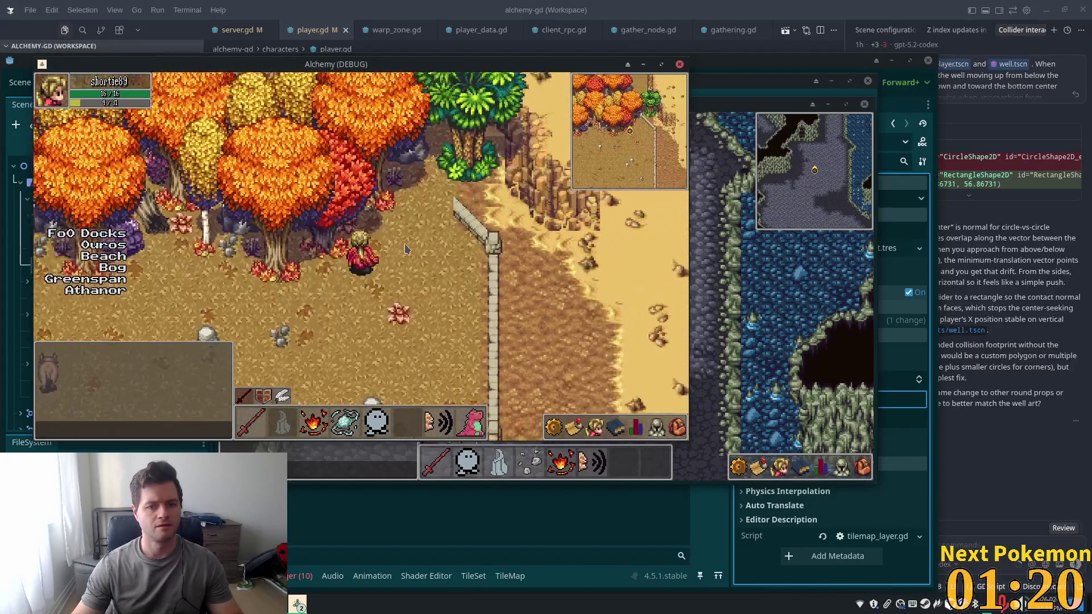
pyautogui.press('Right')
pyautogui.press('Down')
pyautogui.press('Up')
pyautogui.press('Left')
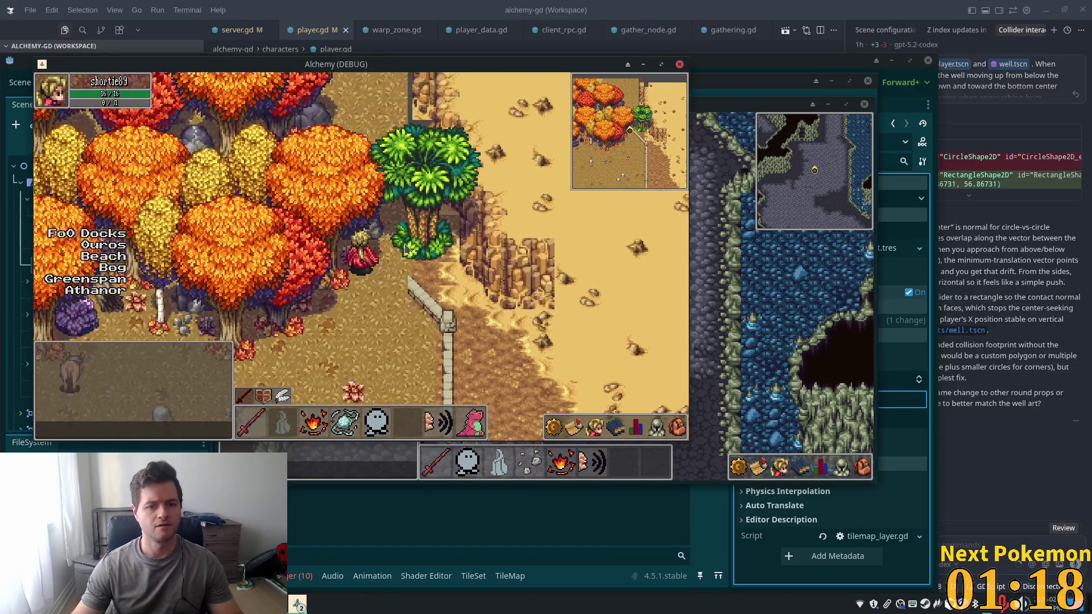
# Walk south past the fence corner and southwest along the fence toward the beach
pyautogui.press('Down')
pyautogui.press('Right')
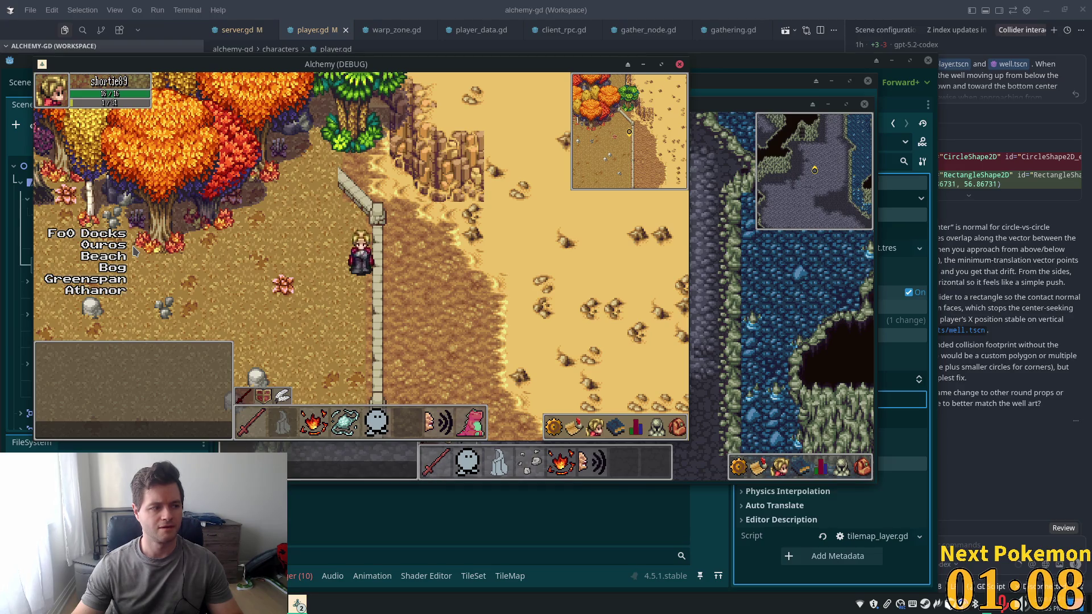
pyautogui.press('Down')
pyautogui.press('Left')
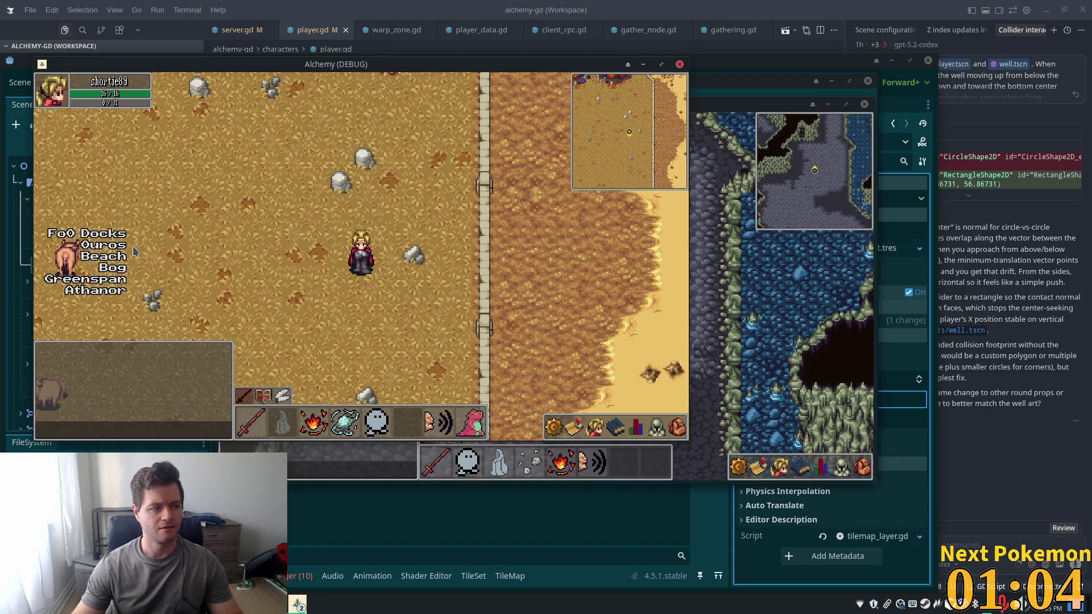
pyautogui.press('Down')
pyautogui.press('Left')
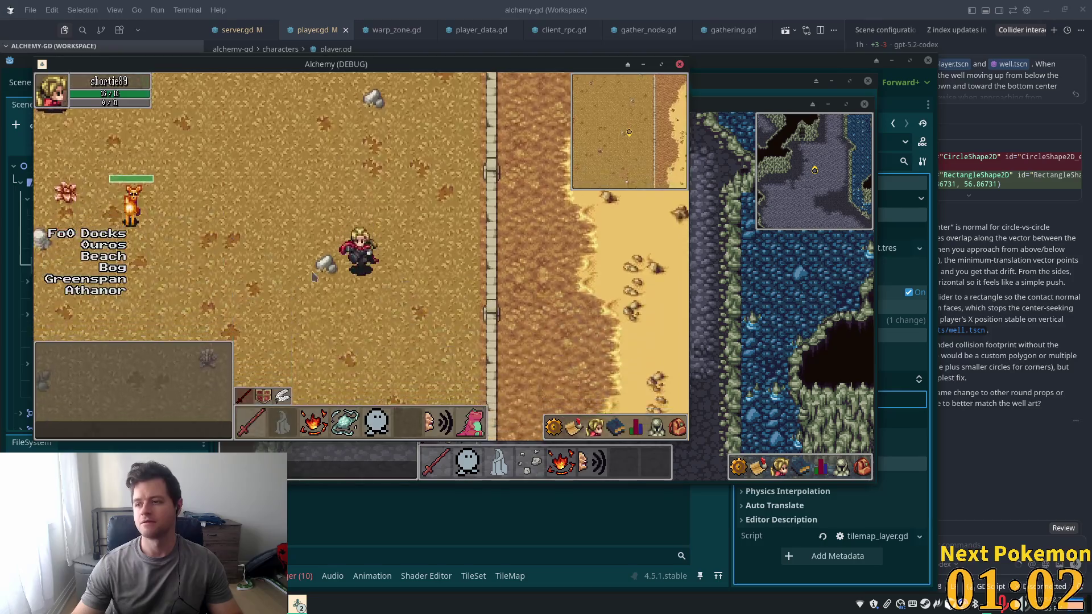
pyautogui.moveTo(1024, 91)
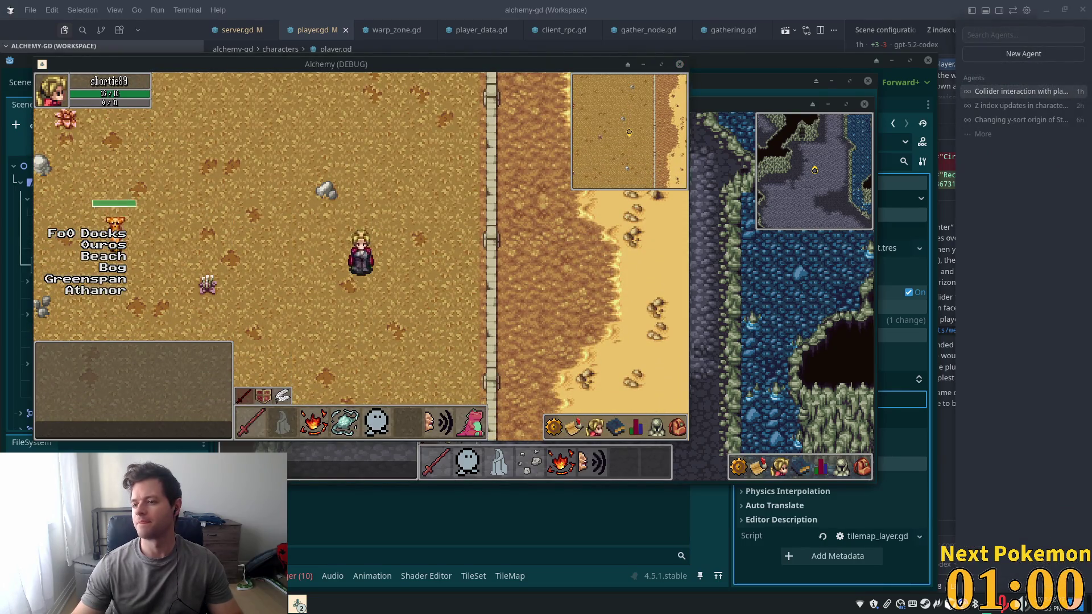